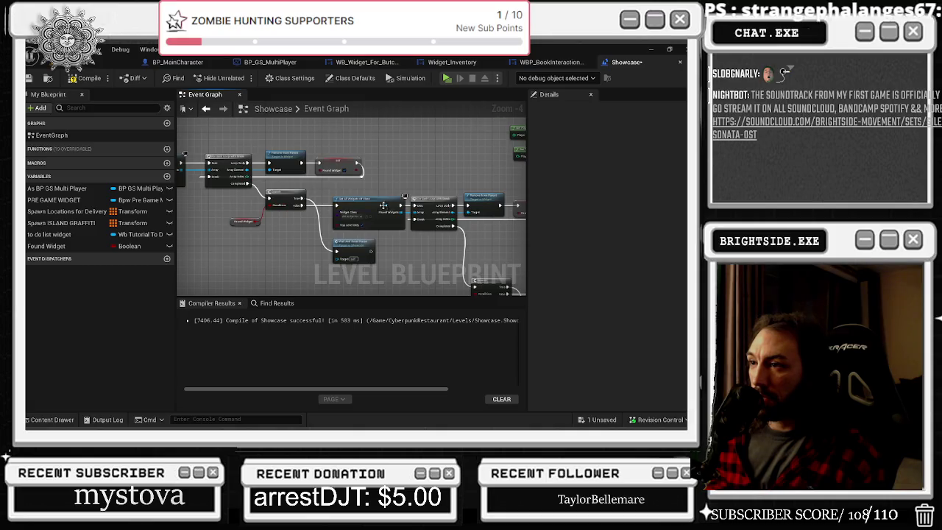
- Look over the loop, Remove From Parent, Wait And Reset Pause and Branch nodes in the graph
{"action": "left_click_drag", "start_coordinate": [431, 274], "coordinate": [246, 207]}
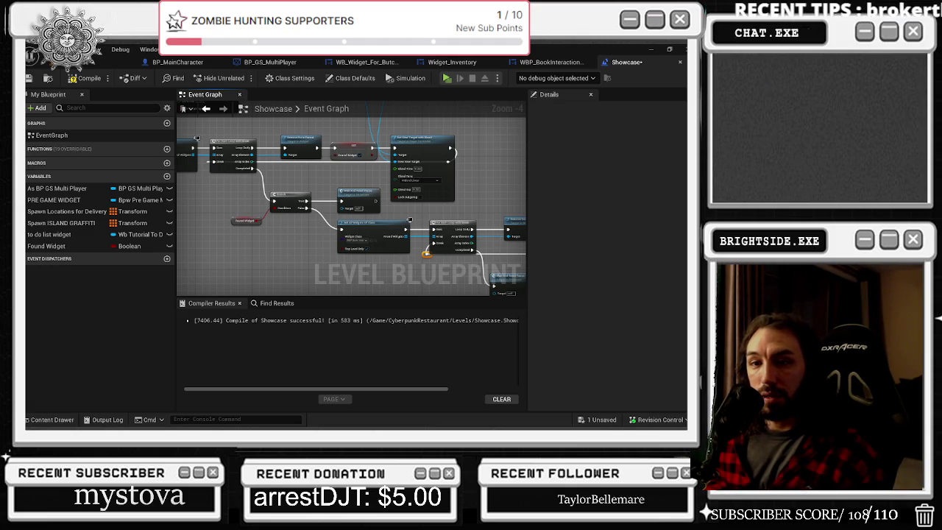
{"action": "left_click_drag", "start_coordinate": [491, 268], "coordinate": [401, 244]}
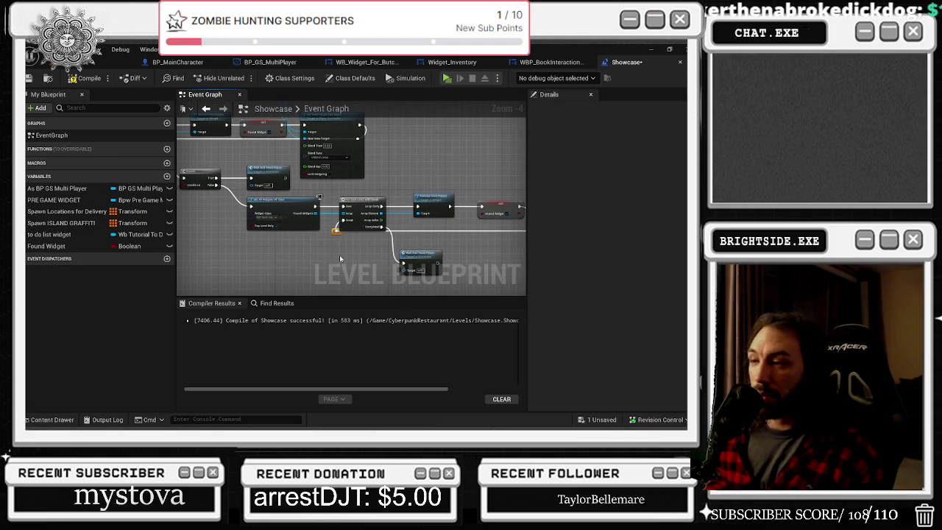
{"action": "left_click", "coordinate": [361, 206]}
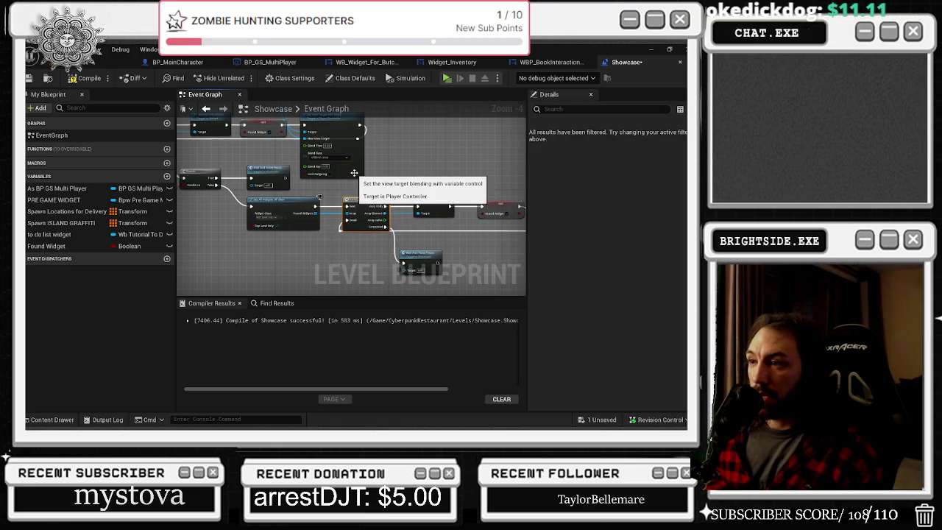
{"action": "left_click_drag", "start_coordinate": [354, 172], "coordinate": [231, 105]}
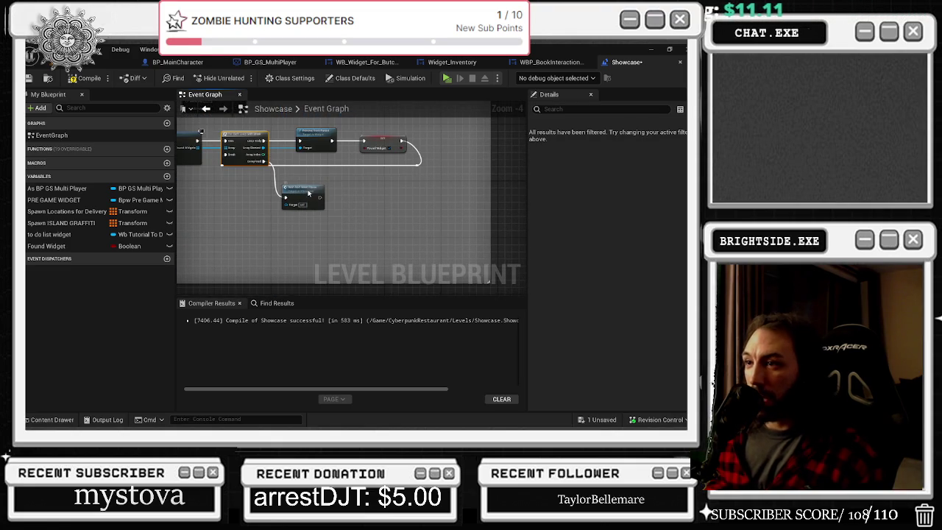
{"action": "left_click", "coordinate": [309, 193]}
{"action": "left_click_drag", "start_coordinate": [303, 185], "coordinate": [344, 220]}
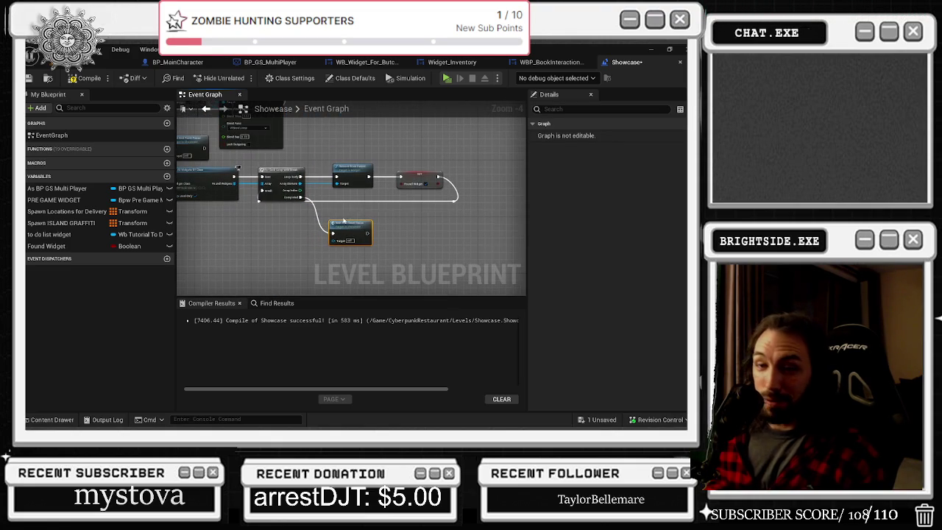
{"action": "double_click", "coordinate": [343, 220]}
{"action": "scroll", "coordinate": [386, 237], "scroll_direction": "down", "scroll_amount": 4}
{"action": "left_click_drag", "start_coordinate": [385, 237], "coordinate": [275, 200]}
{"action": "mouse_move", "coordinate": [431, 285]}
{"action": "left_mouse_down"}
{"action": "mouse_move", "coordinate": [494, 234]}
{"action": "mouse_move", "coordinate": [401, 201]}
{"action": "mouse_move", "coordinate": [405, 222]}
{"action": "mouse_move", "coordinate": [406, 189]}
{"action": "mouse_move", "coordinate": [527, 195]}
{"action": "mouse_move", "coordinate": [425, 145]}
{"action": "mouse_move", "coordinate": [278, 218]}
{"action": "left_mouse_up"}
{"action": "scroll", "coordinate": [494, 234], "scroll_direction": "down", "scroll_amount": 3}
{"action": "scroll", "coordinate": [406, 189], "scroll_direction": "up", "scroll_amount": 4}
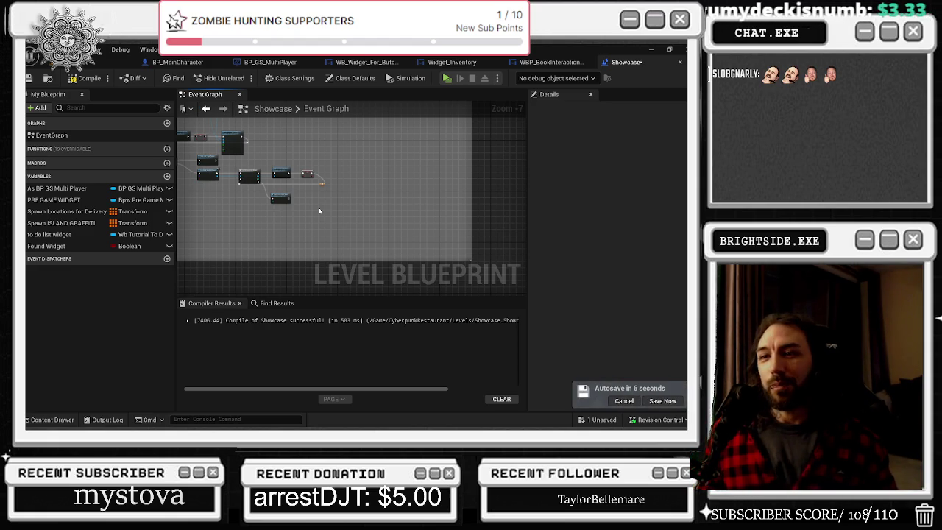
- Postpone the pending autosave and briefly switch to another application and back
{"action": "left_click", "coordinate": [624, 401]}
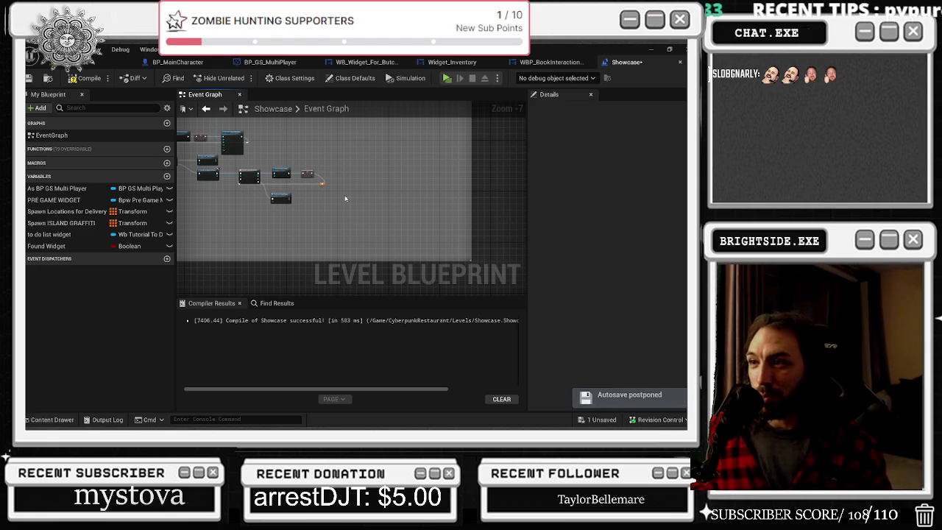
{"action": "scroll", "coordinate": [295, 174], "scroll_direction": "up", "scroll_amount": 4}
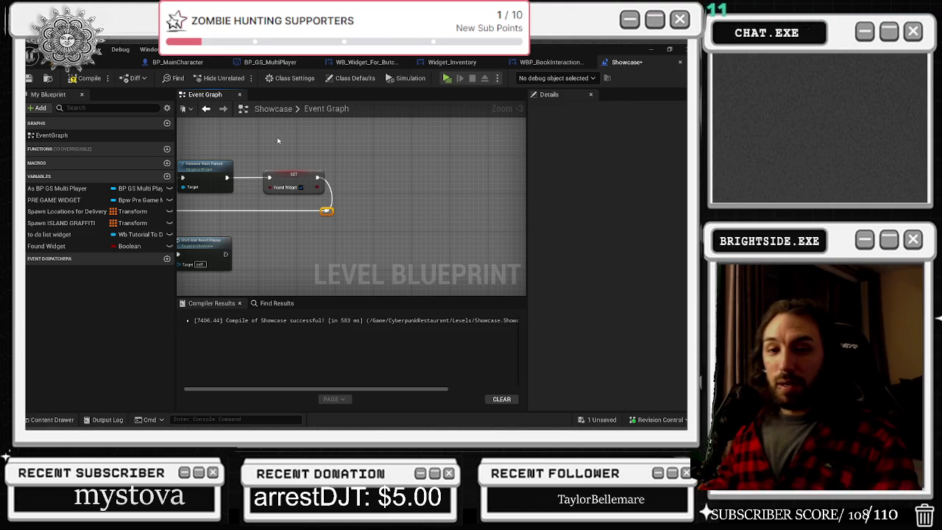
{"action": "key", "text": "alt+Tab"}
{"action": "key", "text": "Tab"}
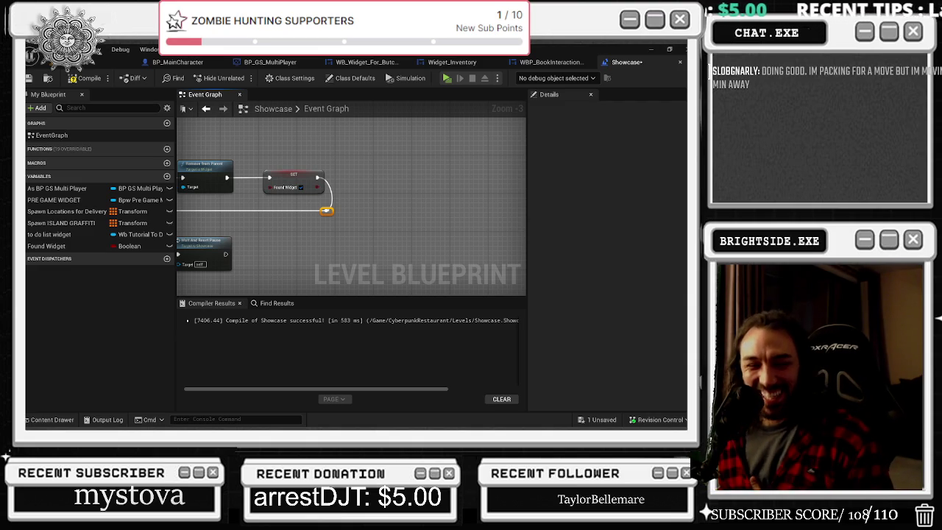
- Add a For Each Loop with Break off Found Widgets, then delete it again
{"action": "mouse_move", "coordinate": [225, 253]}
{"action": "left_mouse_down"}
{"action": "mouse_move", "coordinate": [508, 251]}
{"action": "mouse_move", "coordinate": [494, 259]}
{"action": "mouse_move", "coordinate": [297, 223]}
{"action": "mouse_move", "coordinate": [310, 260]}
{"action": "left_mouse_up"}
{"action": "type", "text": "for wea"}
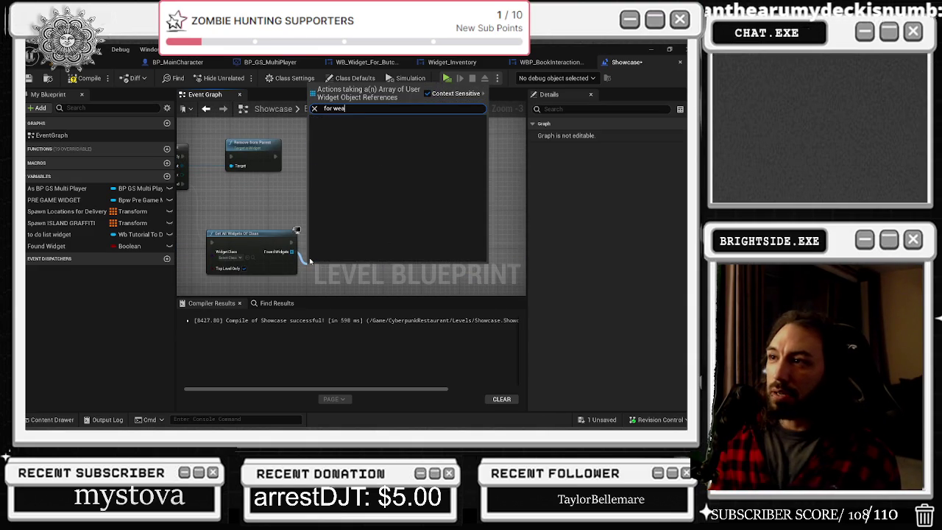
{"action": "key", "text": "BackSpace"}
{"action": "key", "text": "BackSpace"}
{"action": "key", "text": "BackSpace"}
{"action": "type", "text": "each"}
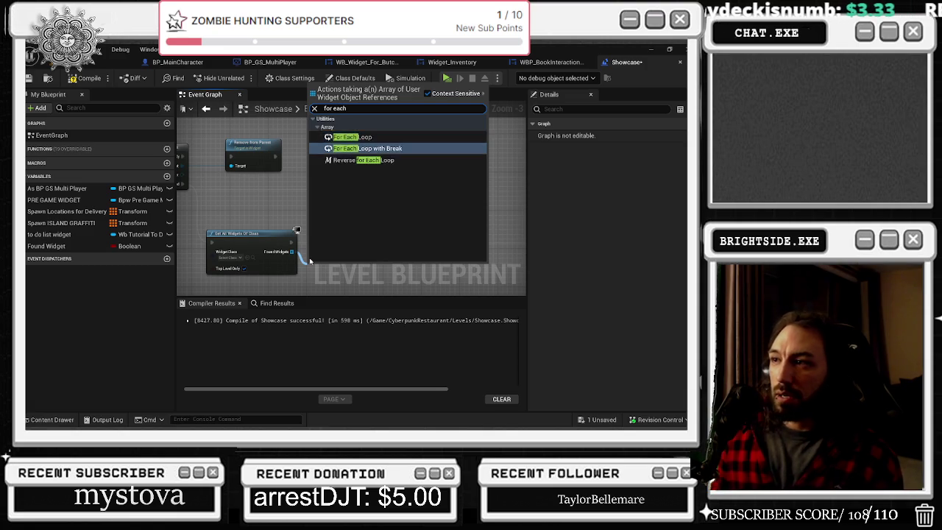
{"action": "key", "text": "Return"}
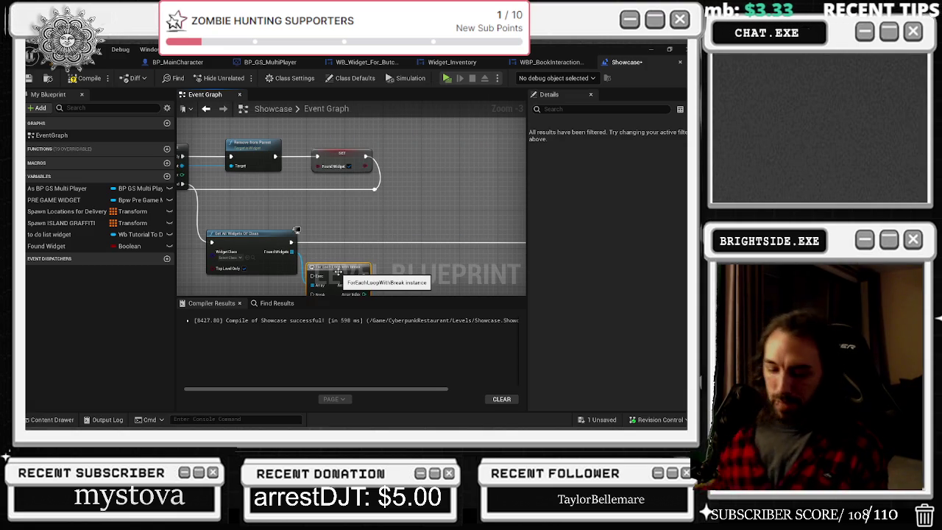
{"action": "key", "text": "Delete"}
- Switch to the level viewport and fly the camera toward the card table
{"action": "scroll", "coordinate": [325, 262], "scroll_direction": "up", "scroll_amount": 1}
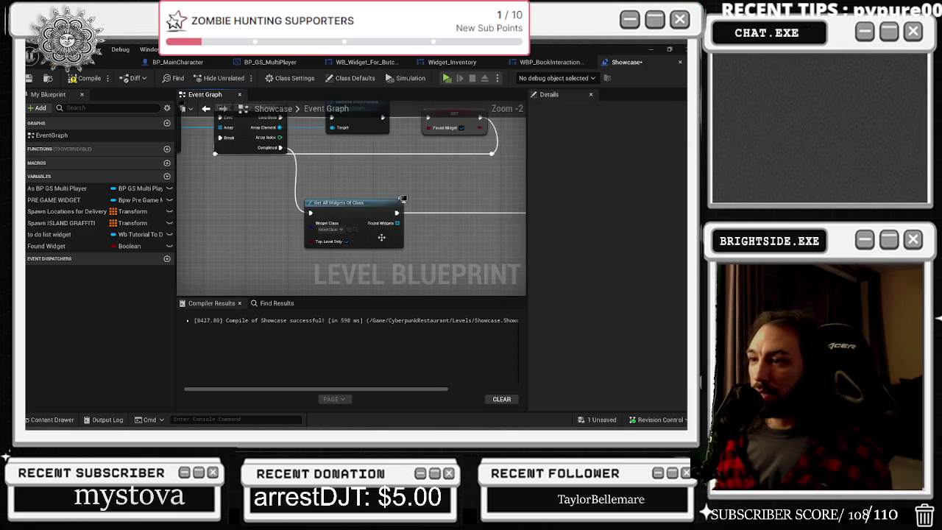
{"action": "left_click_drag", "start_coordinate": [412, 235], "coordinate": [344, 230]}
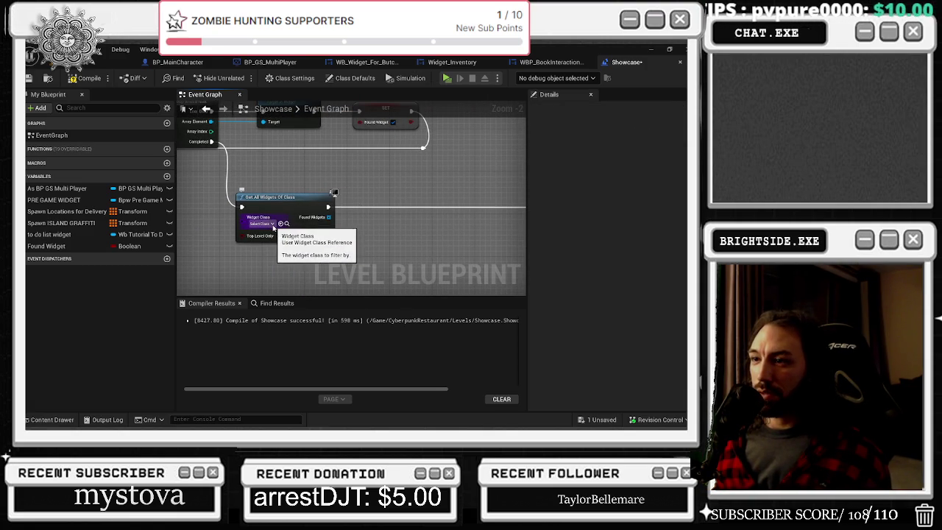
{"action": "left_click", "coordinate": [110, 61]}
{"action": "key", "text": "w"}
{"action": "key", "text": "w"}
{"action": "key", "text": "w"}
{"action": "key", "text": "w"}
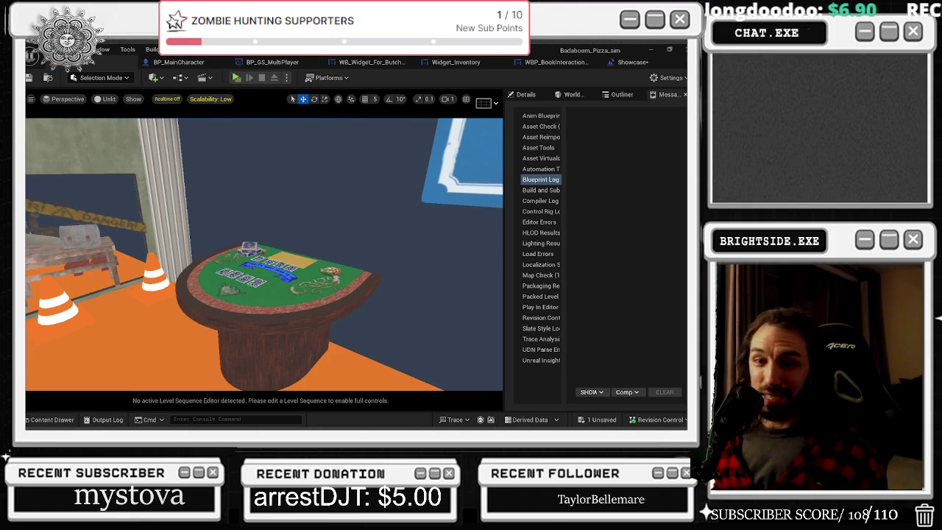
- Face the blackjack card table and open its BP_BlackJackTable blueprint
{"action": "mouse_move", "coordinate": [470, 273]}
{"action": "left_mouse_down"}
{"action": "mouse_move", "coordinate": [448, 287]}
{"action": "mouse_move", "coordinate": [430, 280]}
{"action": "left_mouse_up"}
{"action": "left_click", "coordinate": [292, 270]}
{"action": "double_click", "coordinate": [295, 275]}
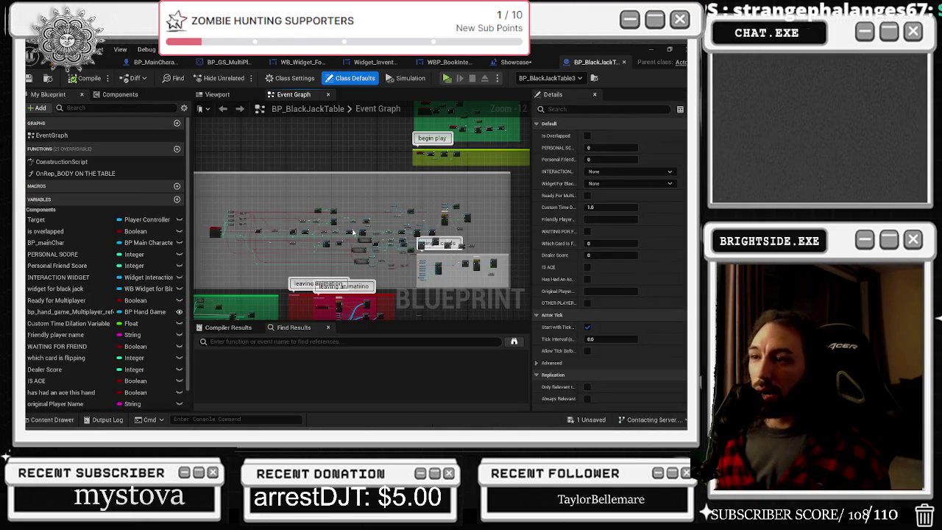
- Browse BP_BlackJackTable's event graph, including the green and red comment groups
{"action": "left_click_drag", "start_coordinate": [449, 252], "coordinate": [440, 247]}
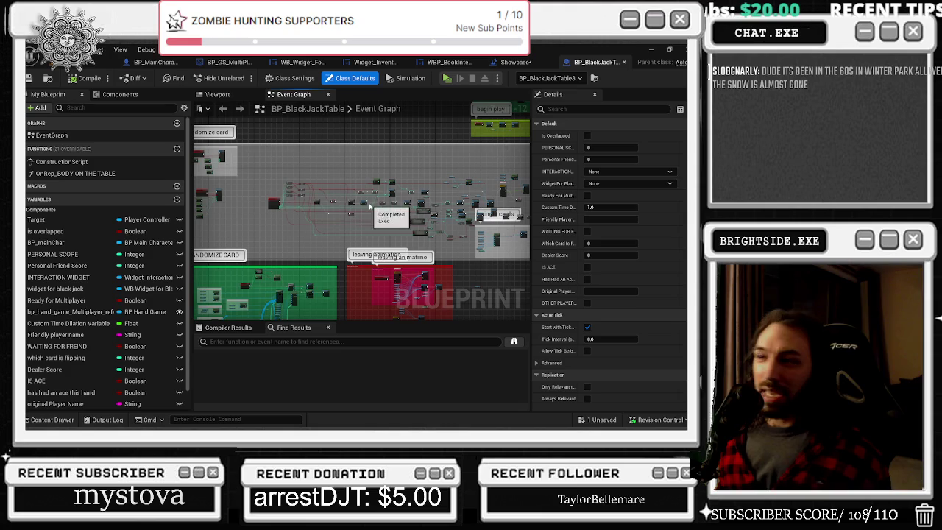
{"action": "scroll", "coordinate": [280, 197], "scroll_direction": "up", "scroll_amount": 1}
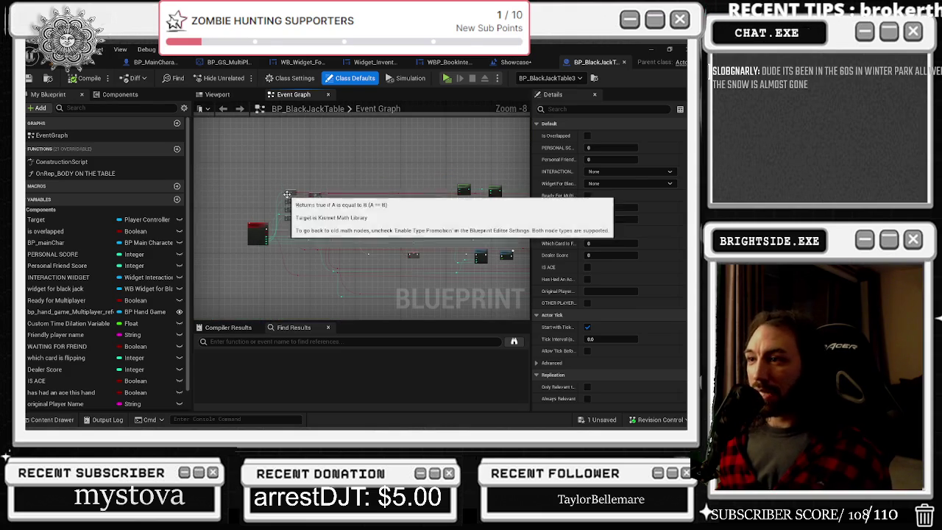
{"action": "scroll", "coordinate": [319, 273], "scroll_direction": "down", "scroll_amount": 1}
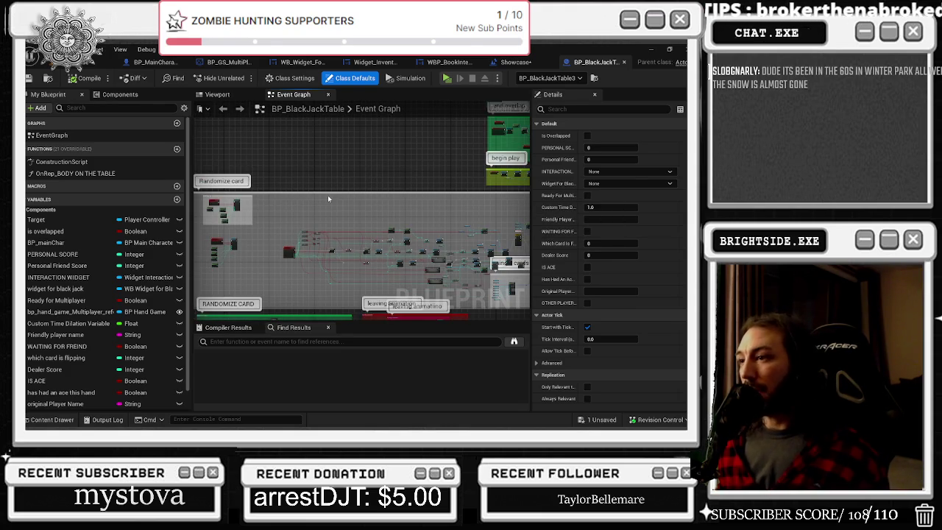
{"action": "scroll", "coordinate": [328, 198], "scroll_direction": "up", "scroll_amount": 2}
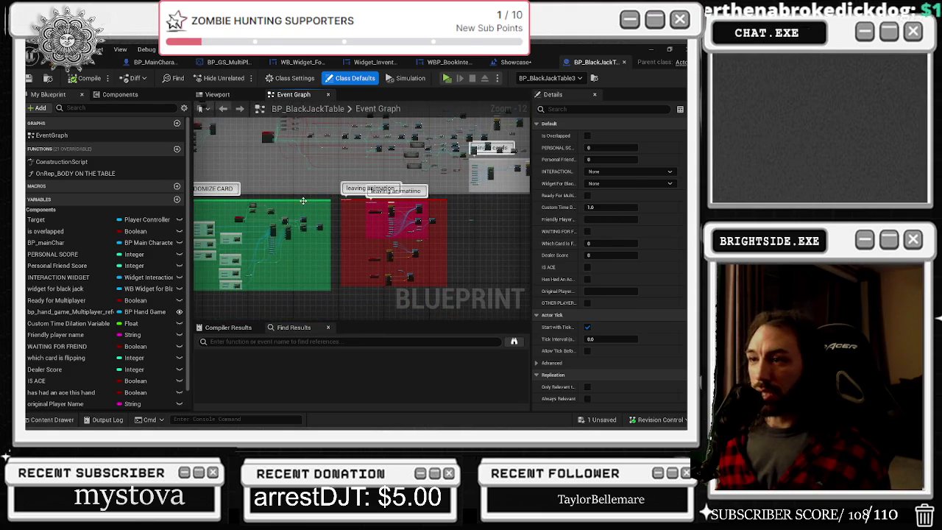
{"action": "mouse_move", "coordinate": [326, 213]}
{"action": "left_mouse_down"}
{"action": "mouse_move", "coordinate": [361, 274]}
{"action": "mouse_move", "coordinate": [329, 241]}
{"action": "mouse_move", "coordinate": [341, 242]}
{"action": "left_mouse_up"}
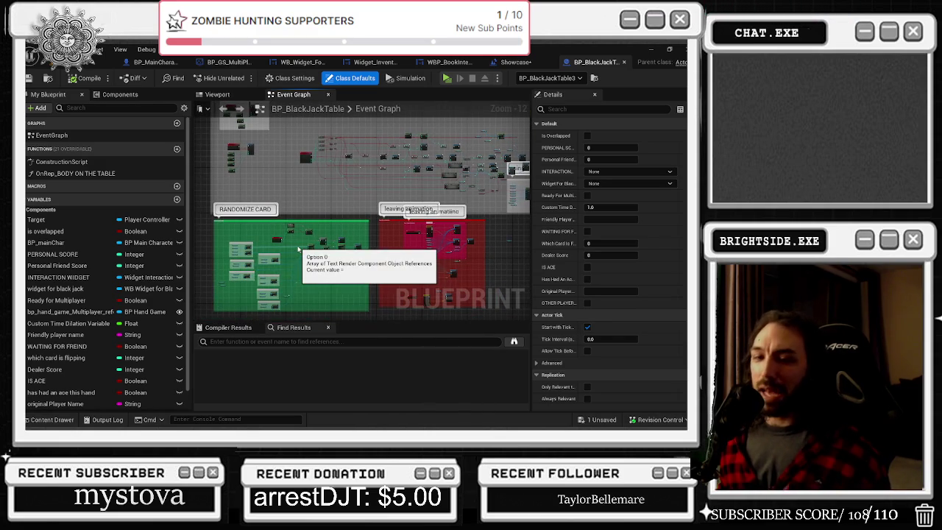
{"action": "scroll", "coordinate": [258, 187], "scroll_direction": "up", "scroll_amount": 3}
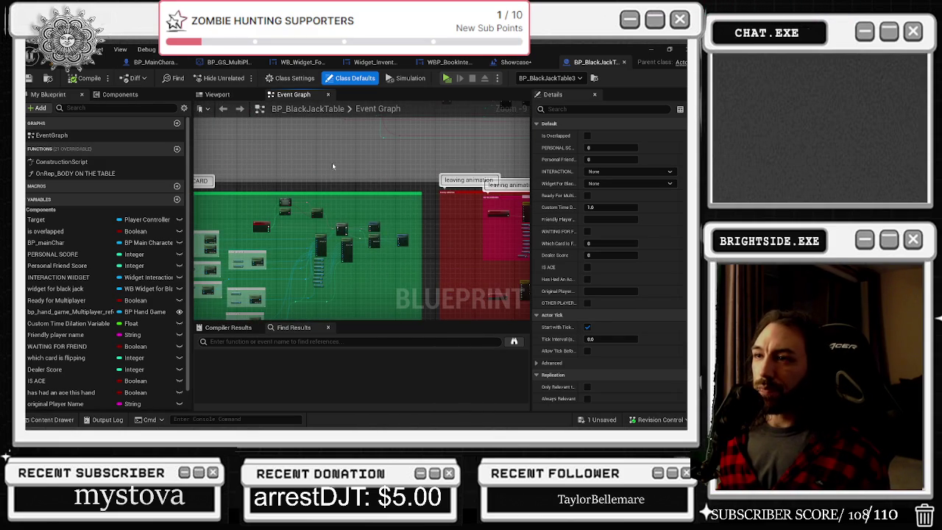
{"action": "scroll", "coordinate": [315, 249], "scroll_direction": "up", "scroll_amount": 6}
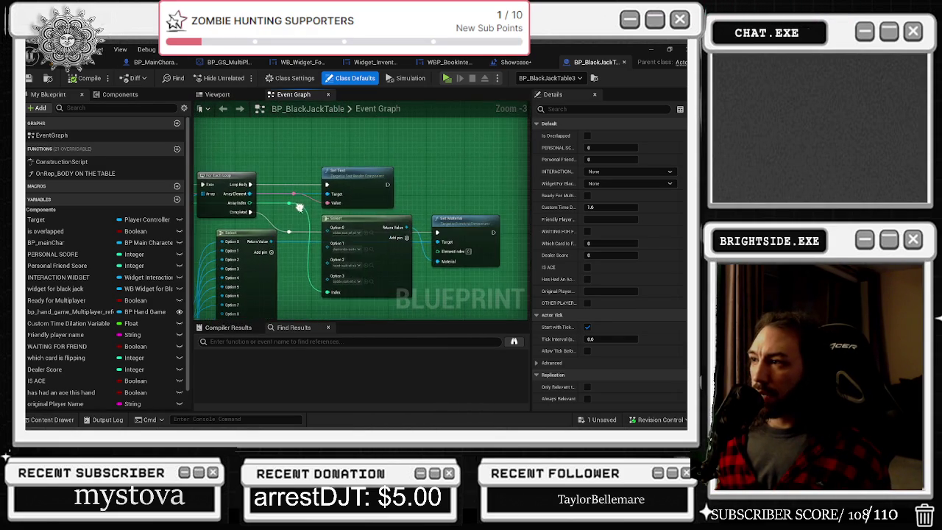
{"action": "scroll", "coordinate": [458, 178], "scroll_direction": "down", "scroll_amount": 9}
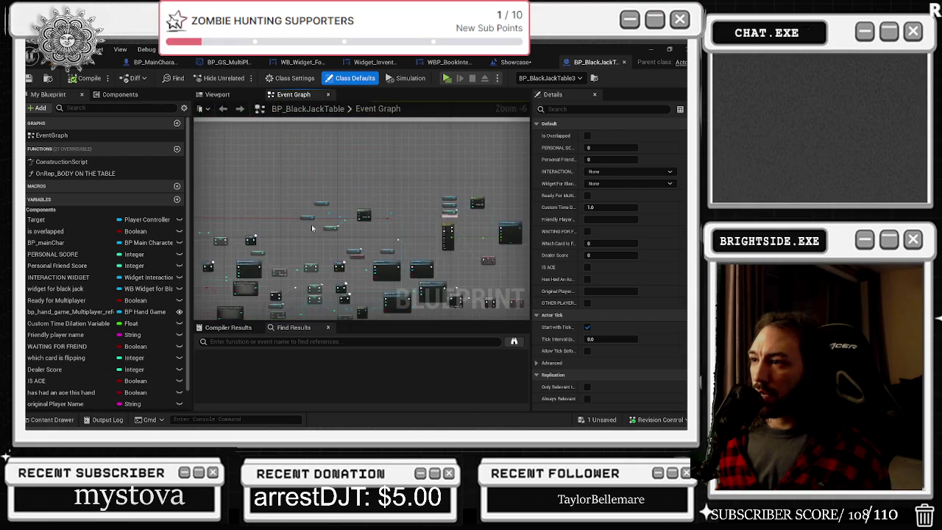
- Check the Randomize card group and WB_Widget_For_Black_Jack asset, then go back to Showcase
{"action": "left_click_drag", "start_coordinate": [314, 228], "coordinate": [543, 201]}
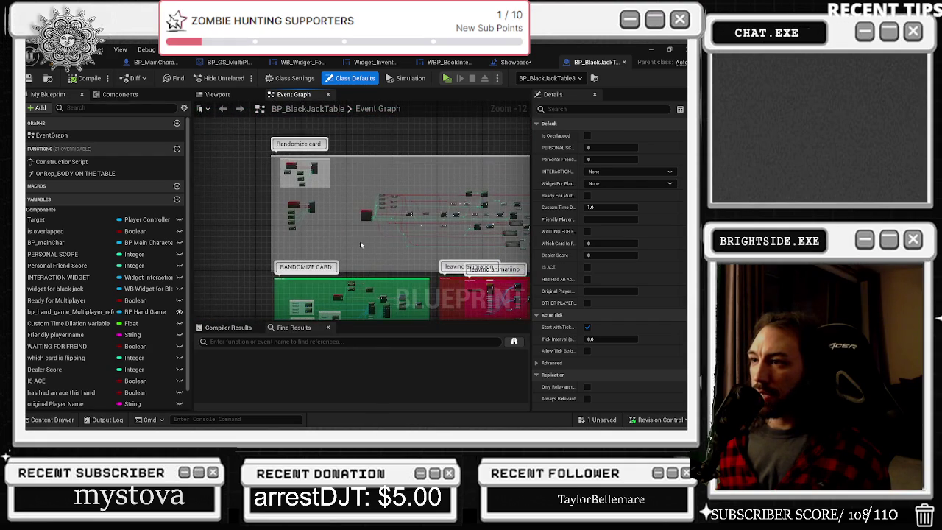
{"action": "scroll", "coordinate": [360, 241], "scroll_direction": "up", "scroll_amount": 9}
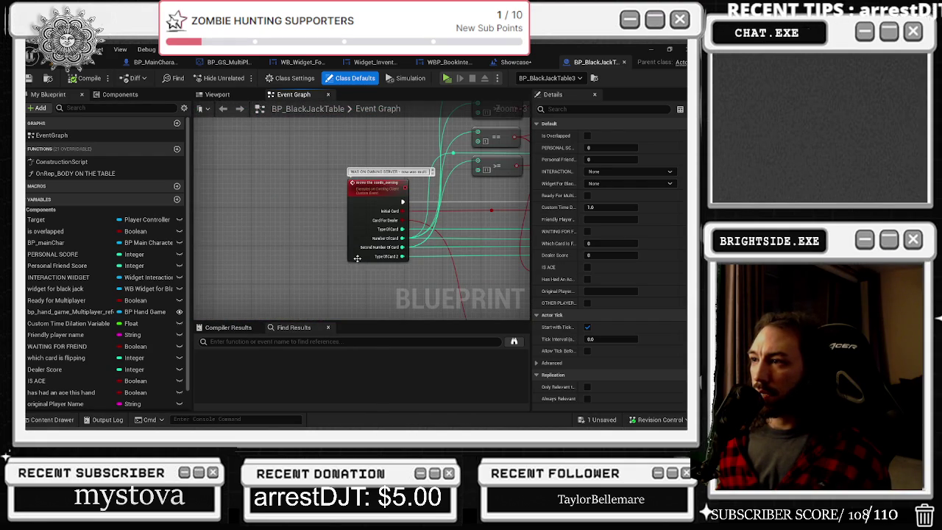
{"action": "scroll", "coordinate": [356, 258], "scroll_direction": "down", "scroll_amount": 9}
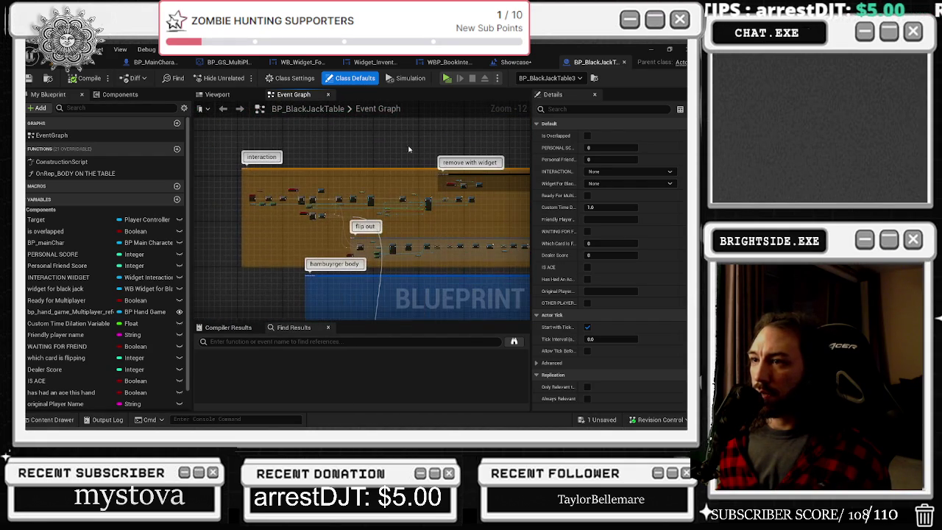
{"action": "scroll", "coordinate": [436, 190], "scroll_direction": "up", "scroll_amount": 13}
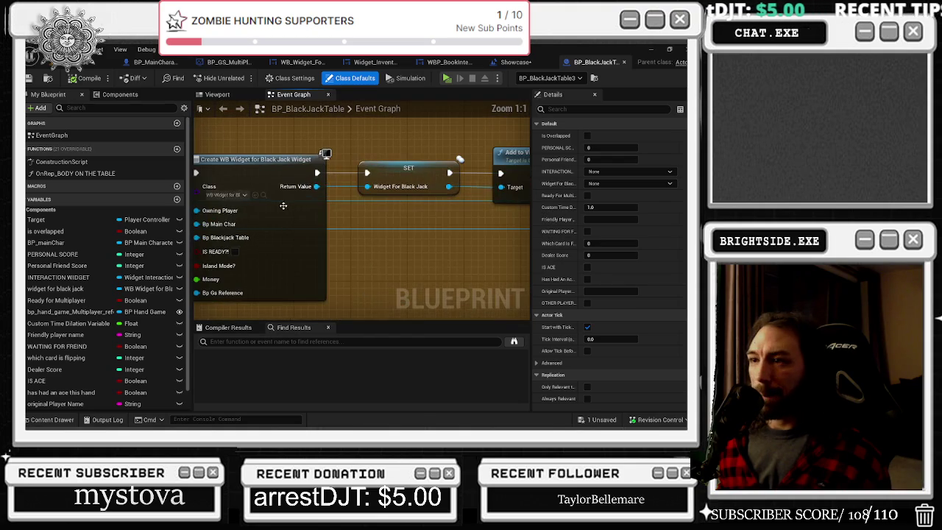
{"action": "left_click", "coordinate": [263, 194]}
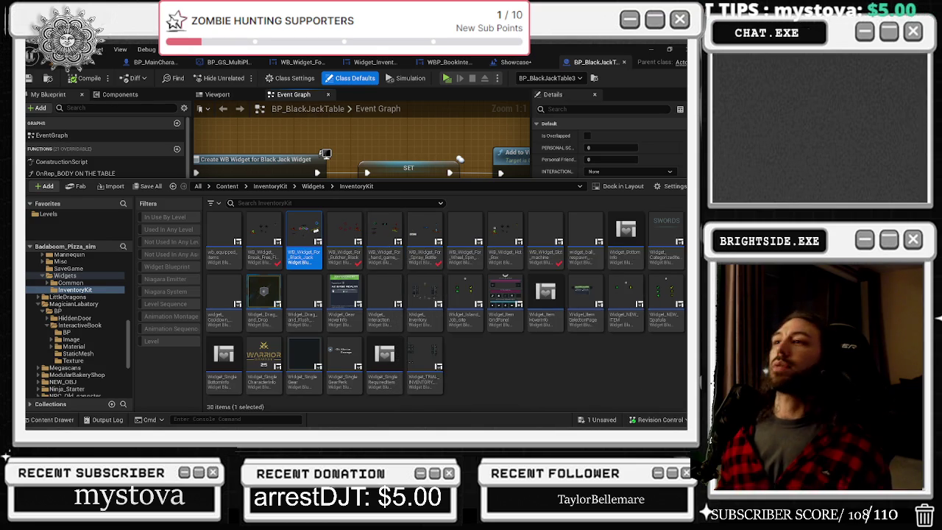
{"action": "left_click", "coordinate": [519, 62]}
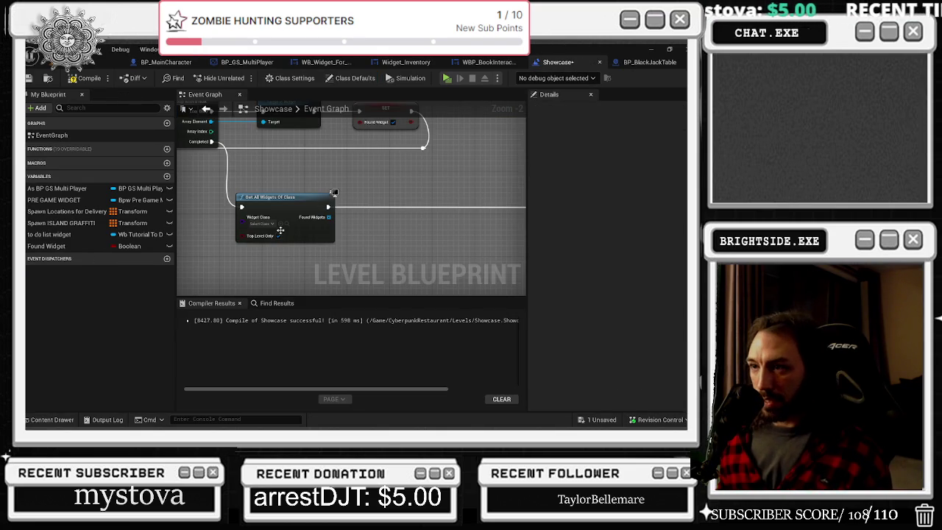
- Add a For Each Loop with Break on Found Widgets and position it
{"action": "mouse_move", "coordinate": [316, 219]}
{"action": "left_mouse_down"}
{"action": "mouse_move", "coordinate": [195, 226]}
{"action": "mouse_move", "coordinate": [228, 228]}
{"action": "left_mouse_up"}
{"action": "type", "text": "for each"}
{"action": "key", "text": "Down"}
{"action": "key", "text": "Return"}
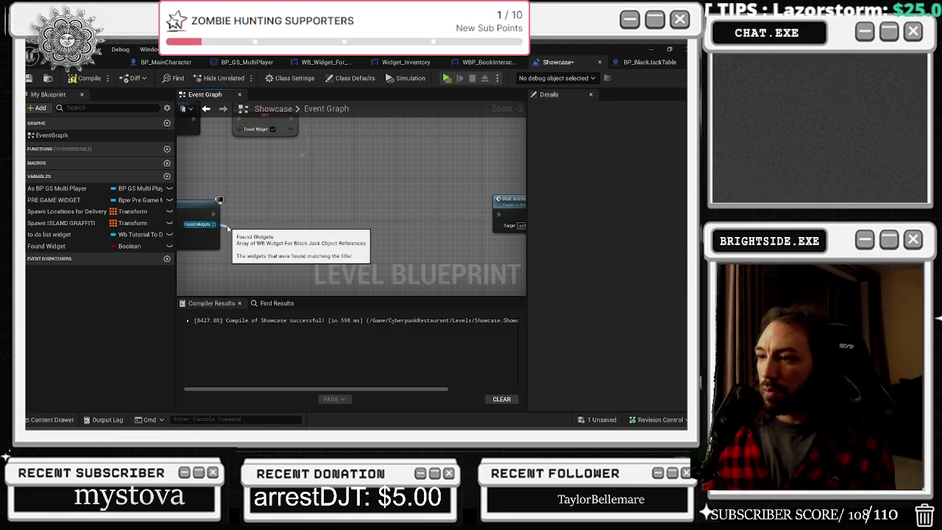
{"action": "mouse_move", "coordinate": [266, 217]}
{"action": "left_mouse_down"}
{"action": "mouse_move", "coordinate": [283, 201]}
{"action": "mouse_move", "coordinate": [338, 225]}
{"action": "left_mouse_up"}
{"action": "left_click", "coordinate": [379, 178]}
- Add Remove from Parent beside the loop and move Wait And Reset Pause out of the chain
{"action": "type", "text": "remove"}
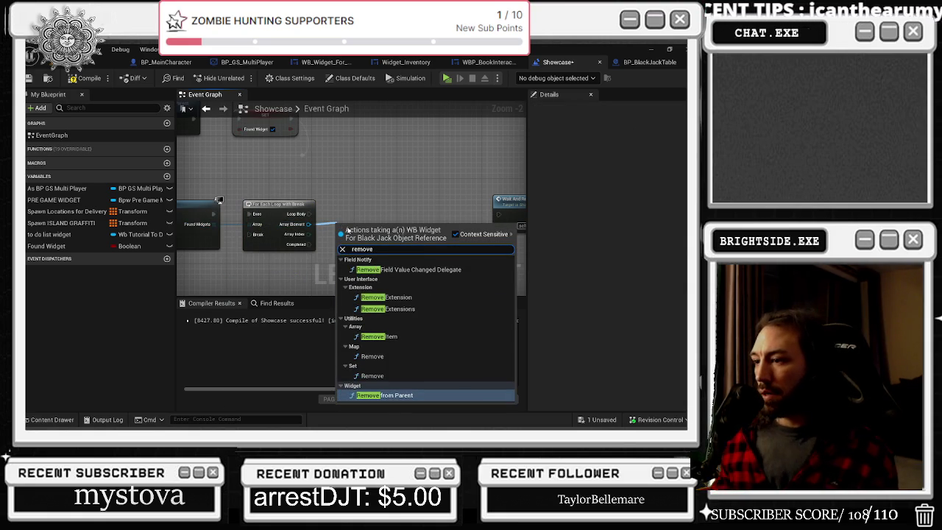
{"action": "key", "text": "Return"}
{"action": "left_click_drag", "start_coordinate": [366, 227], "coordinate": [357, 204]}
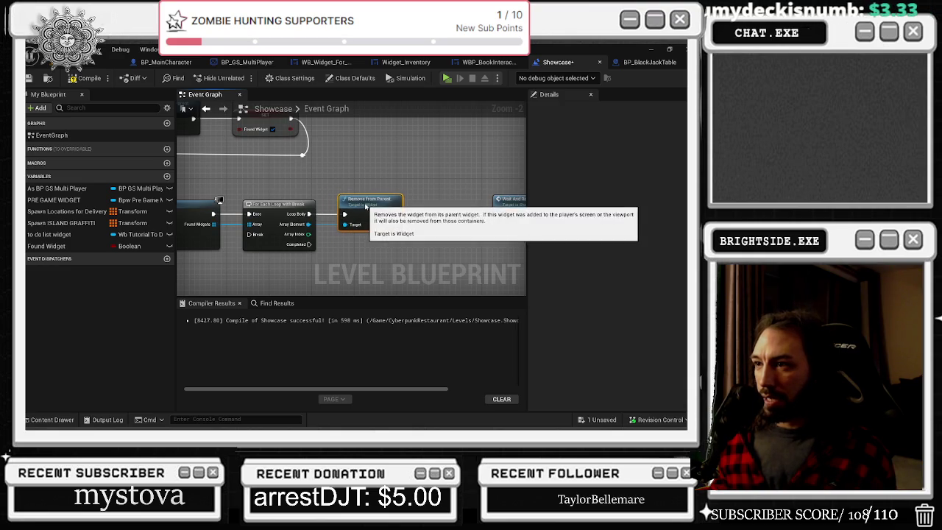
{"action": "mouse_move", "coordinate": [384, 138]}
{"action": "left_mouse_down"}
{"action": "mouse_move", "coordinate": [392, 202]}
{"action": "mouse_move", "coordinate": [347, 115]}
{"action": "mouse_move", "coordinate": [306, 161]}
{"action": "left_mouse_up"}
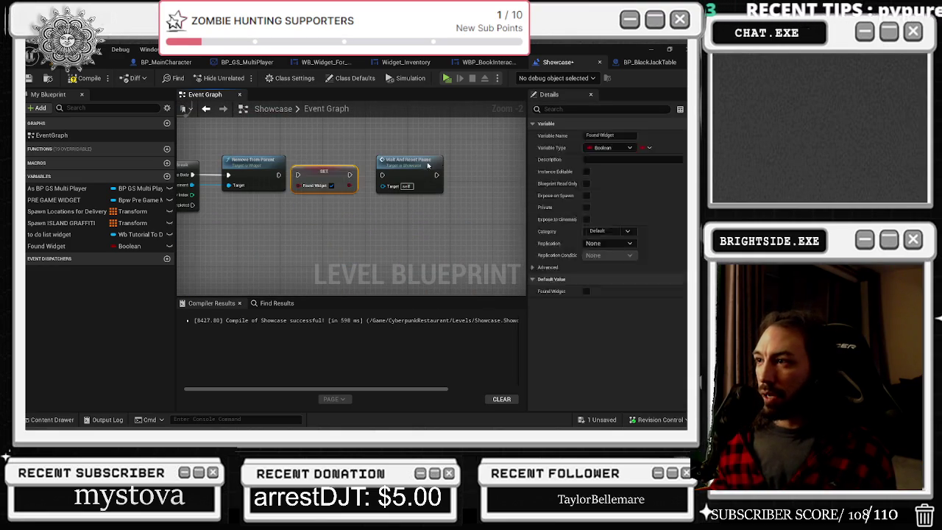
{"action": "left_click_drag", "start_coordinate": [405, 160], "coordinate": [452, 134]}
{"action": "left_click_drag", "start_coordinate": [279, 174], "coordinate": [298, 176]}
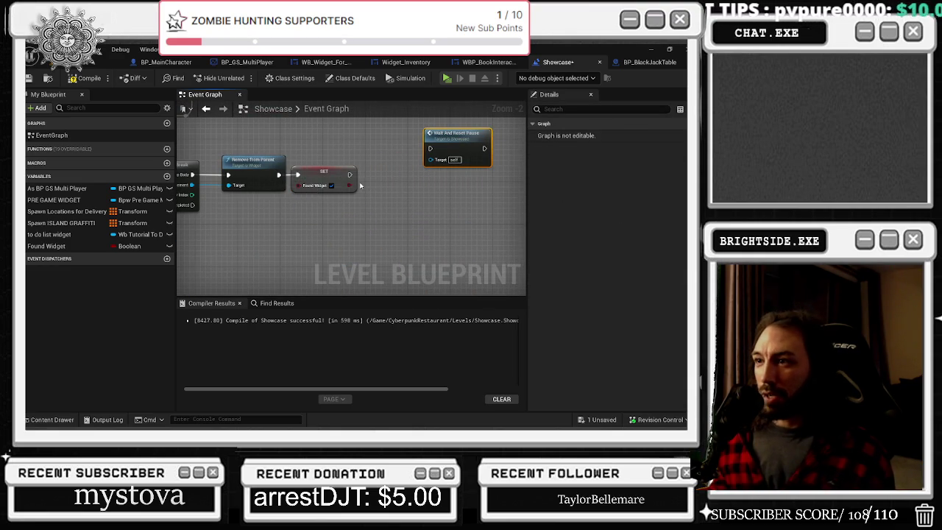
- Wire SET Found Widget's exec back into the loop's Break and tuck the reroute knot beside it
{"action": "mouse_move", "coordinate": [368, 179]}
{"action": "left_mouse_down"}
{"action": "mouse_move", "coordinate": [416, 187]}
{"action": "mouse_move", "coordinate": [381, 175]}
{"action": "mouse_move", "coordinate": [408, 188]}
{"action": "mouse_move", "coordinate": [302, 246]}
{"action": "mouse_move", "coordinate": [338, 204]}
{"action": "mouse_move", "coordinate": [438, 208]}
{"action": "left_mouse_up"}
{"action": "left_click_drag", "start_coordinate": [503, 201], "coordinate": [350, 200]}
{"action": "left_click_drag", "start_coordinate": [185, 154], "coordinate": [230, 154]}
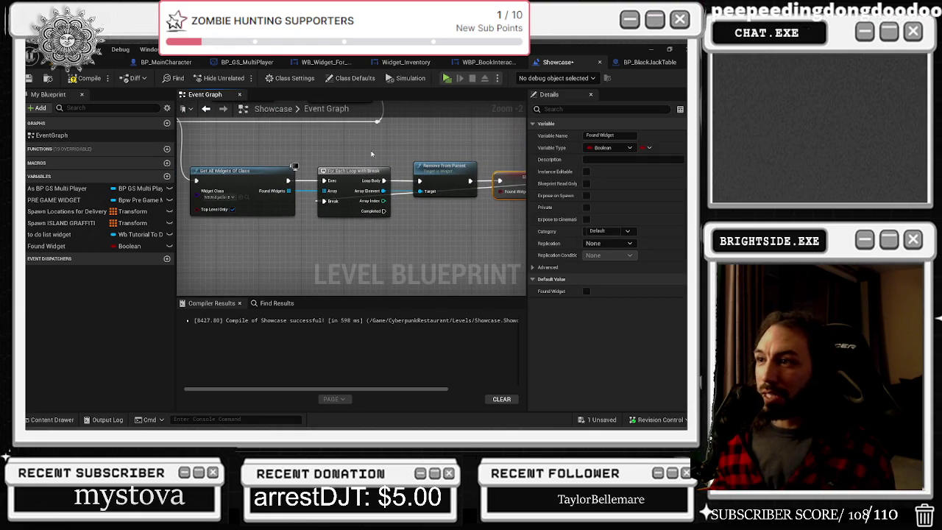
{"action": "left_click", "coordinate": [398, 199]}
{"action": "mouse_move", "coordinate": [395, 192]}
{"action": "left_mouse_down"}
{"action": "mouse_move", "coordinate": [458, 204]}
{"action": "mouse_move", "coordinate": [368, 196]}
{"action": "mouse_move", "coordinate": [403, 207]}
{"action": "left_mouse_up"}
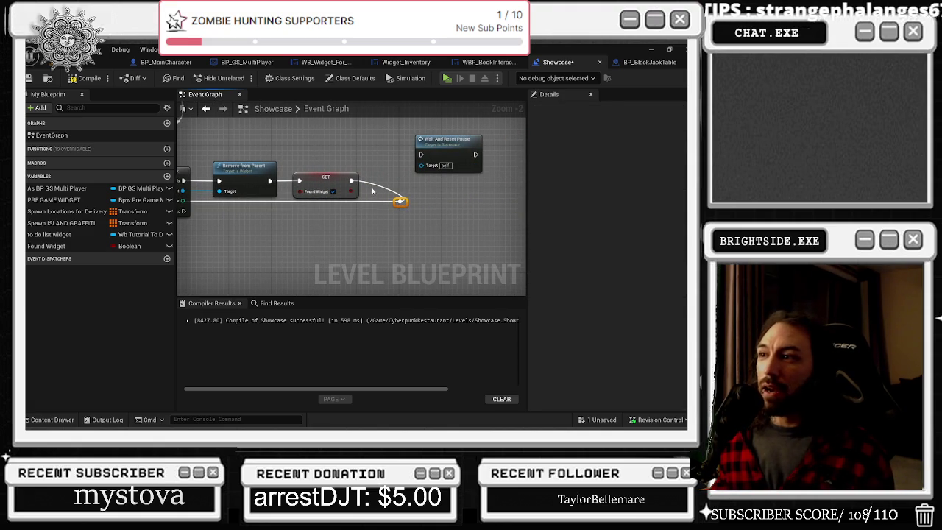
{"action": "mouse_move", "coordinate": [399, 201]}
{"action": "left_mouse_down"}
{"action": "mouse_move", "coordinate": [376, 185]}
{"action": "mouse_move", "coordinate": [393, 187]}
{"action": "left_mouse_up"}
- Shift Wait And Reset Pause and its reroute knots to the right
{"action": "scroll", "coordinate": [394, 187], "scroll_direction": "down", "scroll_amount": 1}
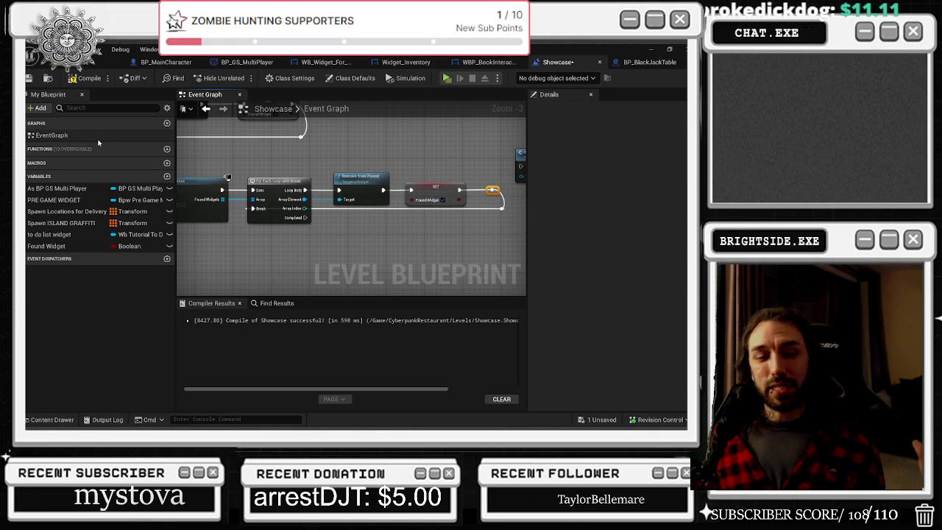
{"action": "scroll", "coordinate": [383, 159], "scroll_direction": "down", "scroll_amount": 1}
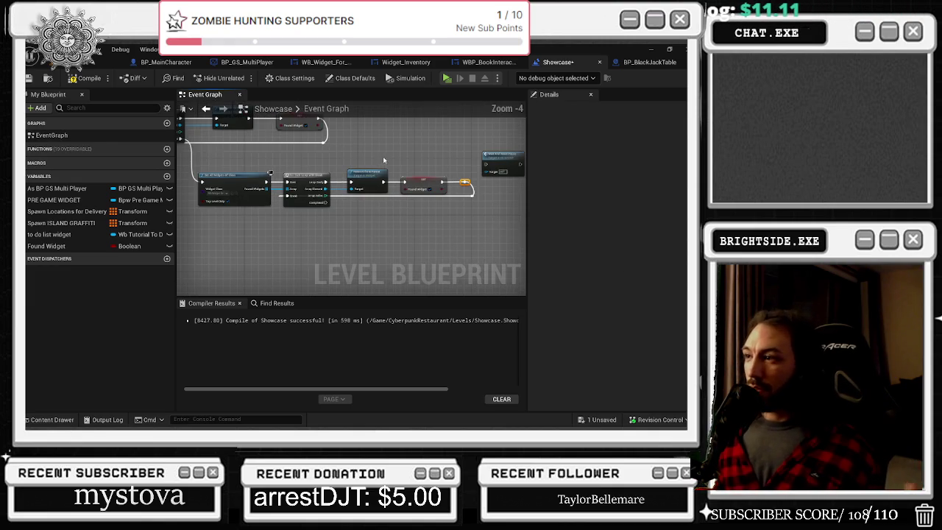
{"action": "left_click_drag", "start_coordinate": [414, 168], "coordinate": [390, 192]}
{"action": "left_click_drag", "start_coordinate": [358, 159], "coordinate": [375, 159]}
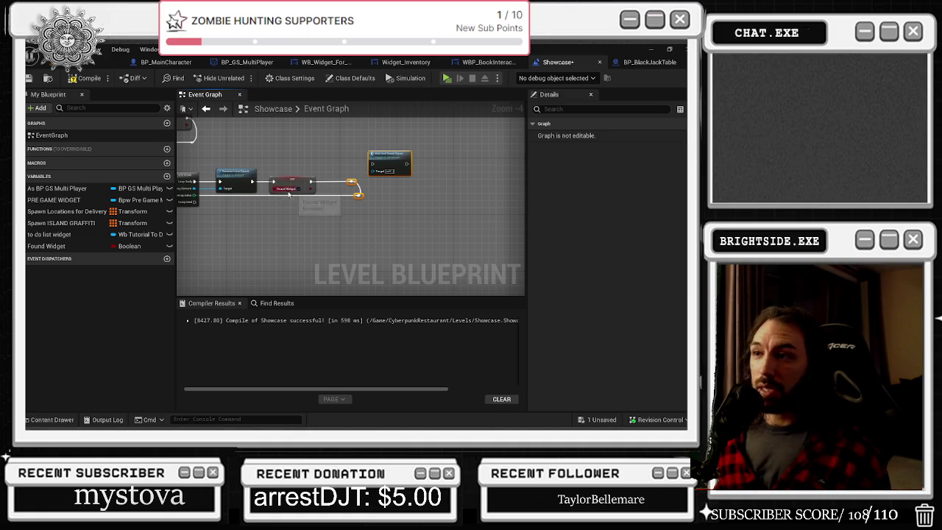
{"action": "mouse_move", "coordinate": [303, 215]}
{"action": "left_mouse_down"}
{"action": "mouse_move", "coordinate": [352, 218]}
{"action": "mouse_move", "coordinate": [439, 199]}
{"action": "mouse_move", "coordinate": [390, 204]}
{"action": "mouse_move", "coordinate": [356, 226]}
{"action": "left_mouse_up"}
{"action": "scroll", "coordinate": [336, 209], "scroll_direction": "up", "scroll_amount": 1}
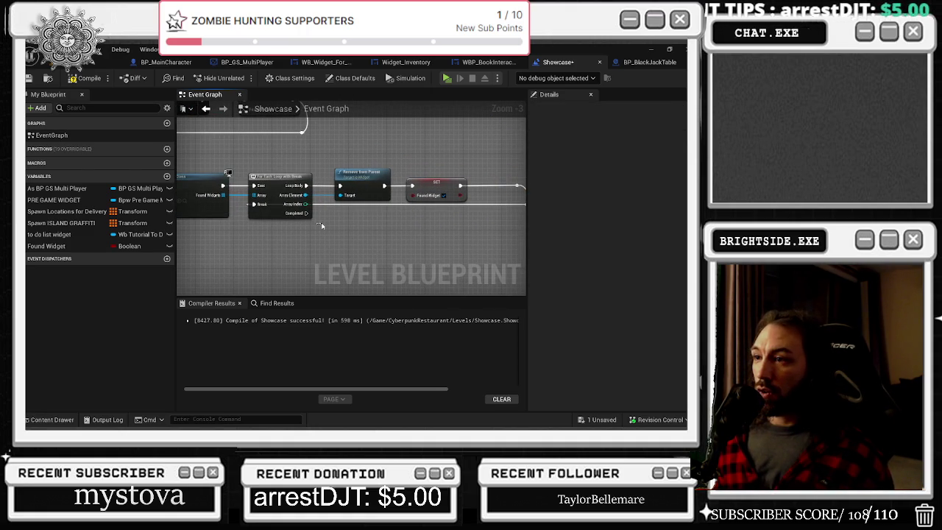
- Add a Branch off the loop's Completed output and place it below the For Each Loop
{"action": "left_click", "coordinate": [328, 231]}
{"action": "mouse_move", "coordinate": [307, 213]}
{"action": "left_mouse_down"}
{"action": "mouse_move", "coordinate": [333, 243]}
{"action": "mouse_move", "coordinate": [314, 218]}
{"action": "left_mouse_up"}
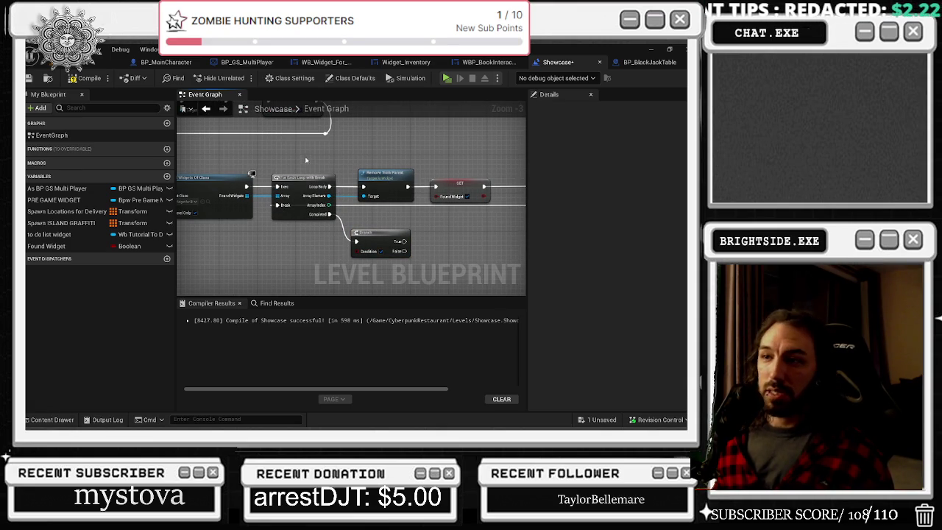
{"action": "scroll", "coordinate": [273, 148], "scroll_direction": "down", "scroll_amount": 1}
{"action": "left_click_drag", "start_coordinate": [376, 153], "coordinate": [335, 191]}
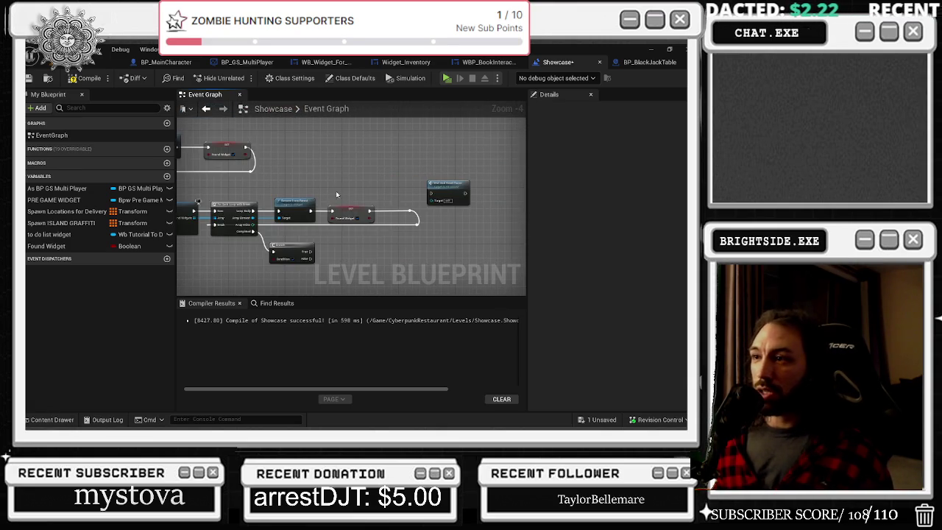
{"action": "scroll", "coordinate": [335, 191], "scroll_direction": "down", "scroll_amount": 1}
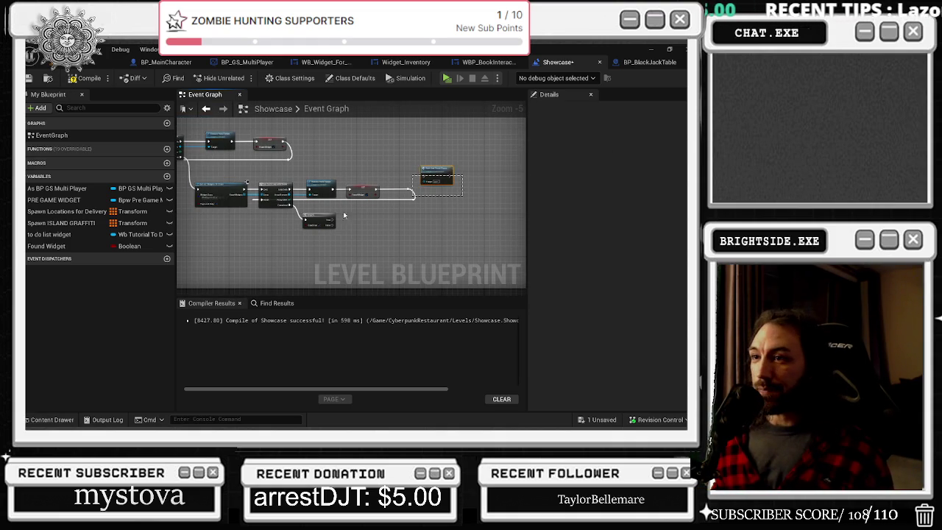
{"action": "left_click", "coordinate": [219, 189]}
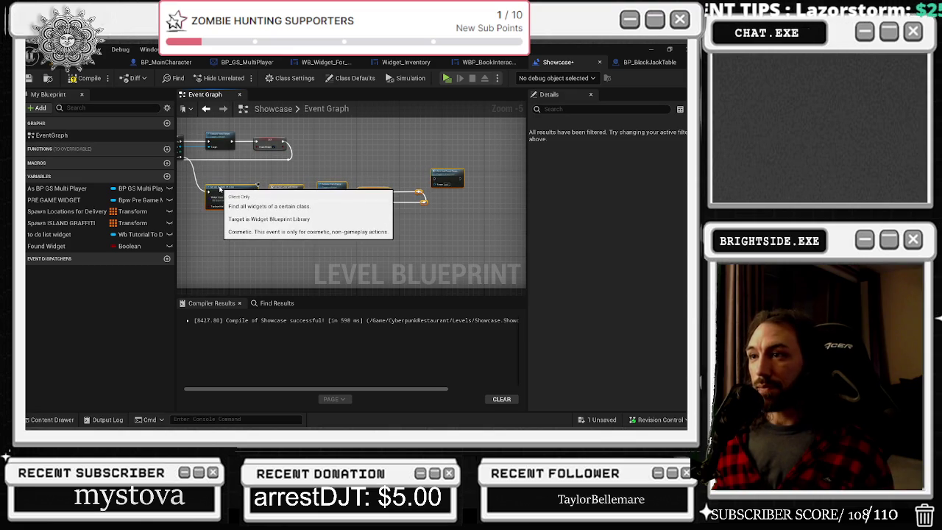
- Drop a Found Widget getter into the graph next to the Branch for its condition
{"action": "scroll", "coordinate": [353, 234], "scroll_direction": "up", "scroll_amount": 1}
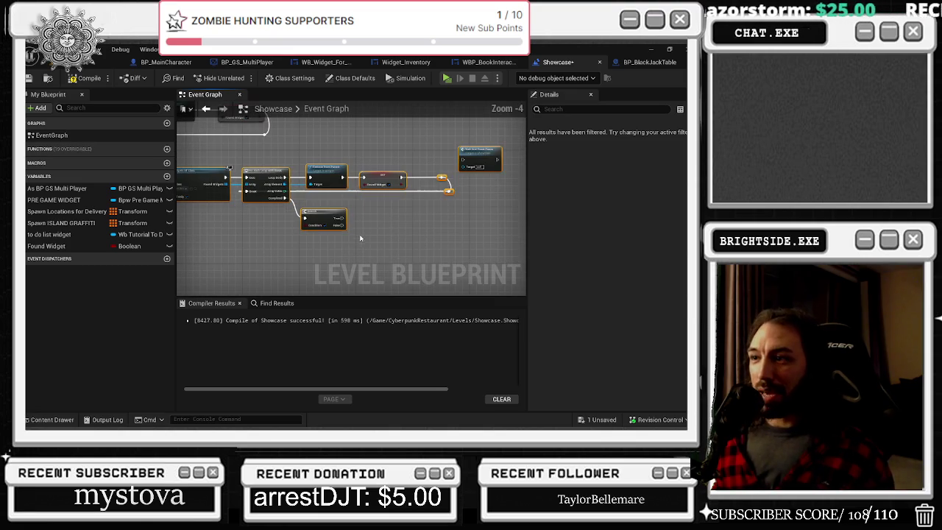
{"action": "left_click", "coordinate": [343, 245]}
{"action": "mouse_move", "coordinate": [47, 245]}
{"action": "left_mouse_down"}
{"action": "mouse_move", "coordinate": [318, 245]}
{"action": "mouse_move", "coordinate": [240, 232]}
{"action": "mouse_move", "coordinate": [318, 221]}
{"action": "left_mouse_up"}
{"action": "scroll", "coordinate": [297, 230], "scroll_direction": "up", "scroll_amount": 4}
{"action": "left_click_drag", "start_coordinate": [214, 248], "coordinate": [262, 262]}
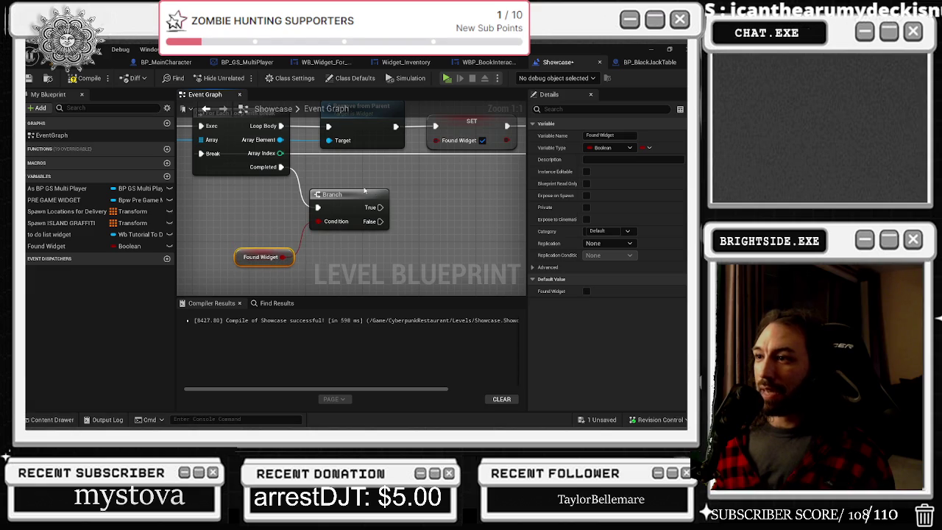
{"action": "left_click", "coordinate": [370, 193]}
{"action": "scroll", "coordinate": [365, 218], "scroll_direction": "down", "scroll_amount": 1}
{"action": "scroll", "coordinate": [365, 218], "scroll_direction": "down", "scroll_amount": 2}
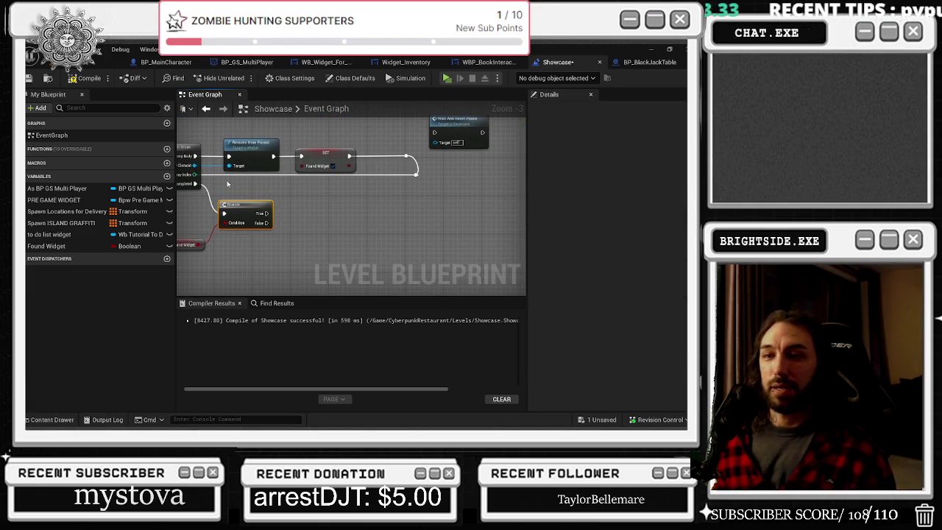
{"action": "scroll", "coordinate": [339, 236], "scroll_direction": "down", "scroll_amount": 1}
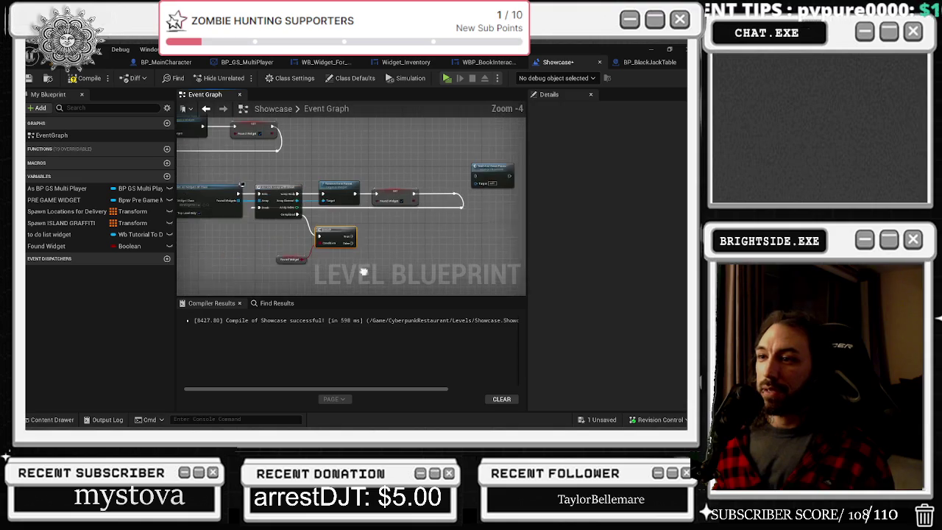
{"action": "left_click_drag", "start_coordinate": [340, 236], "coordinate": [340, 240]}
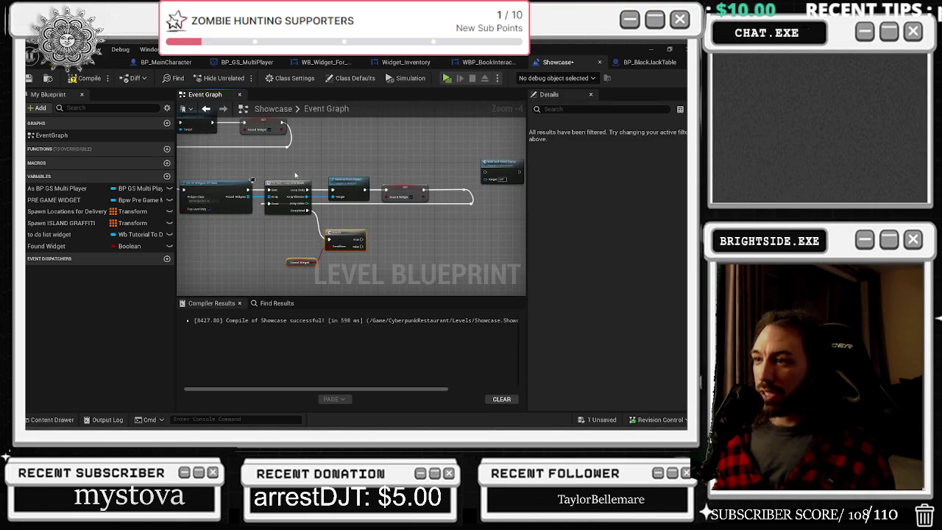
{"action": "left_click_drag", "start_coordinate": [275, 172], "coordinate": [476, 213]}
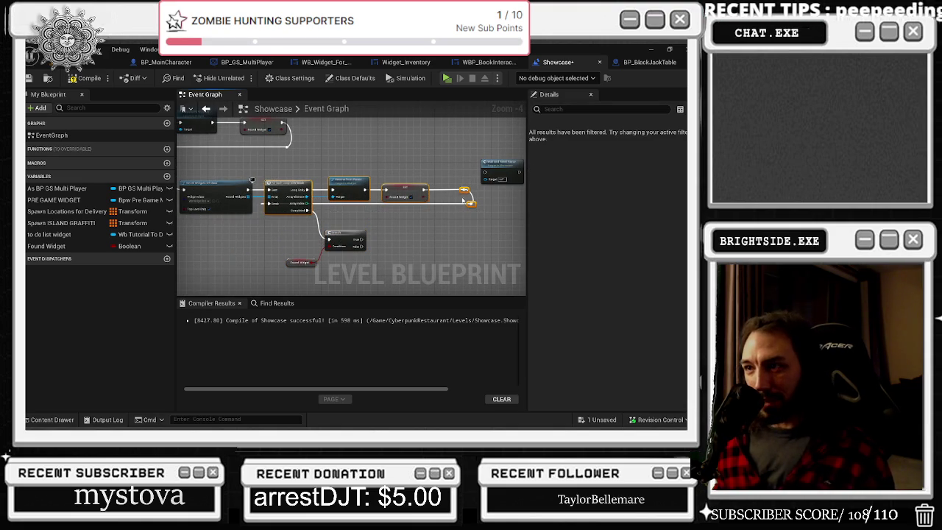
{"action": "left_click_drag", "start_coordinate": [386, 219], "coordinate": [373, 172]}
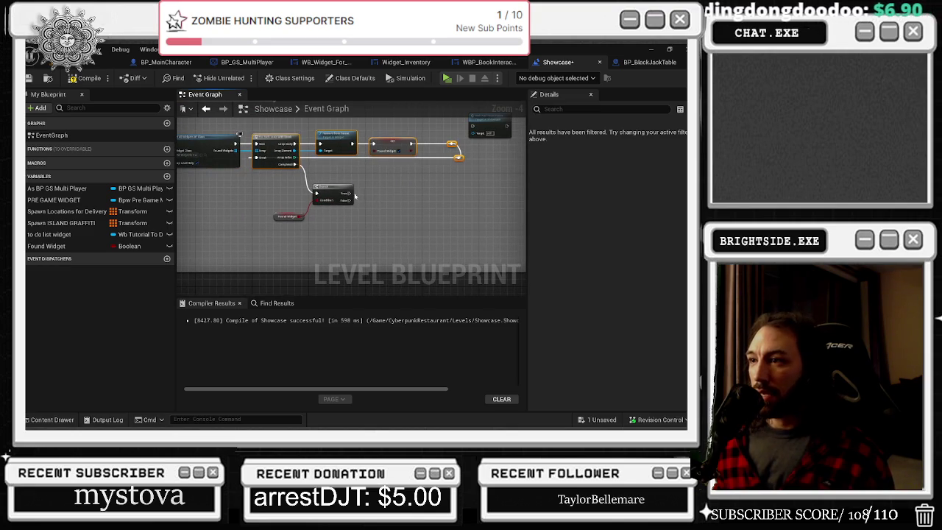
- Add a Get All Widgets Of Class node off the Branch's False output
{"action": "left_click_drag", "start_coordinate": [352, 201], "coordinate": [363, 213]}
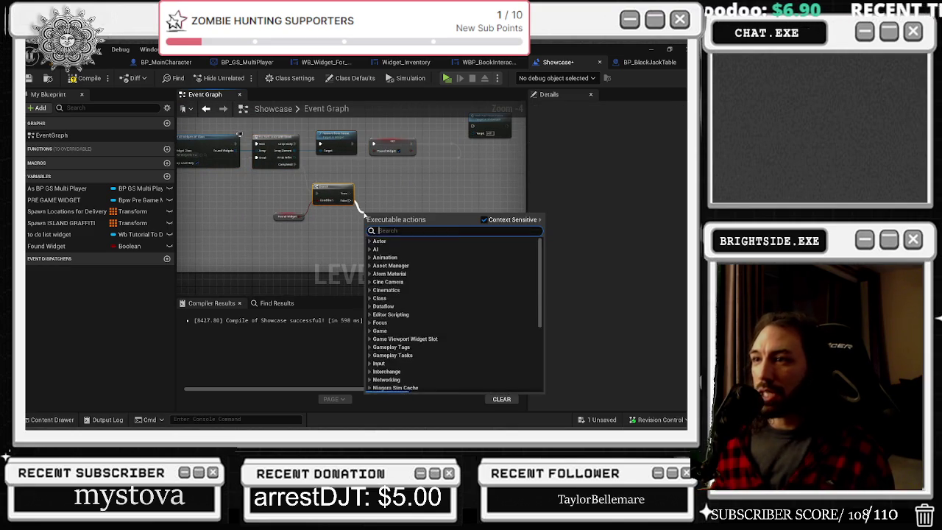
{"action": "type", "text": "get all wi"}
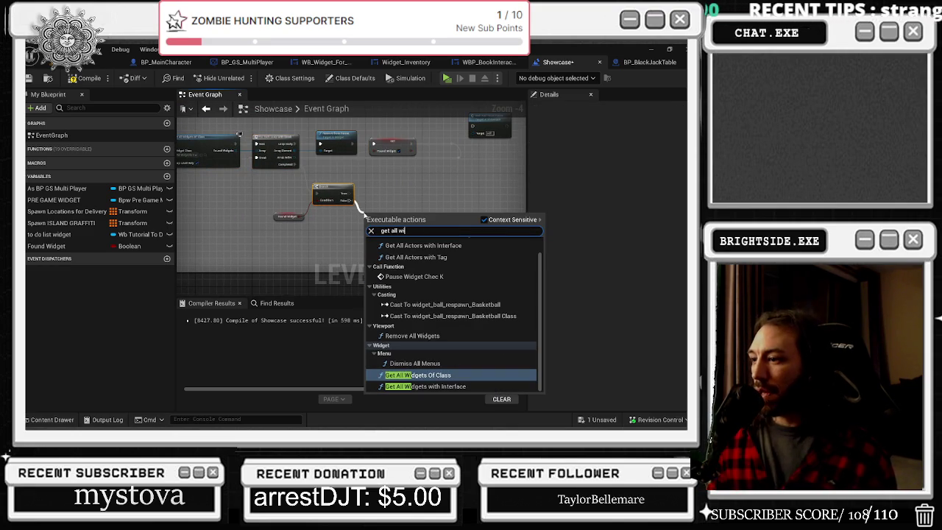
{"action": "key", "text": "Down"}
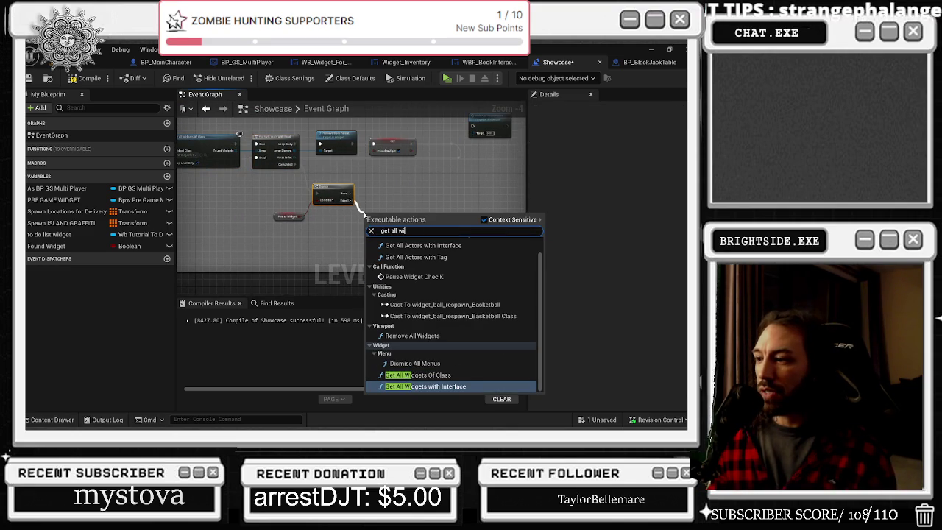
{"action": "key", "text": "Return"}
{"action": "key", "text": "alt+Tab"}
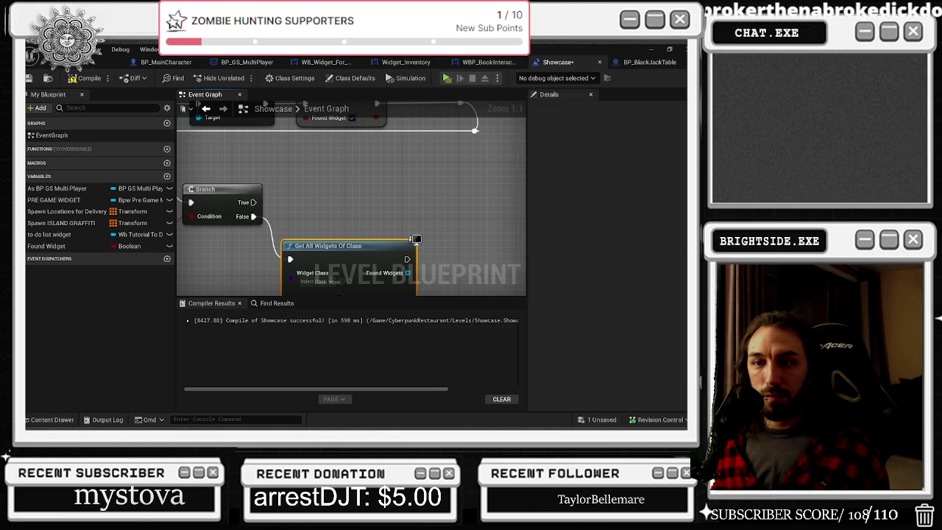
- Frame the Branch and the new node together, then switch to the level view
{"action": "mouse_move", "coordinate": [365, 218]}
{"action": "left_mouse_down"}
{"action": "mouse_move", "coordinate": [259, 180]}
{"action": "mouse_move", "coordinate": [266, 193]}
{"action": "left_mouse_up"}
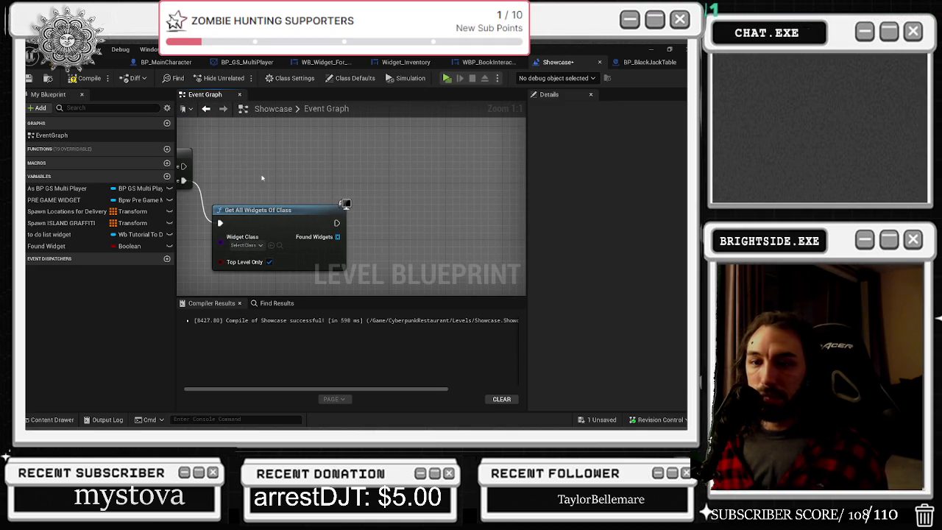
{"action": "scroll", "coordinate": [269, 174], "scroll_direction": "down", "scroll_amount": 1}
{"action": "mouse_move", "coordinate": [268, 174]}
{"action": "left_mouse_down"}
{"action": "mouse_move", "coordinate": [364, 227]}
{"action": "mouse_move", "coordinate": [368, 251]}
{"action": "left_mouse_up"}
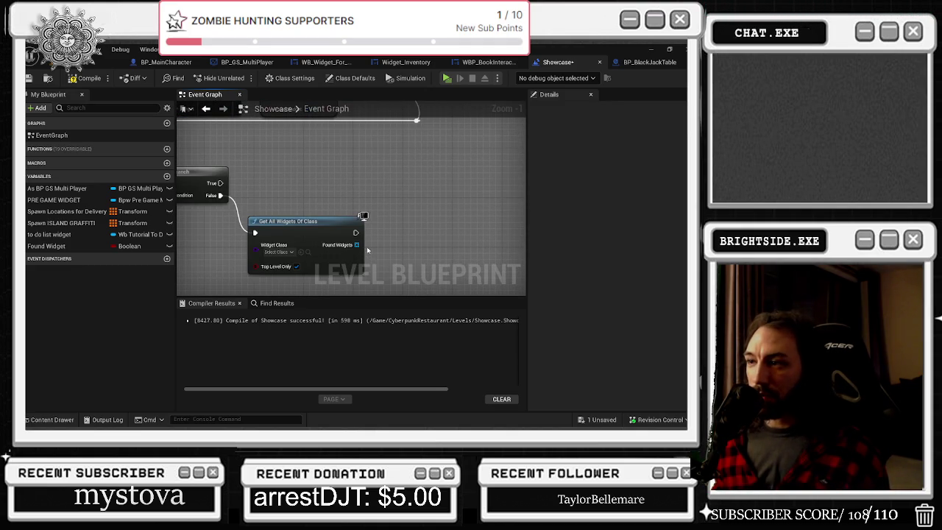
{"action": "left_click", "coordinate": [103, 62]}
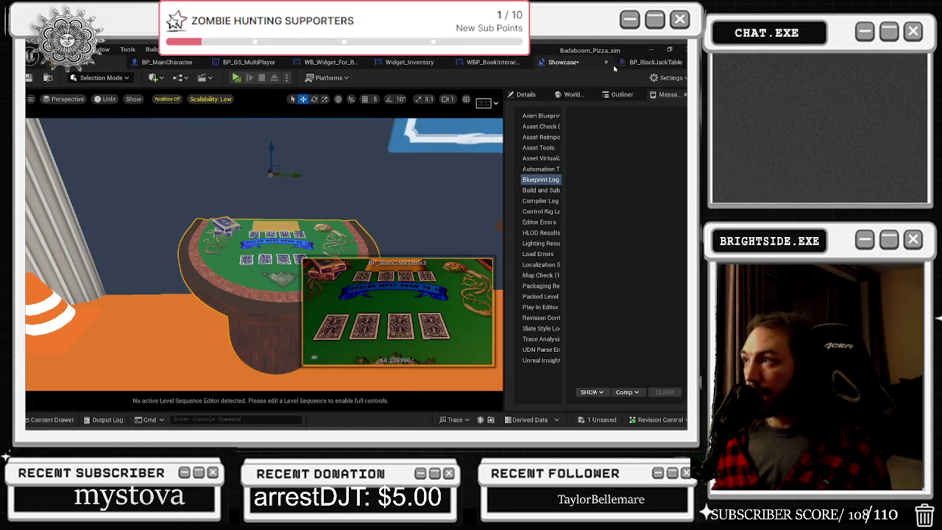
- Find the black jack widget class via BP_BlackJackTable and set it as Widget Class, WB_Widget_For_Black_Jack
{"action": "left_click", "coordinate": [651, 62]}
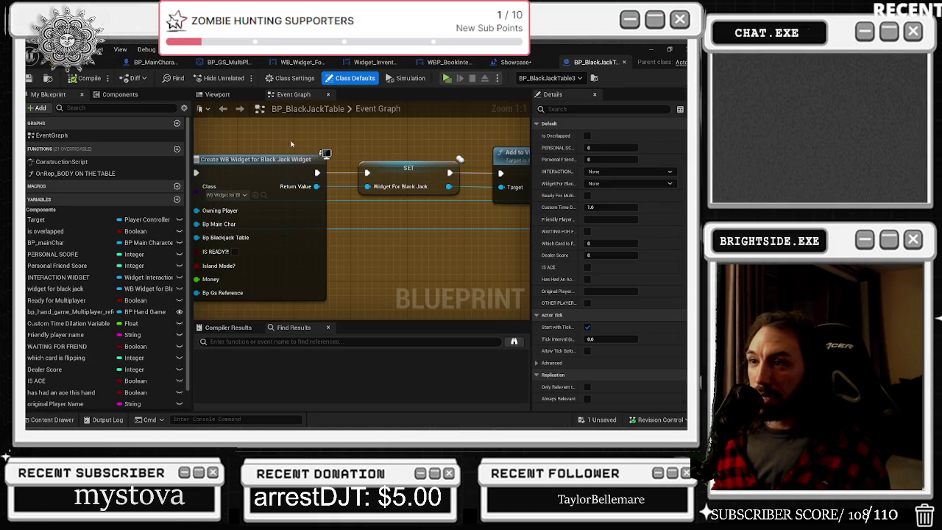
{"action": "left_click_drag", "start_coordinate": [275, 205], "coordinate": [309, 243]}
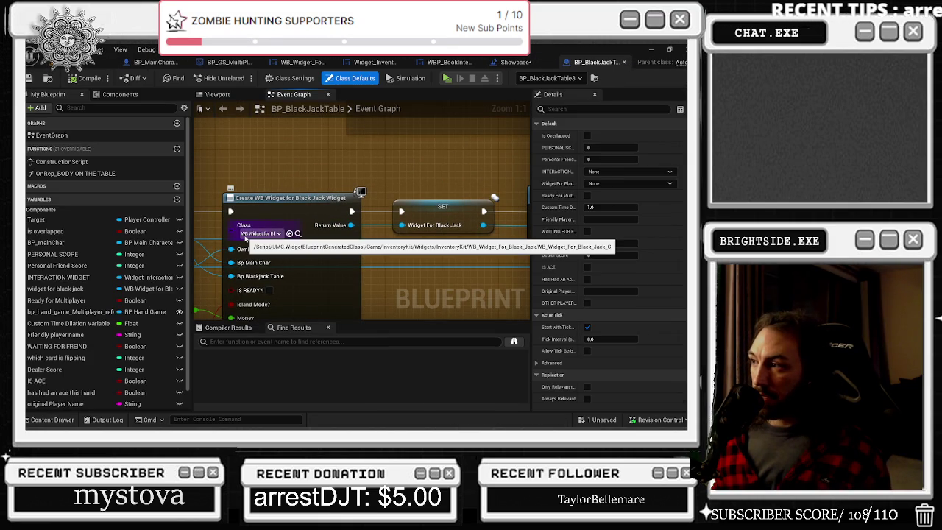
{"action": "left_click", "coordinate": [297, 233]}
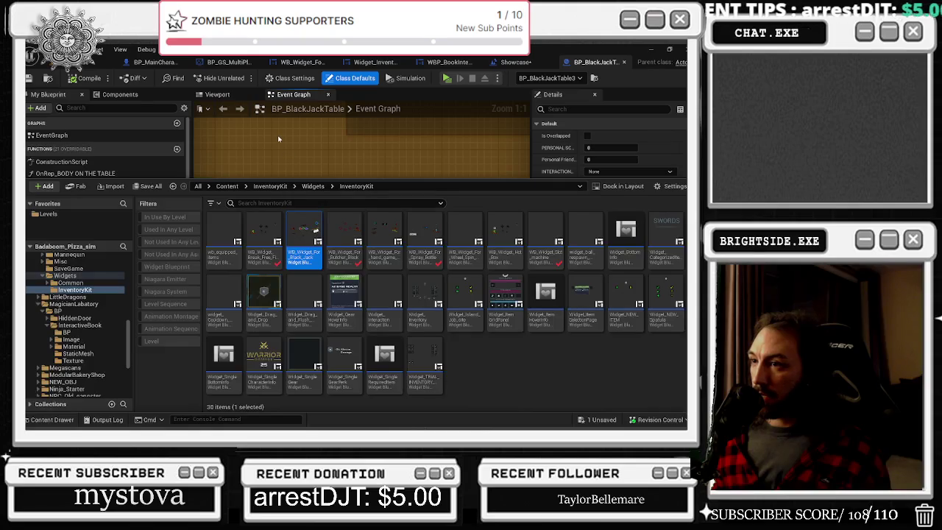
{"action": "left_click", "coordinate": [278, 139]}
{"action": "left_click", "coordinate": [519, 62]}
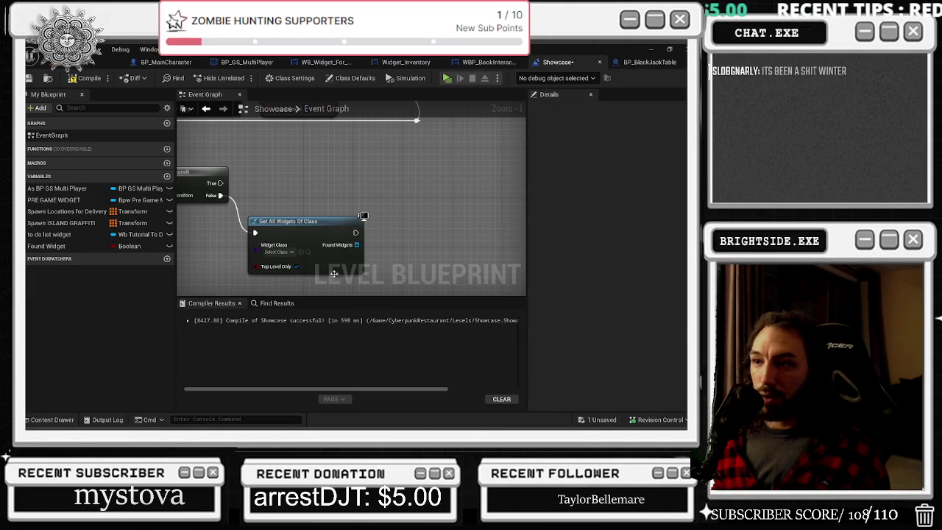
{"action": "left_click", "coordinate": [300, 251]}
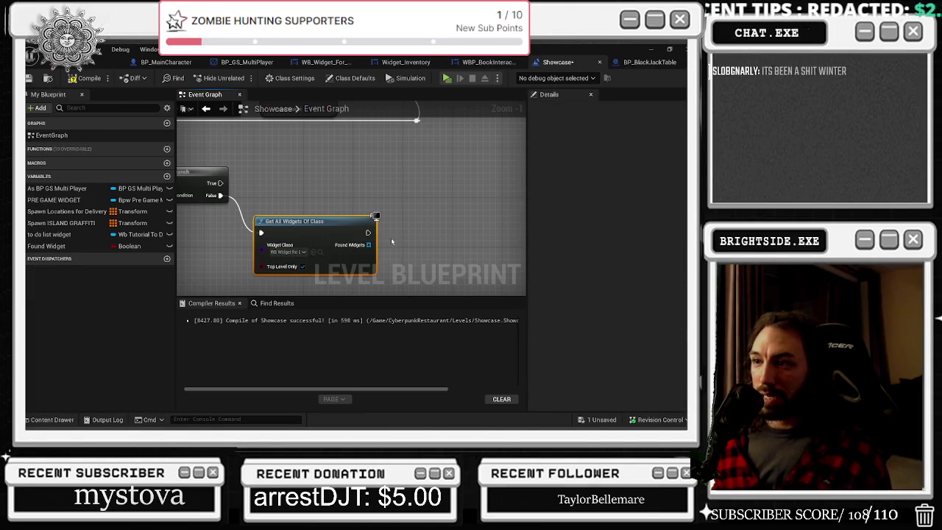
- Add a For Each Loop with Break off Found Widgets beside Get All Widgets Of Class
{"action": "left_click_drag", "start_coordinate": [369, 245], "coordinate": [390, 247]}
{"action": "type", "text": "for ea"}
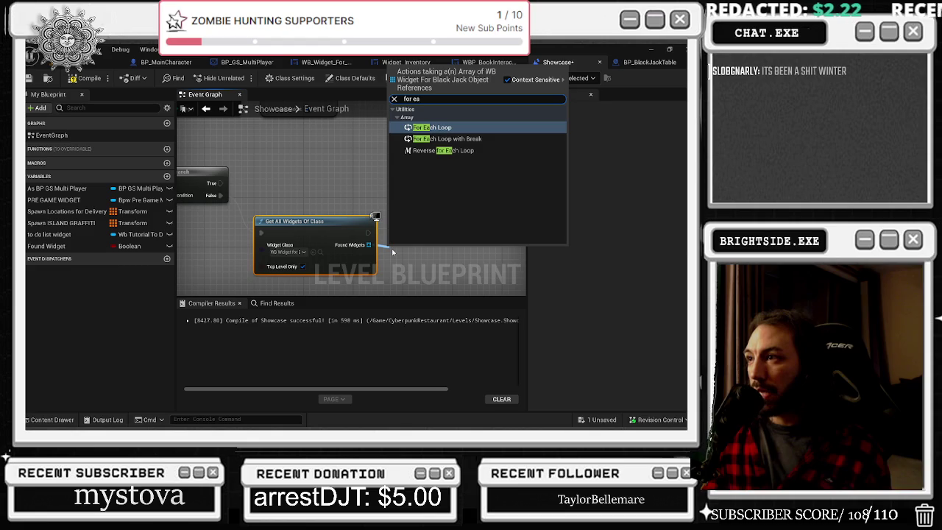
{"action": "key", "text": "Down"}
{"action": "key", "text": "Return"}
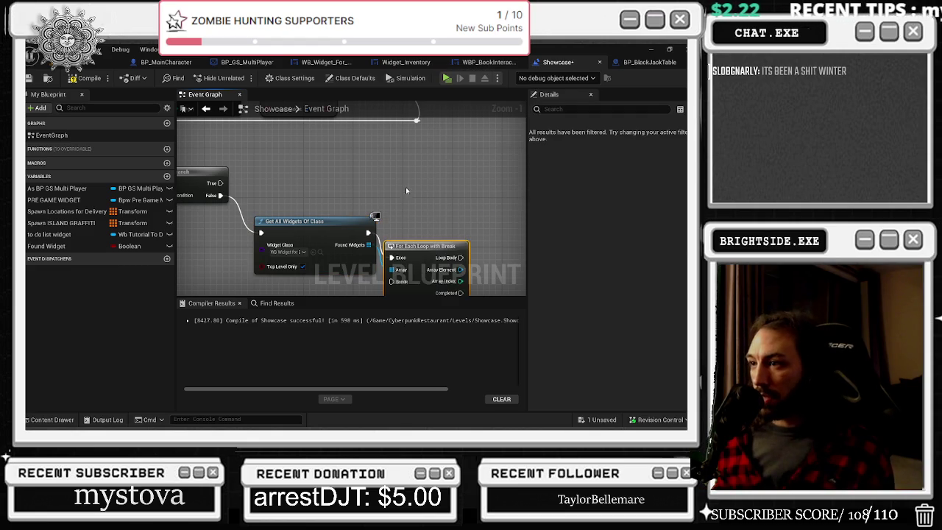
{"action": "left_click_drag", "start_coordinate": [416, 249], "coordinate": [440, 225]}
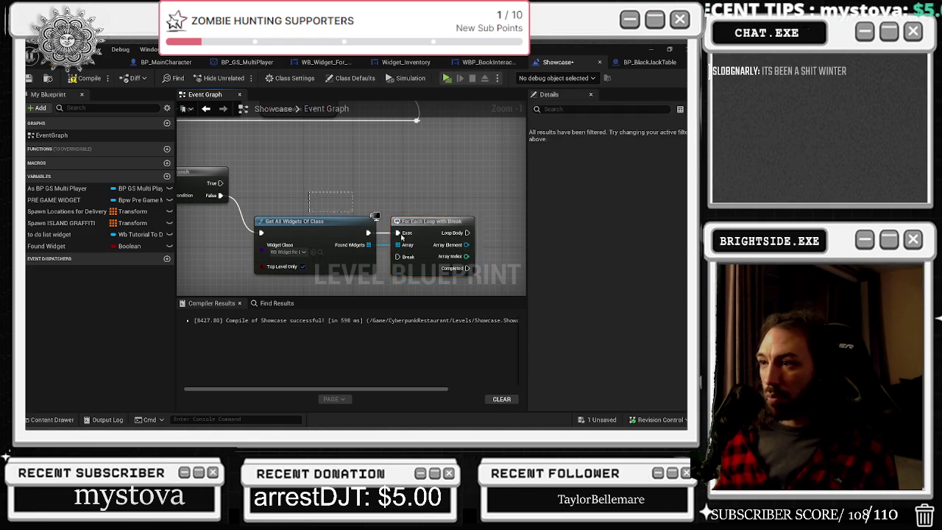
- Add Remove from Parent on each Array Element, driven by the Loop Body
{"action": "mouse_move", "coordinate": [383, 207]}
{"action": "left_mouse_down"}
{"action": "mouse_move", "coordinate": [396, 212]}
{"action": "mouse_move", "coordinate": [444, 186]}
{"action": "left_mouse_up"}
{"action": "type", "text": "remove from"}
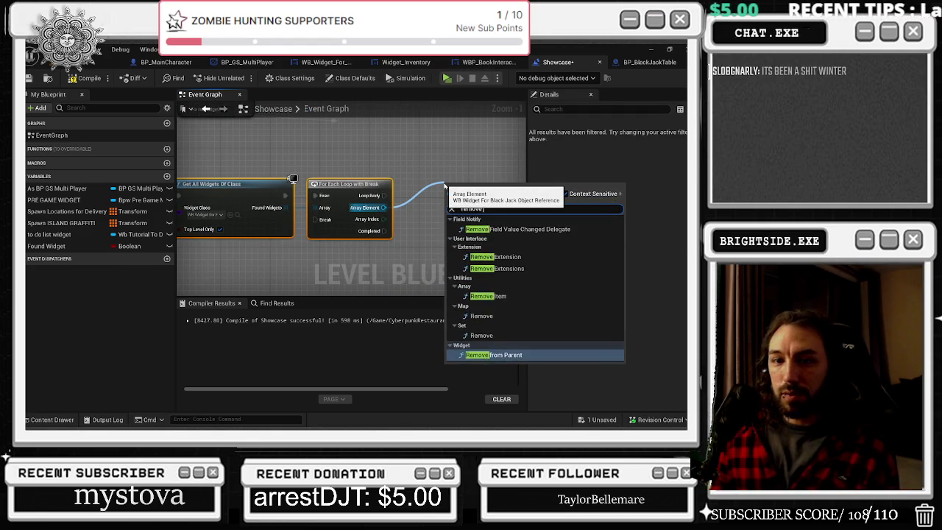
{"action": "key", "text": "Return"}
{"action": "mouse_move", "coordinate": [383, 195]}
{"action": "left_mouse_down"}
{"action": "mouse_move", "coordinate": [494, 210]}
{"action": "mouse_move", "coordinate": [451, 202]}
{"action": "mouse_move", "coordinate": [452, 191]}
{"action": "left_mouse_up"}
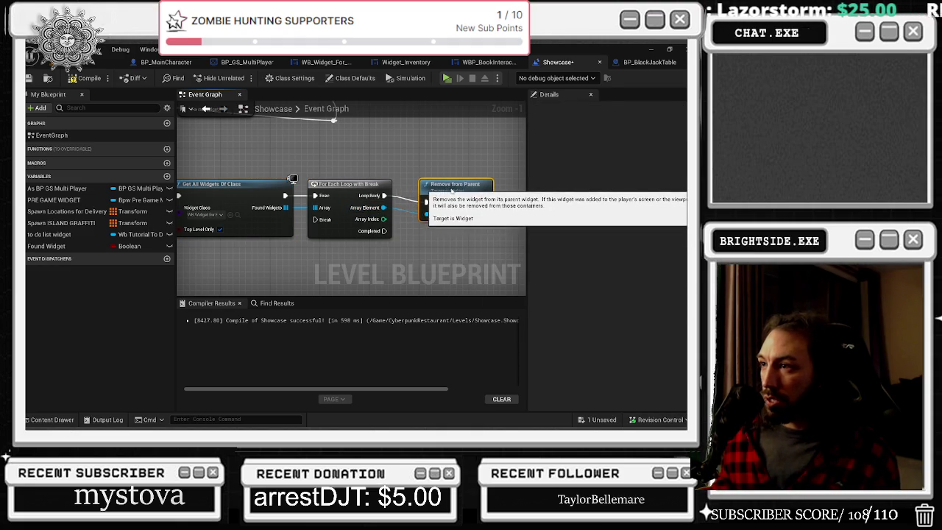
{"action": "scroll", "coordinate": [386, 196], "scroll_direction": "down", "scroll_amount": 2}
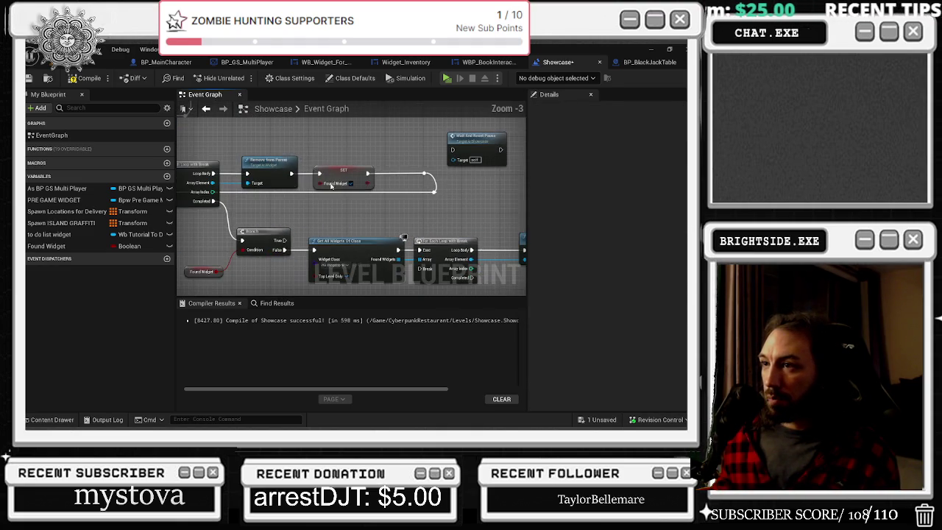
- Add SET Found Widget after Remove from Parent and move the reroute knot next to it
{"action": "left_click_drag", "start_coordinate": [328, 213], "coordinate": [519, 235]}
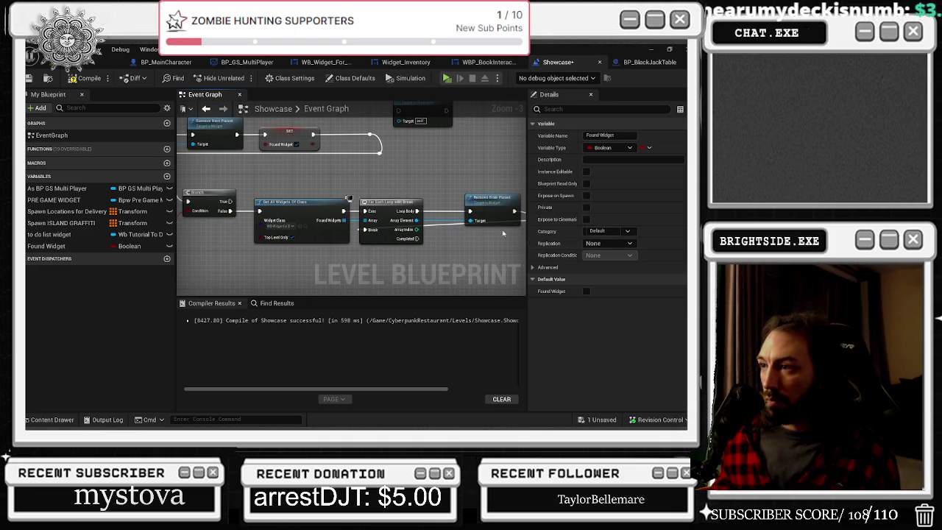
{"action": "left_click", "coordinate": [430, 229]}
{"action": "mouse_move", "coordinate": [431, 231]}
{"action": "left_mouse_down"}
{"action": "mouse_move", "coordinate": [368, 225]}
{"action": "mouse_move", "coordinate": [383, 237]}
{"action": "mouse_move", "coordinate": [498, 122]}
{"action": "left_mouse_up"}
{"action": "left_click", "coordinate": [339, 218]}
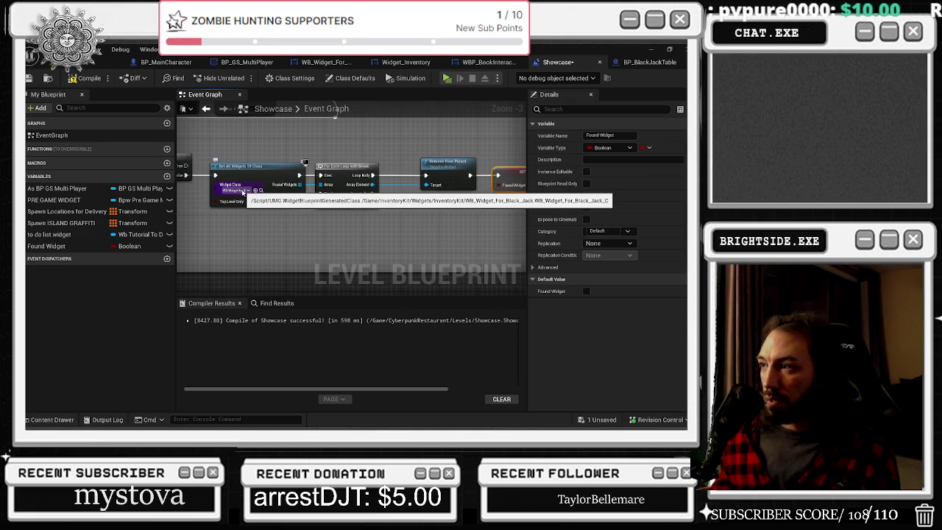
{"action": "left_click_drag", "start_coordinate": [428, 169], "coordinate": [424, 235]}
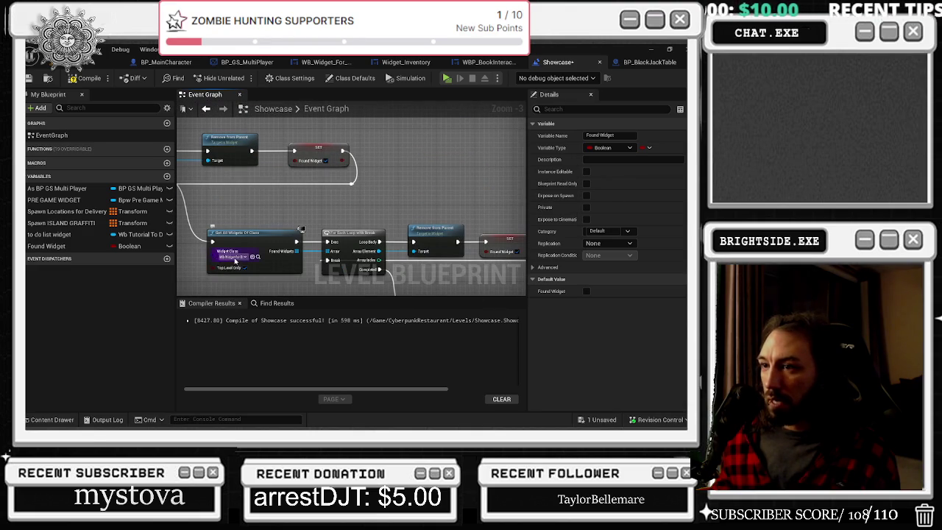
- Undo the last change and check the InventoryKit widget assets in the Content Drawer
{"action": "key", "text": "ctrl+z"}
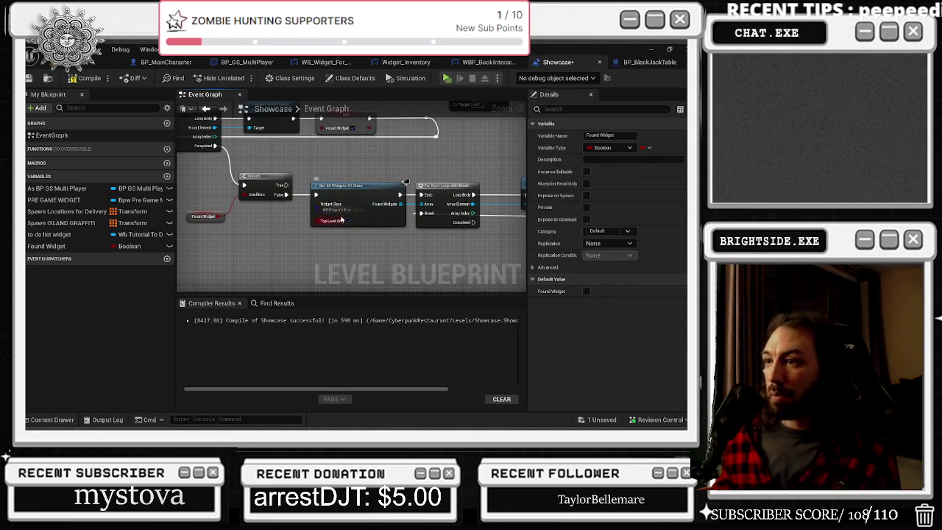
{"action": "key", "text": "ctrl+space"}
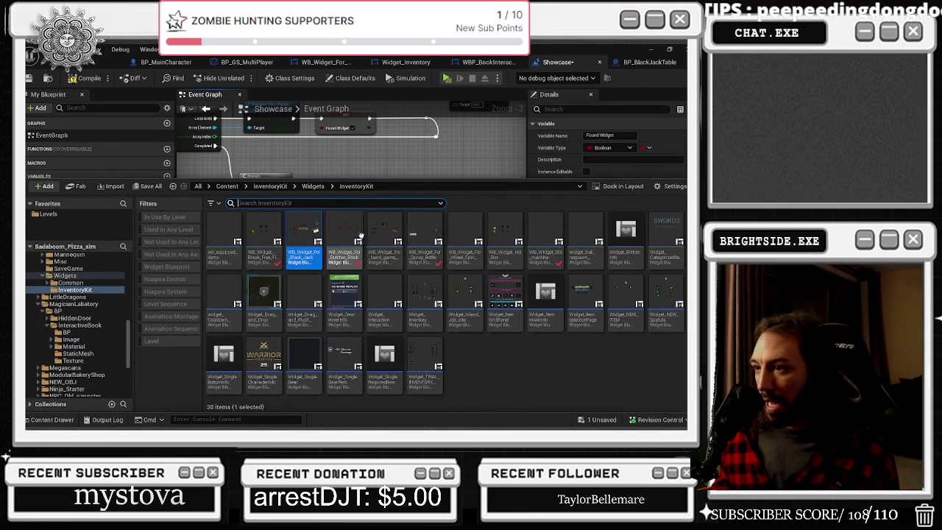
{"action": "left_click", "coordinate": [294, 147]}
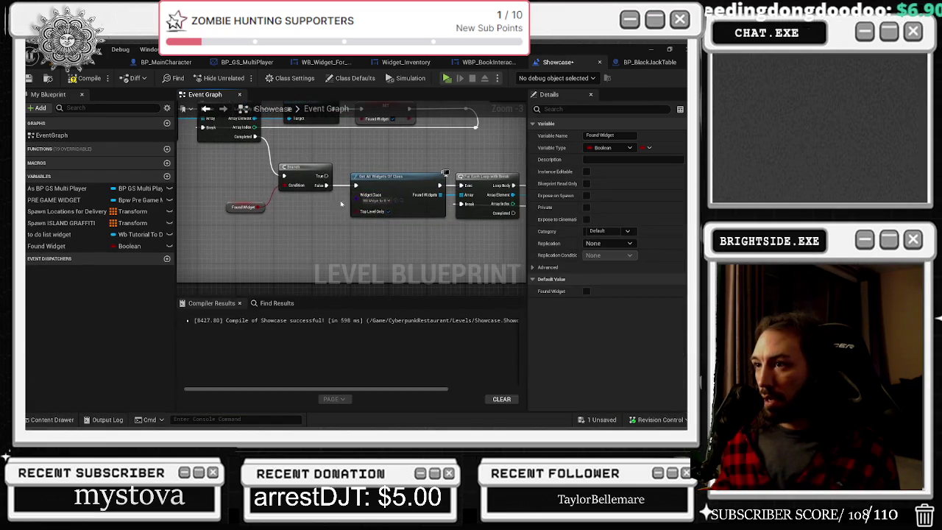
{"action": "left_click", "coordinate": [428, 258]}
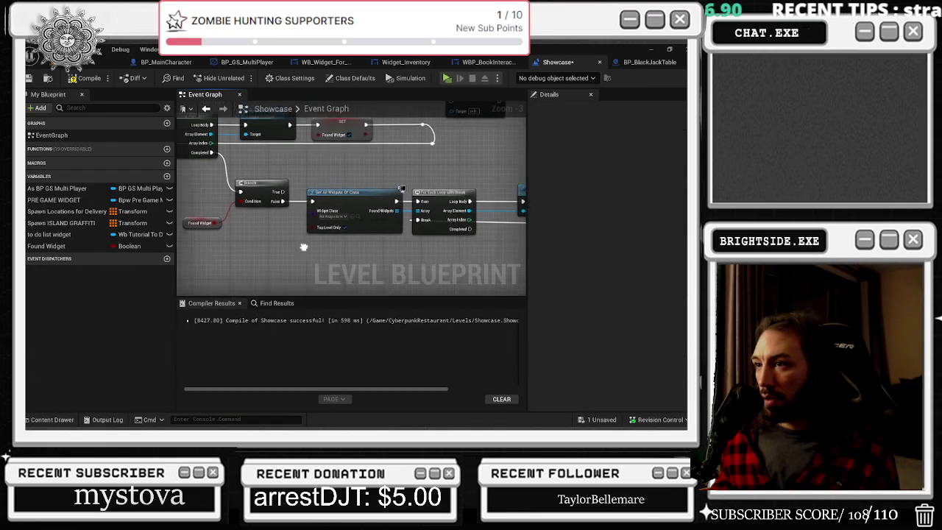
- Add a Wait And Reset Pause node off the Branch's True output and nudge it into place
{"action": "left_click_drag", "start_coordinate": [274, 194], "coordinate": [296, 168]}
{"action": "type", "text": "rest a"}
{"action": "key", "text": "BackSpace"}
{"action": "key", "text": "BackSpace"}
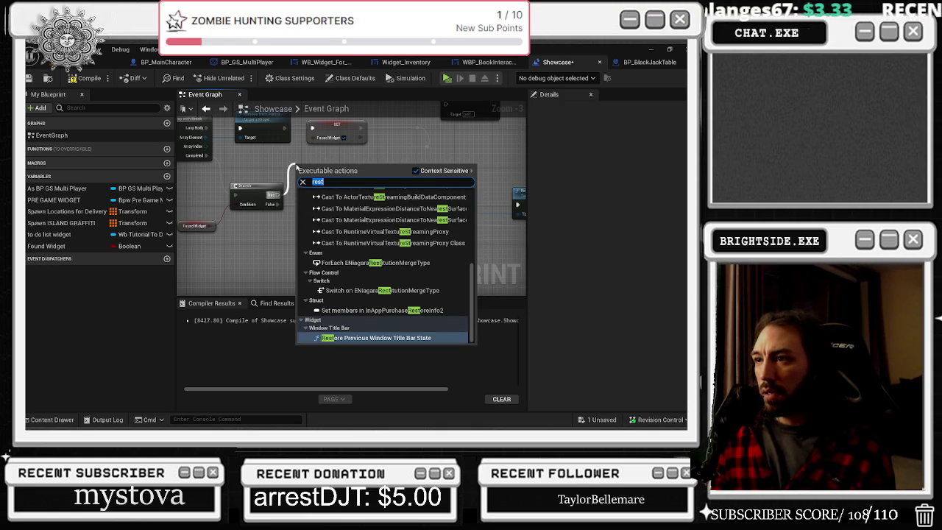
{"action": "type", "text": "pause"}
{"action": "key", "text": "Return"}
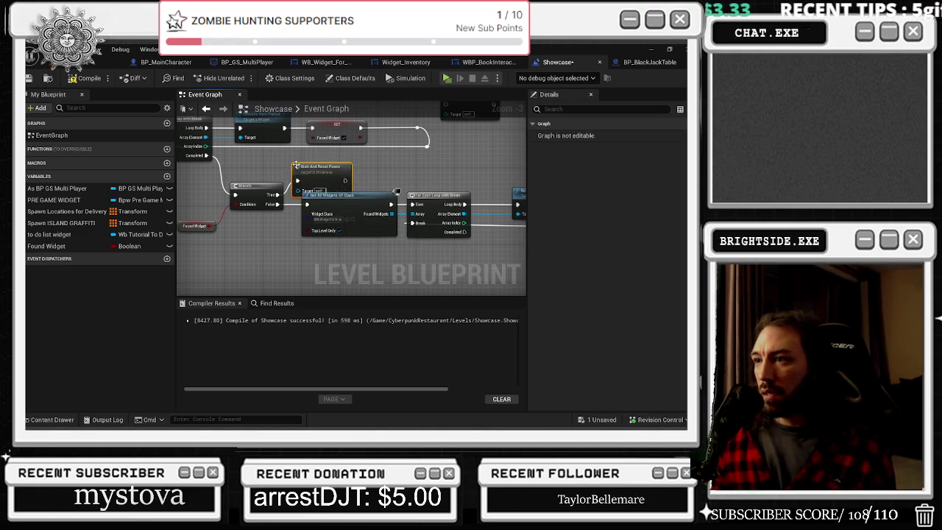
{"action": "left_click_drag", "start_coordinate": [295, 165], "coordinate": [310, 155]}
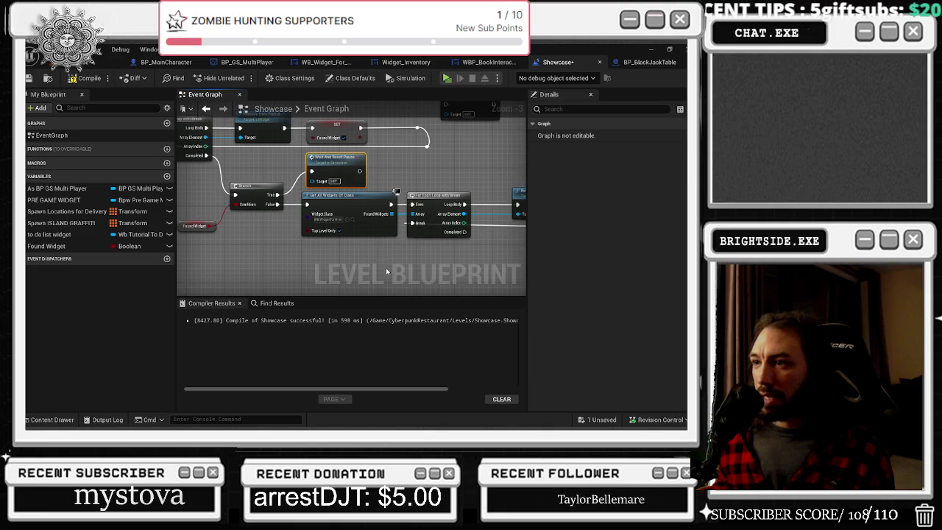
- Add a For Each Loop with Break to the second widget check's Found Widgets
{"action": "mouse_move", "coordinate": [381, 248]}
{"action": "left_mouse_down"}
{"action": "mouse_move", "coordinate": [307, 218]}
{"action": "mouse_move", "coordinate": [316, 237]}
{"action": "left_mouse_up"}
{"action": "type", "text": "for each"}
{"action": "left_click", "coordinate": [376, 310]}
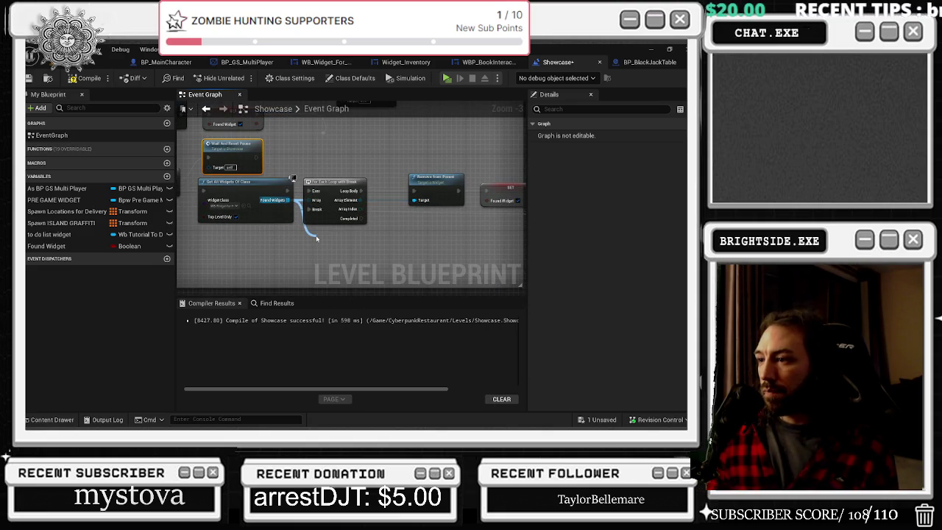
- Rewire Remove from Parent onto the new For Each Loop with Break and move the loop up
{"action": "left_click_drag", "start_coordinate": [307, 217], "coordinate": [317, 266]}
{"action": "mouse_move", "coordinate": [360, 191]}
{"action": "left_mouse_down"}
{"action": "mouse_move", "coordinate": [367, 254]}
{"action": "mouse_move", "coordinate": [383, 268]}
{"action": "mouse_move", "coordinate": [370, 257]}
{"action": "left_mouse_up"}
{"action": "mouse_move", "coordinate": [287, 191]}
{"action": "left_mouse_down"}
{"action": "mouse_move", "coordinate": [317, 247]}
{"action": "mouse_move", "coordinate": [397, 213]}
{"action": "mouse_move", "coordinate": [414, 190]}
{"action": "left_mouse_up"}
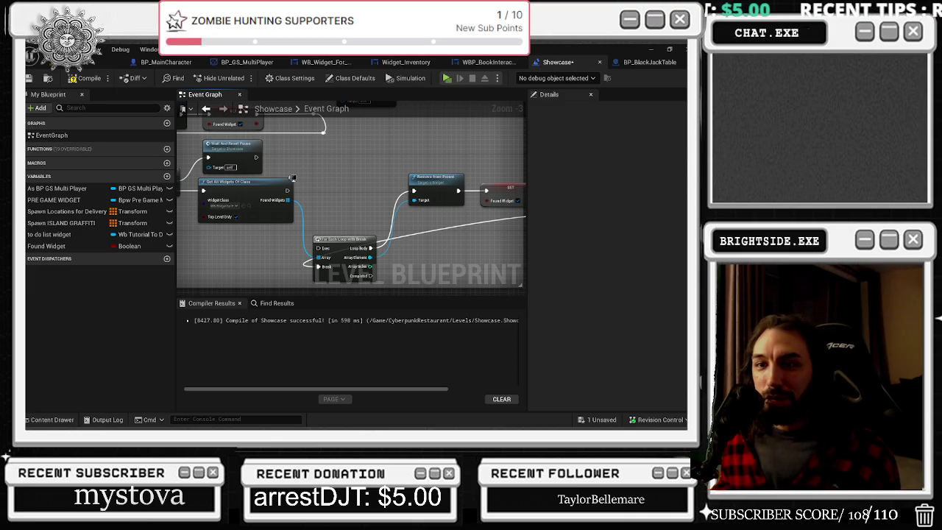
{"action": "left_click_drag", "start_coordinate": [326, 252], "coordinate": [324, 193]}
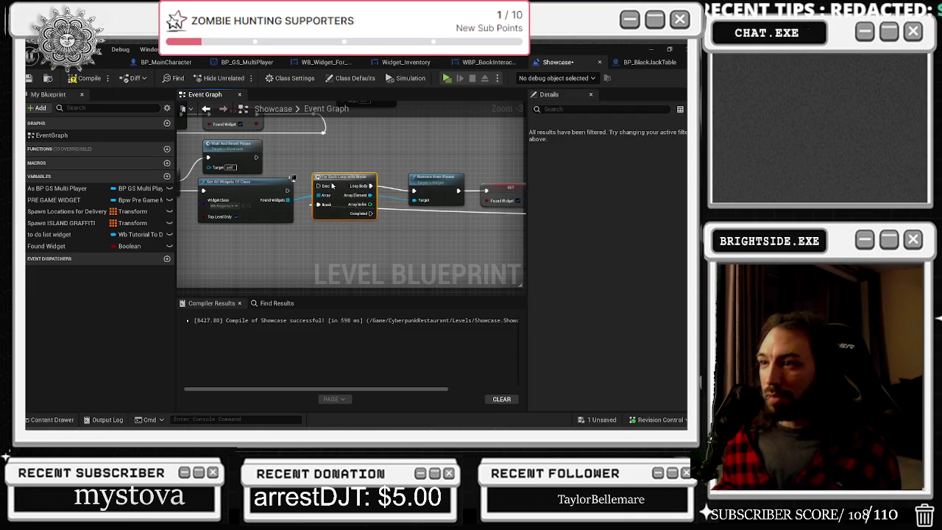
{"action": "mouse_move", "coordinate": [403, 287]}
{"action": "left_mouse_down"}
{"action": "mouse_move", "coordinate": [346, 220]}
{"action": "mouse_move", "coordinate": [257, 156]}
{"action": "left_mouse_up"}
- Select the Get All Widgets, For Each Loop, Remove from Parent and SET Found Widget chain and paste a copy
{"action": "left_click_drag", "start_coordinate": [441, 226], "coordinate": [432, 220]}
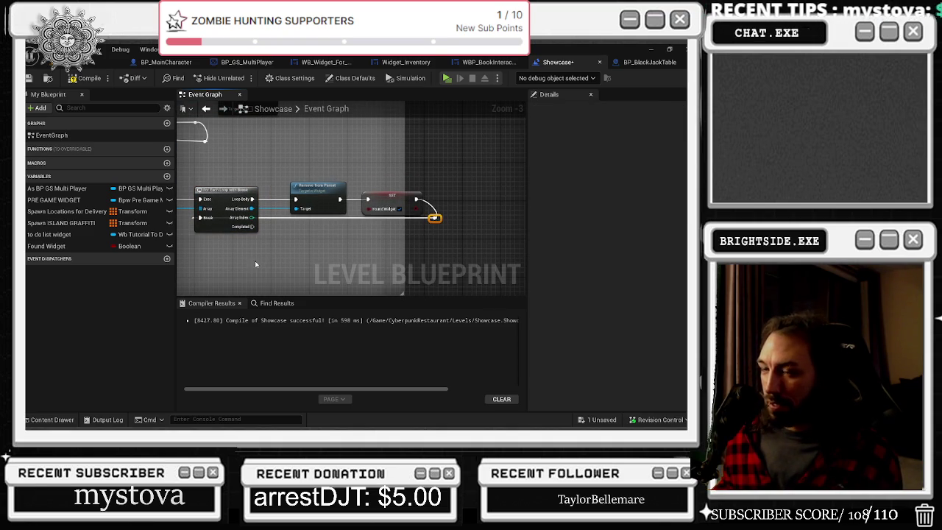
{"action": "scroll", "coordinate": [289, 238], "scroll_direction": "down", "scroll_amount": 2}
{"action": "scroll", "coordinate": [405, 210], "scroll_direction": "down", "scroll_amount": 3}
{"action": "scroll", "coordinate": [315, 219], "scroll_direction": "up", "scroll_amount": 1}
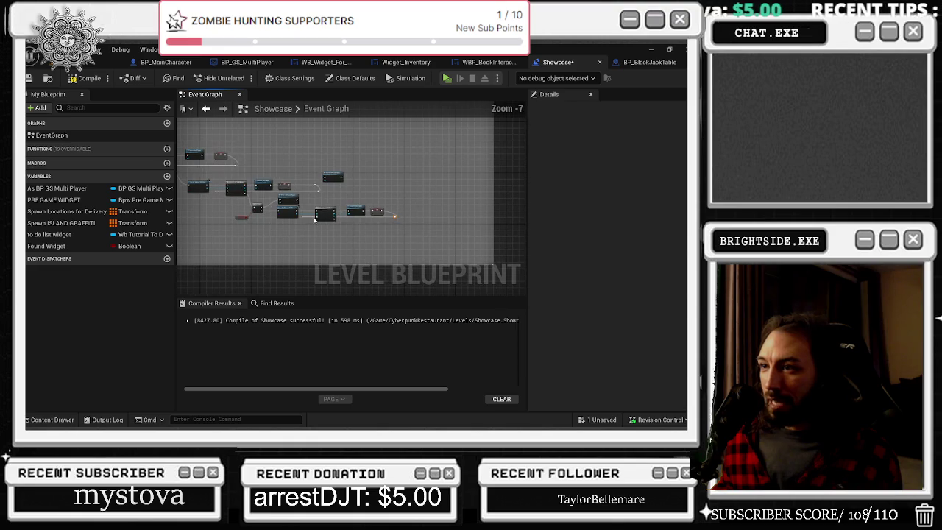
{"action": "scroll", "coordinate": [302, 228], "scroll_direction": "up", "scroll_amount": 3}
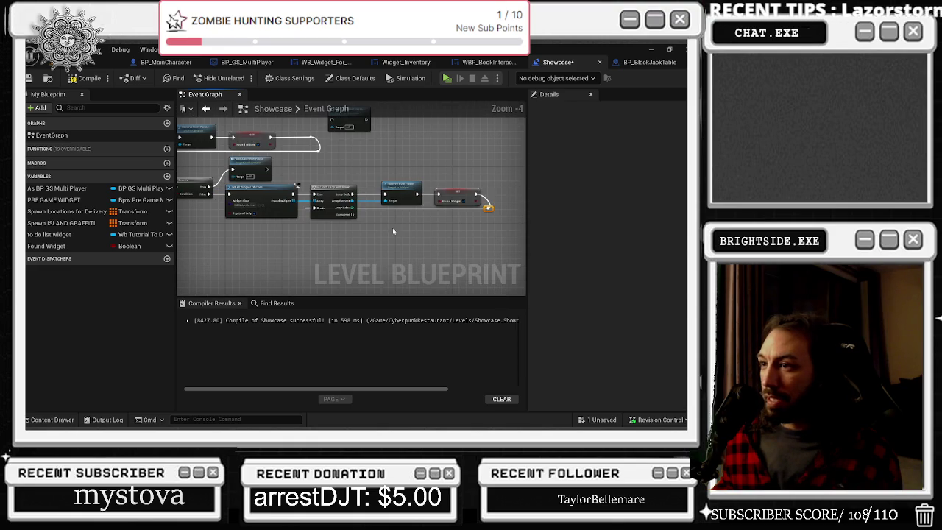
{"action": "mouse_move", "coordinate": [258, 189]}
{"action": "left_mouse_down"}
{"action": "mouse_move", "coordinate": [436, 246]}
{"action": "mouse_move", "coordinate": [393, 231]}
{"action": "left_mouse_up"}
{"action": "key", "text": "ctrl+v"}
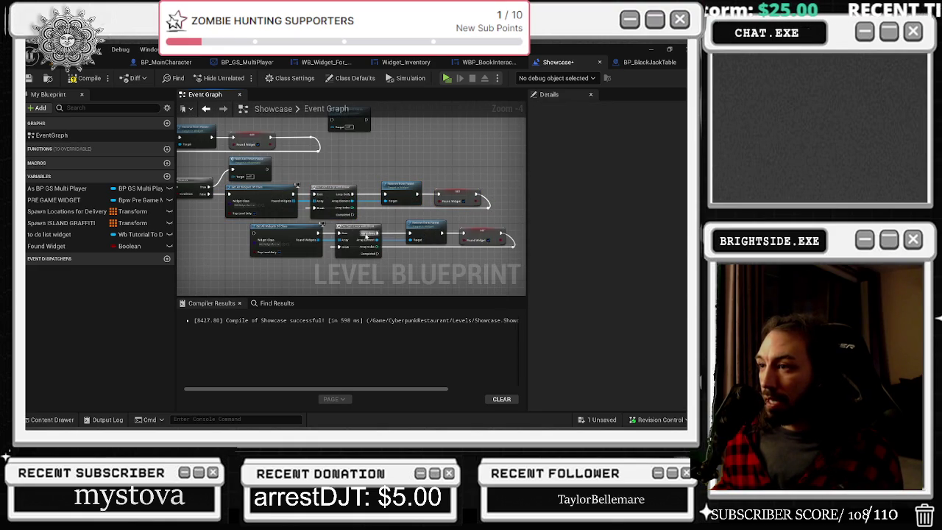
- Move the pasted chain into place beside the original and center both chains in view
{"action": "left_click_drag", "start_coordinate": [430, 249], "coordinate": [368, 249]}
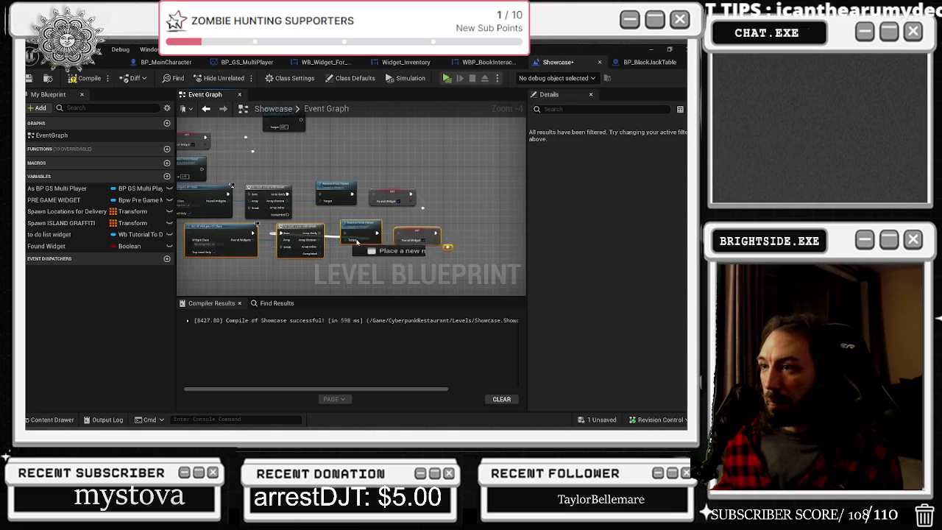
{"action": "mouse_move", "coordinate": [213, 229]}
{"action": "left_mouse_down"}
{"action": "mouse_move", "coordinate": [180, 232]}
{"action": "mouse_move", "coordinate": [487, 268]}
{"action": "left_mouse_up"}
{"action": "scroll", "coordinate": [250, 213], "scroll_direction": "up", "scroll_amount": 3}
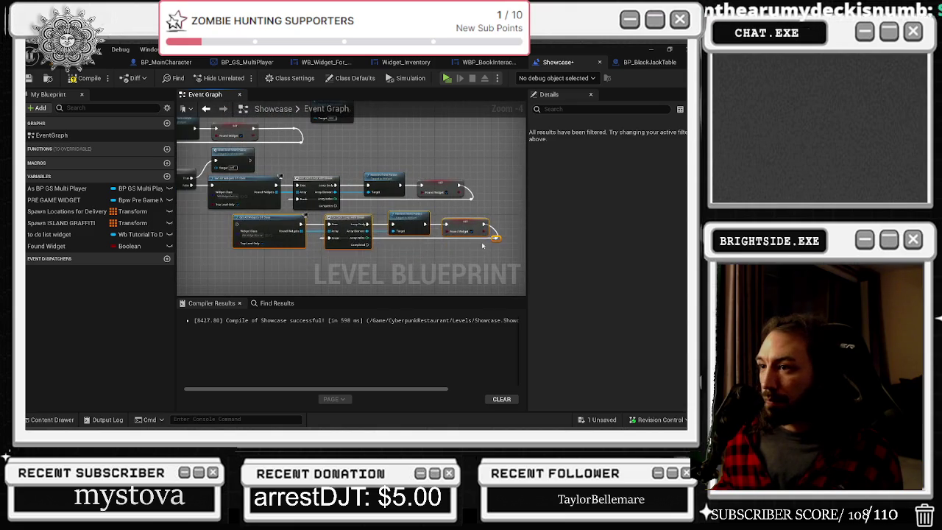
{"action": "mouse_move", "coordinate": [250, 214]}
{"action": "left_mouse_down"}
{"action": "mouse_move", "coordinate": [357, 215]}
{"action": "mouse_move", "coordinate": [389, 231]}
{"action": "left_mouse_up"}
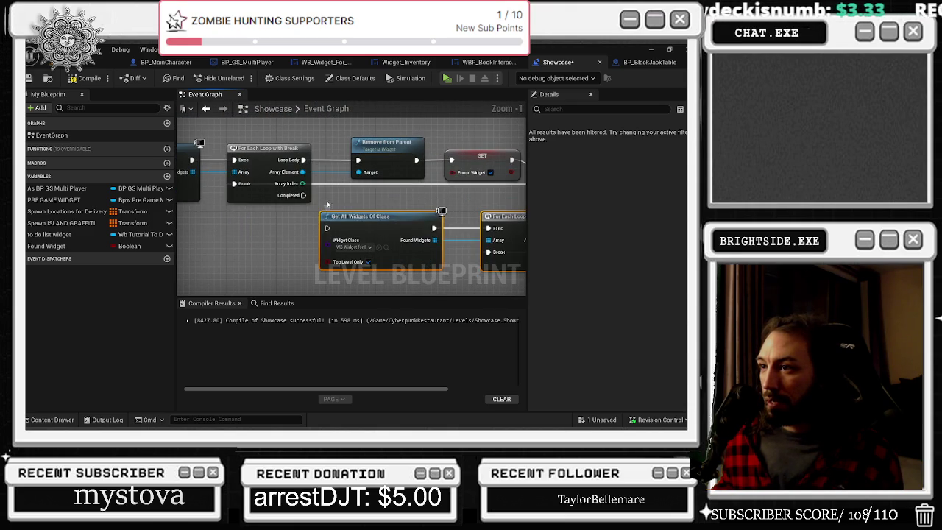
{"action": "left_click", "coordinate": [280, 229]}
{"action": "left_click_drag", "start_coordinate": [279, 229], "coordinate": [353, 231]}
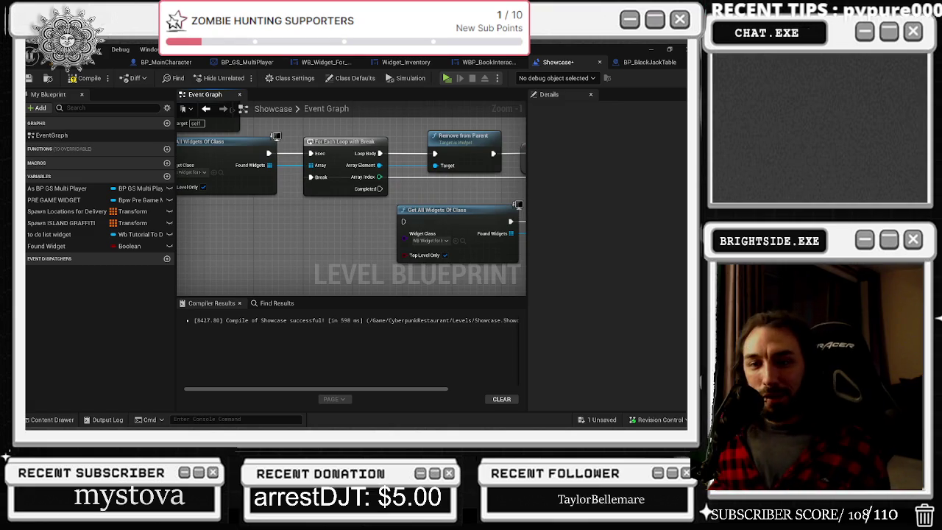
{"action": "scroll", "coordinate": [356, 239], "scroll_direction": "down", "scroll_amount": 2}
{"action": "left_click_drag", "start_coordinate": [356, 238], "coordinate": [323, 243]}
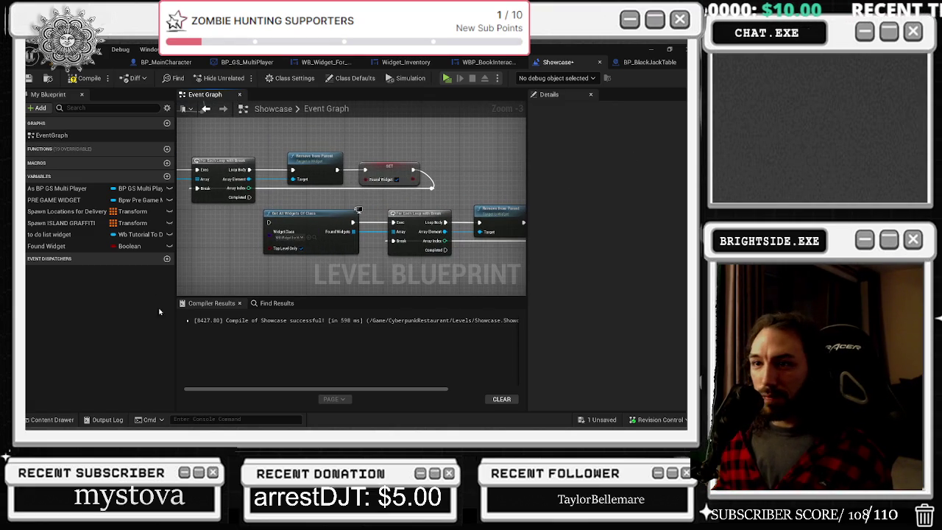
- Look through the InventoryKit widget assets in the content drawer
{"action": "left_click", "coordinate": [65, 419]}
{"action": "mouse_move", "coordinate": [387, 234]}
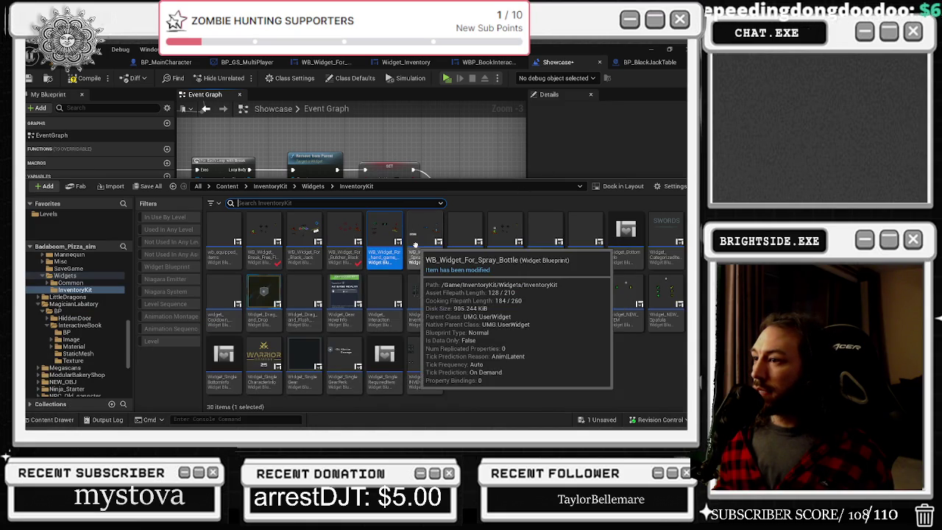
{"action": "mouse_move", "coordinate": [464, 234]}
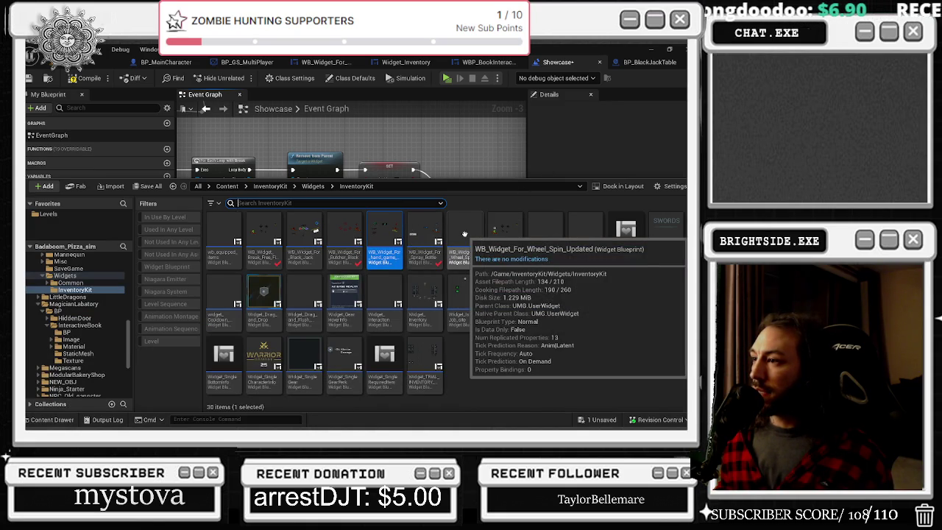
{"action": "left_click", "coordinate": [368, 95]}
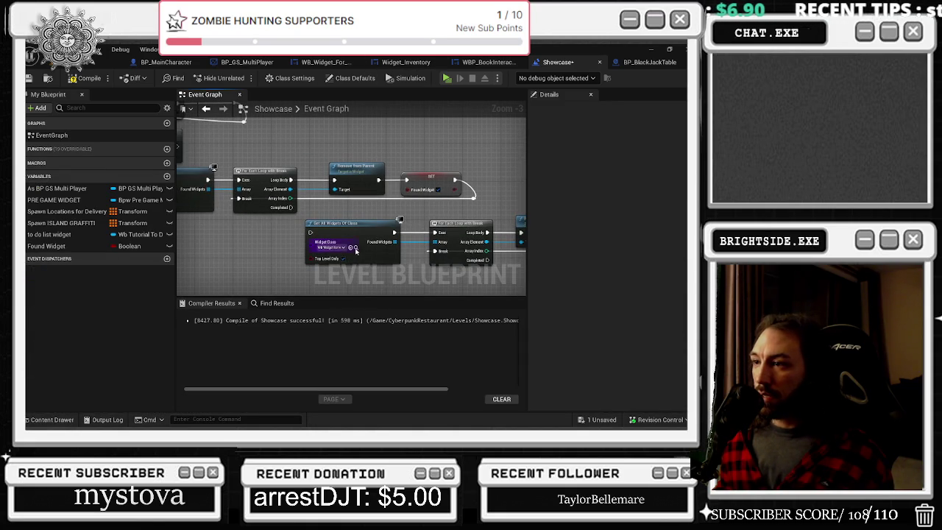
- Feed the copy's Found Widgets into a For Each Loop with Break driving Remove from Parent, removing the duplicate
{"action": "mouse_move", "coordinate": [430, 254]}
{"action": "left_mouse_down"}
{"action": "mouse_move", "coordinate": [348, 234]}
{"action": "mouse_move", "coordinate": [333, 255]}
{"action": "left_mouse_up"}
{"action": "type", "text": "for"}
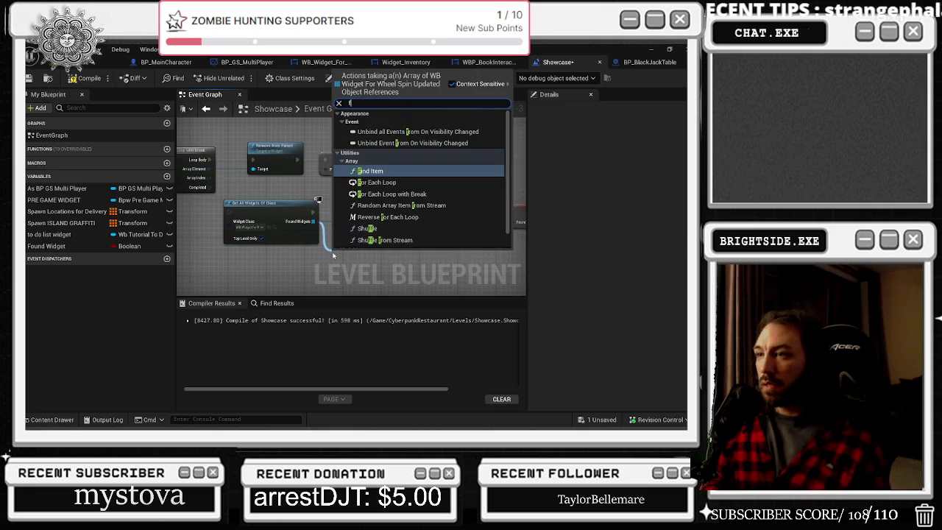
{"action": "left_click", "coordinate": [390, 142]}
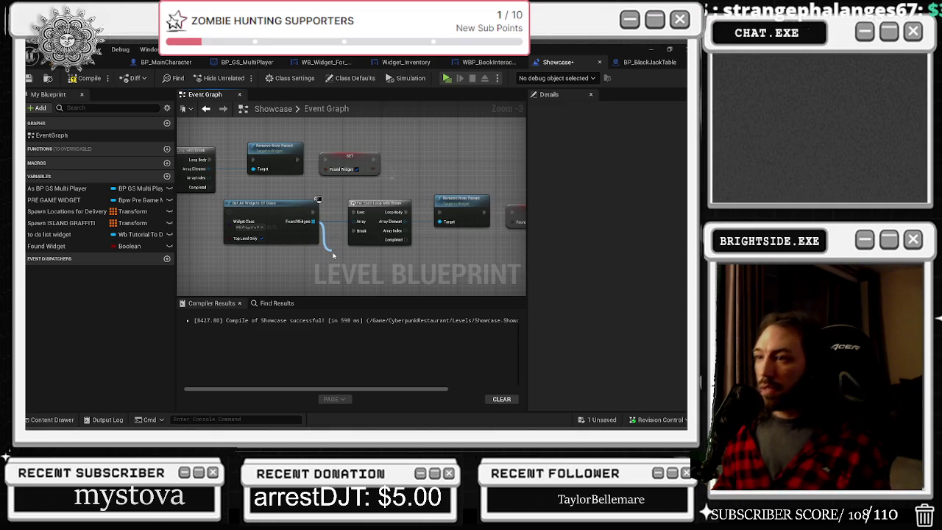
{"action": "key", "text": "ctrl+d"}
{"action": "left_click_drag", "start_coordinate": [312, 221], "coordinate": [353, 269]}
{"action": "left_click_drag", "start_coordinate": [406, 211], "coordinate": [405, 259]}
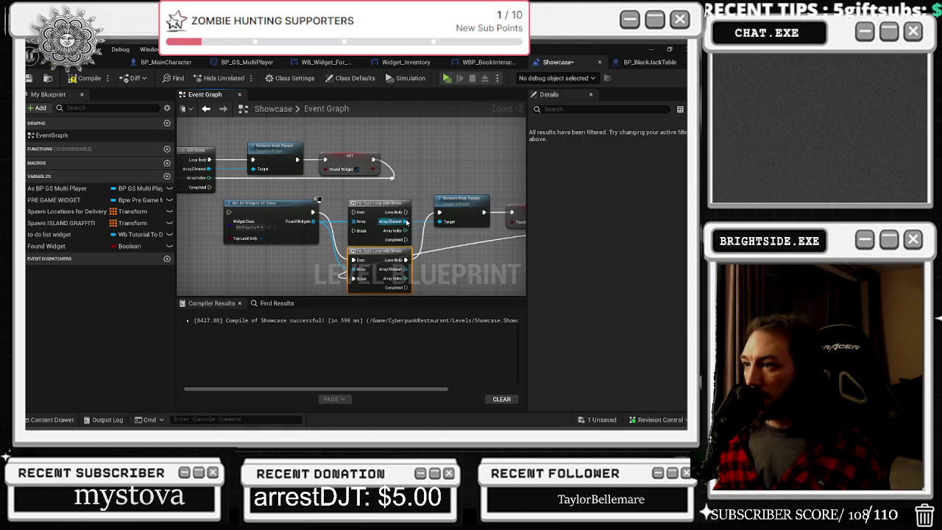
{"action": "left_click", "coordinate": [382, 222]}
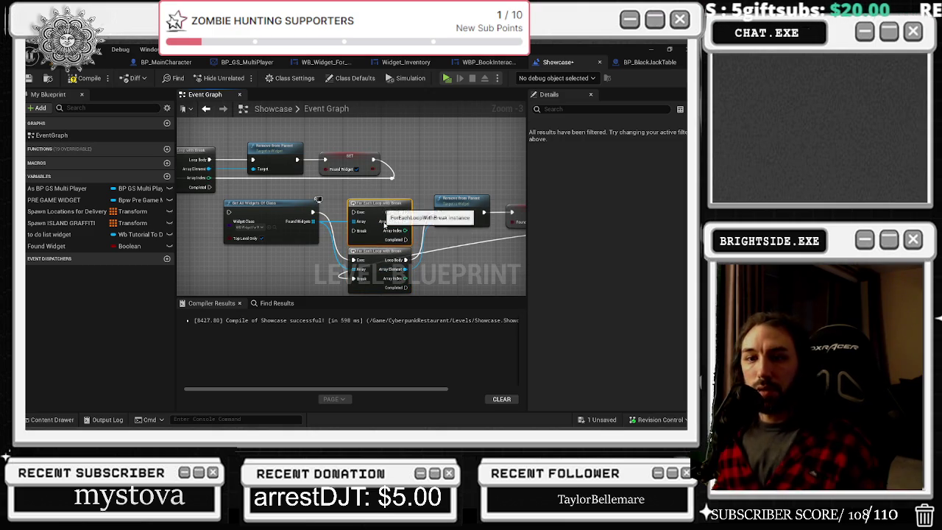
{"action": "key", "text": "ctrl+z"}
{"action": "key", "text": "ctrl+z"}
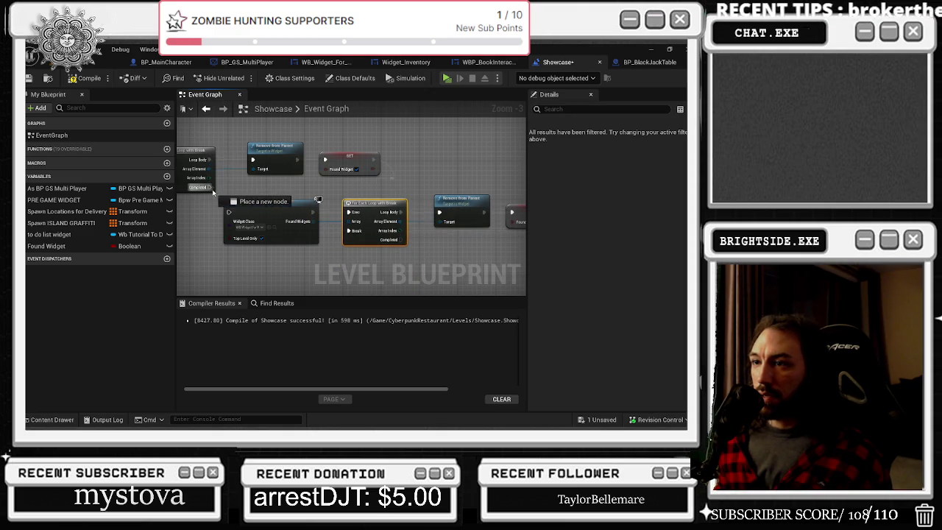
- Arrange the new chain and plug a Found Widget getter into the Branch condition
{"action": "left_click", "coordinate": [181, 231]}
{"action": "scroll", "coordinate": [268, 221], "scroll_direction": "down", "scroll_amount": 1}
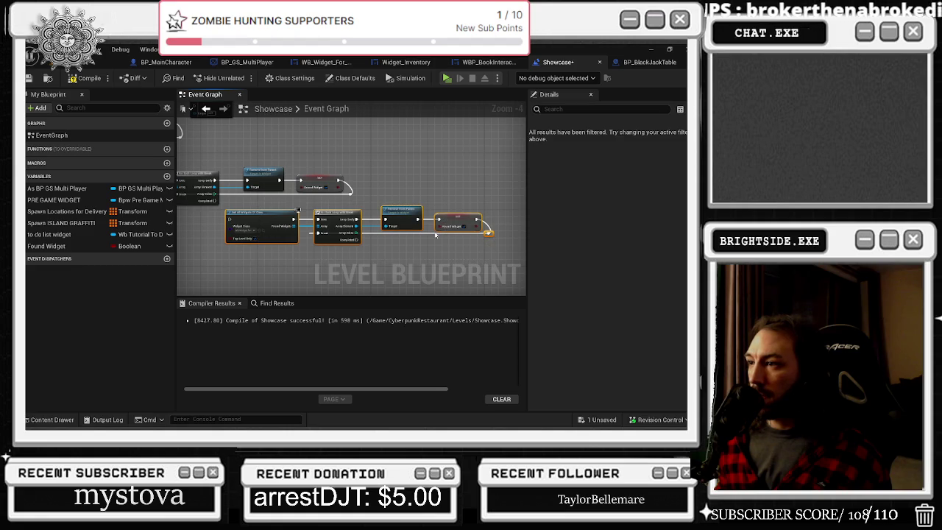
{"action": "mouse_move", "coordinate": [264, 221]}
{"action": "left_mouse_down"}
{"action": "mouse_move", "coordinate": [331, 243]}
{"action": "mouse_move", "coordinate": [269, 211]}
{"action": "left_mouse_up"}
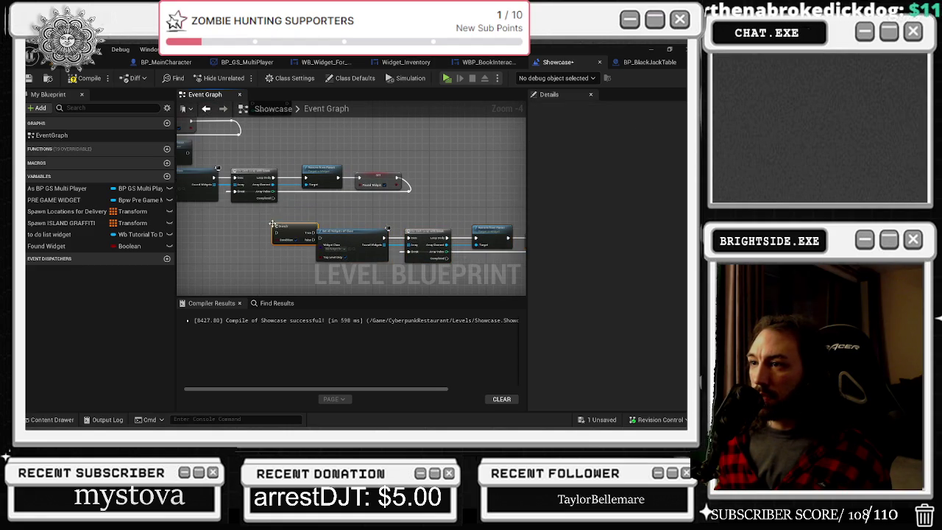
{"action": "mouse_move", "coordinate": [352, 226]}
{"action": "left_mouse_down"}
{"action": "mouse_move", "coordinate": [290, 195]}
{"action": "mouse_move", "coordinate": [410, 226]}
{"action": "mouse_move", "coordinate": [449, 209]}
{"action": "mouse_move", "coordinate": [380, 208]}
{"action": "left_mouse_up"}
{"action": "scroll", "coordinate": [394, 198], "scroll_direction": "up", "scroll_amount": 1}
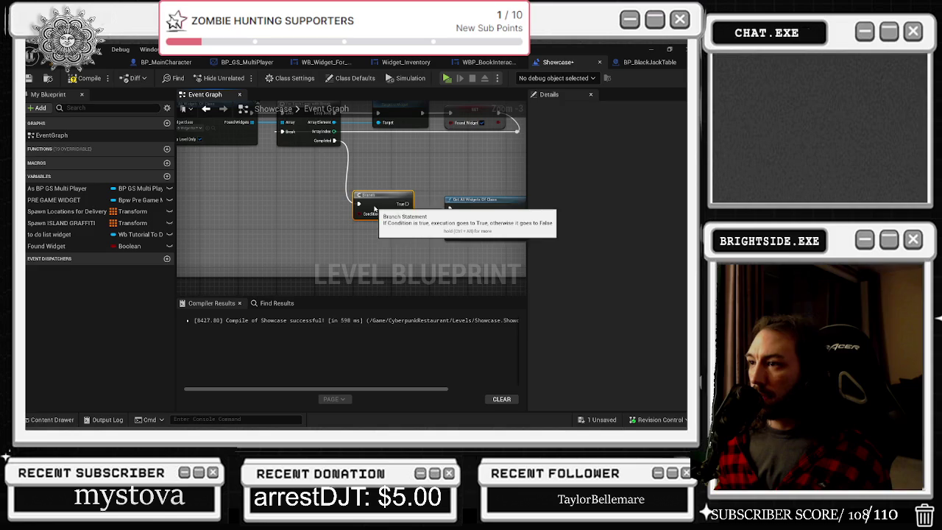
{"action": "mouse_move", "coordinate": [46, 245]}
{"action": "left_mouse_down"}
{"action": "mouse_move", "coordinate": [354, 230]}
{"action": "mouse_move", "coordinate": [316, 225]}
{"action": "left_mouse_up"}
- Add a Wait And Reset Pause node from the Branch output and position it
{"action": "scroll", "coordinate": [346, 206], "scroll_direction": "down", "scroll_amount": 2}
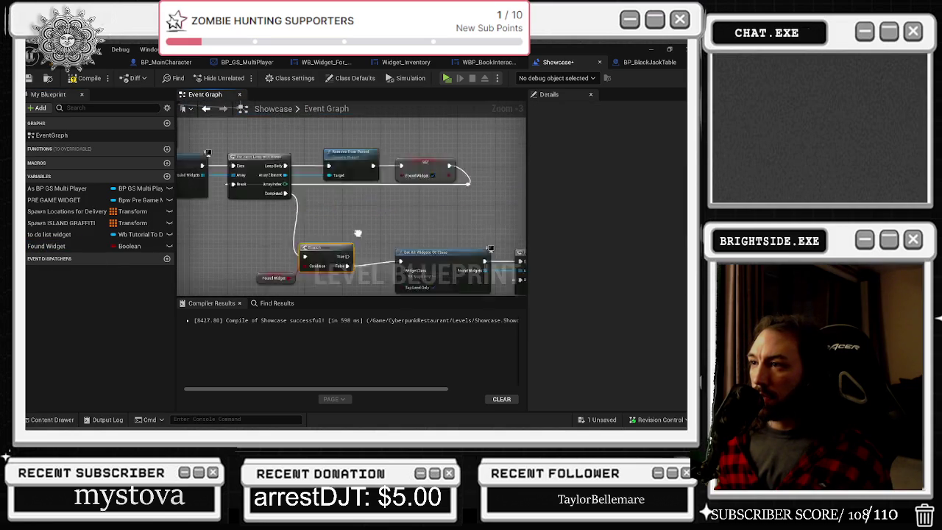
{"action": "left_click_drag", "start_coordinate": [293, 219], "coordinate": [310, 202]}
{"action": "type", "text": "reset and"}
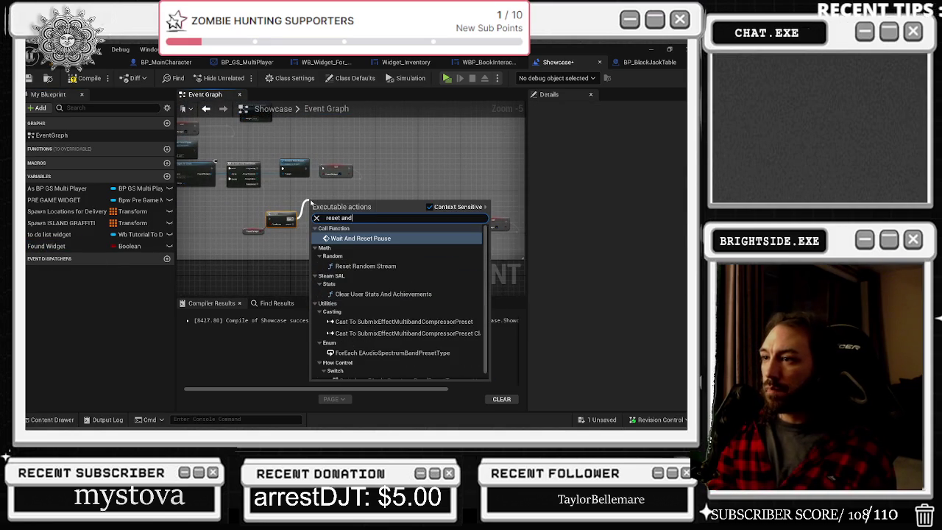
{"action": "key", "text": "Return"}
{"action": "scroll", "coordinate": [357, 165], "scroll_direction": "up", "scroll_amount": 3}
{"action": "left_click_drag", "start_coordinate": [263, 228], "coordinate": [295, 207]}
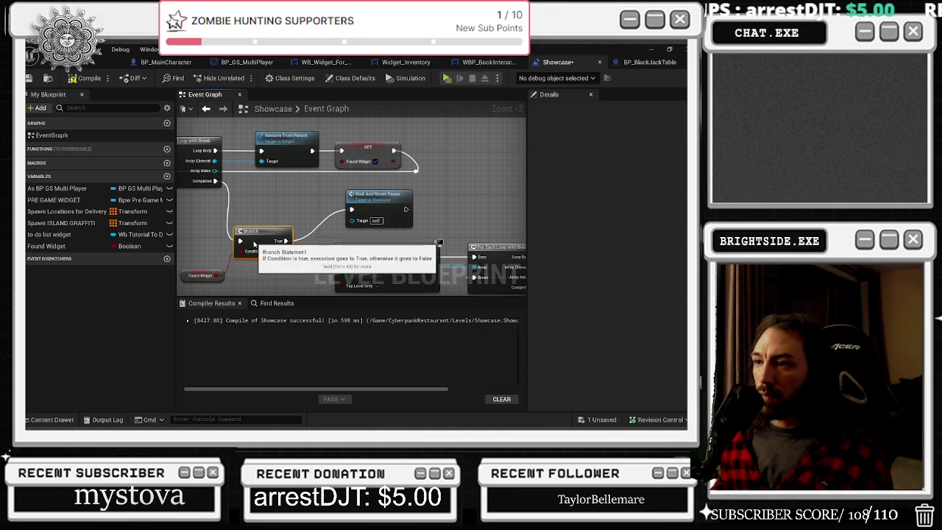
{"action": "scroll", "coordinate": [438, 241], "scroll_direction": "down", "scroll_amount": 3}
{"action": "mouse_move", "coordinate": [177, 103]}
{"action": "left_mouse_down"}
{"action": "mouse_move", "coordinate": [406, 264]}
{"action": "mouse_move", "coordinate": [395, 262]}
{"action": "left_mouse_up"}
{"action": "scroll", "coordinate": [349, 251], "scroll_direction": "up", "scroll_amount": 2}
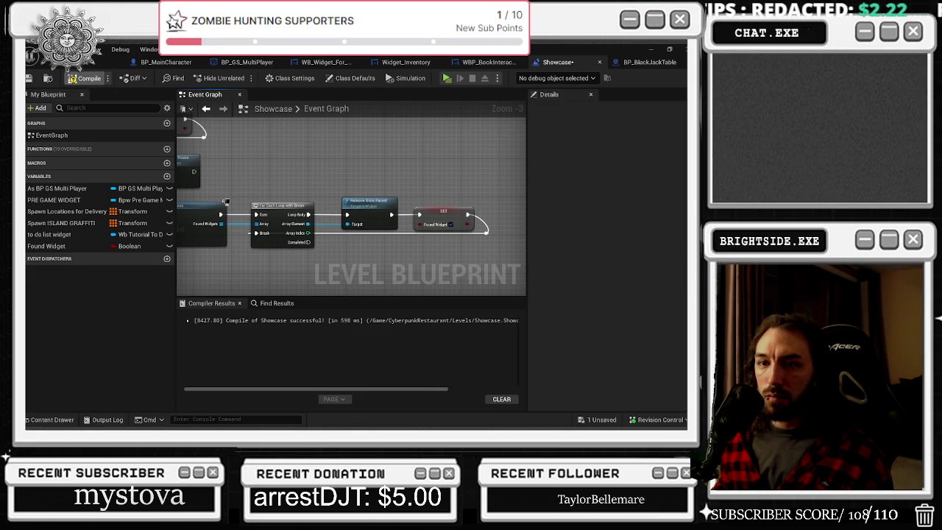
- Compile the Showcase level blueprint and confirm the 701 ms successful compile in the log
{"action": "left_click", "coordinate": [84, 78]}
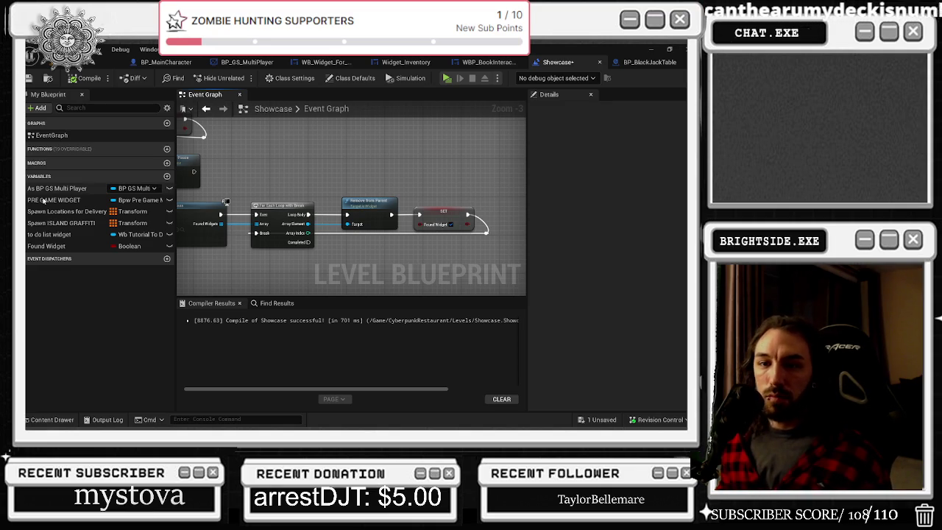
{"action": "scroll", "coordinate": [371, 266], "scroll_direction": "down", "scroll_amount": 1}
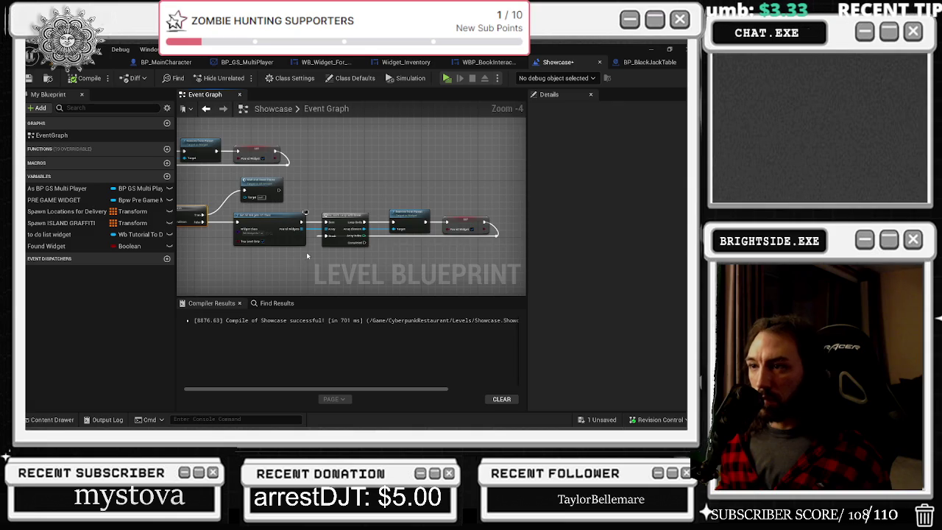
{"action": "scroll", "coordinate": [306, 251], "scroll_direction": "up", "scroll_amount": 1}
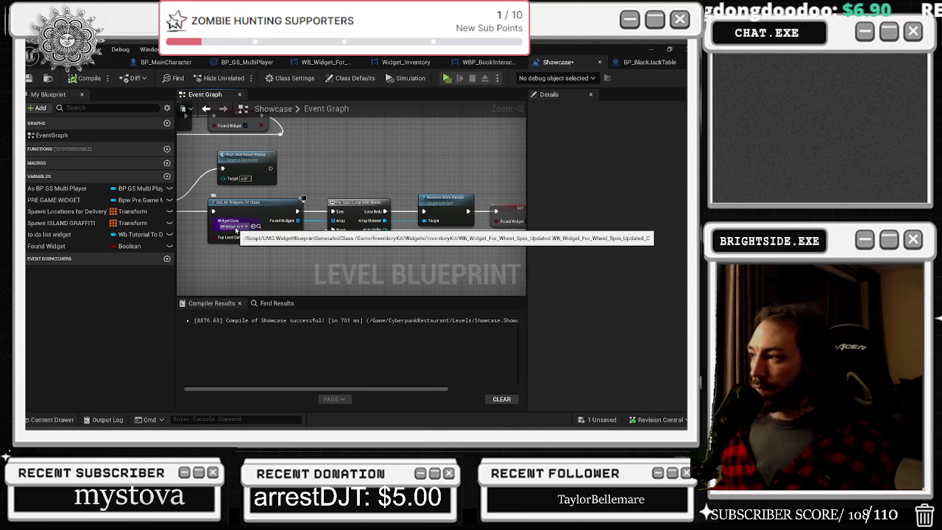
{"action": "scroll", "coordinate": [476, 262], "scroll_direction": "up", "scroll_amount": 1}
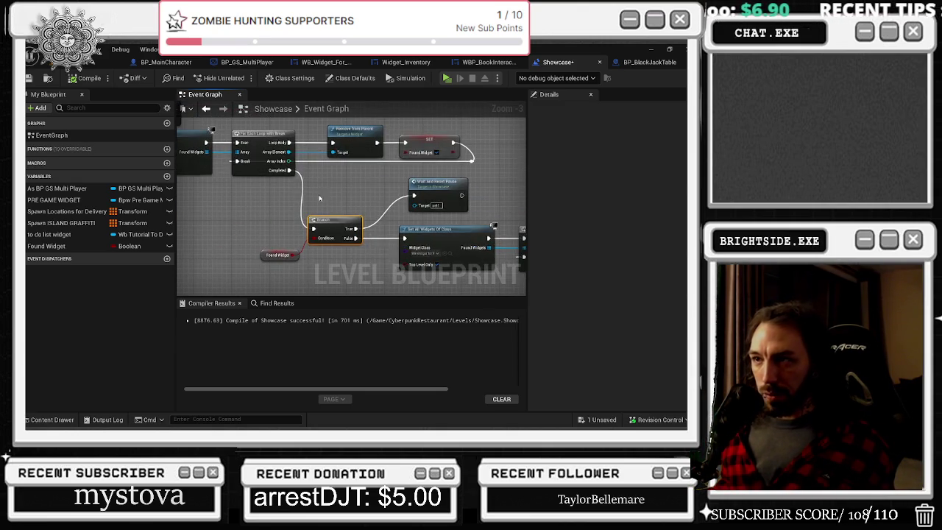
{"action": "scroll", "coordinate": [317, 193], "scroll_direction": "down", "scroll_amount": 1}
{"action": "left_click_drag", "start_coordinate": [224, 219], "coordinate": [314, 200]}
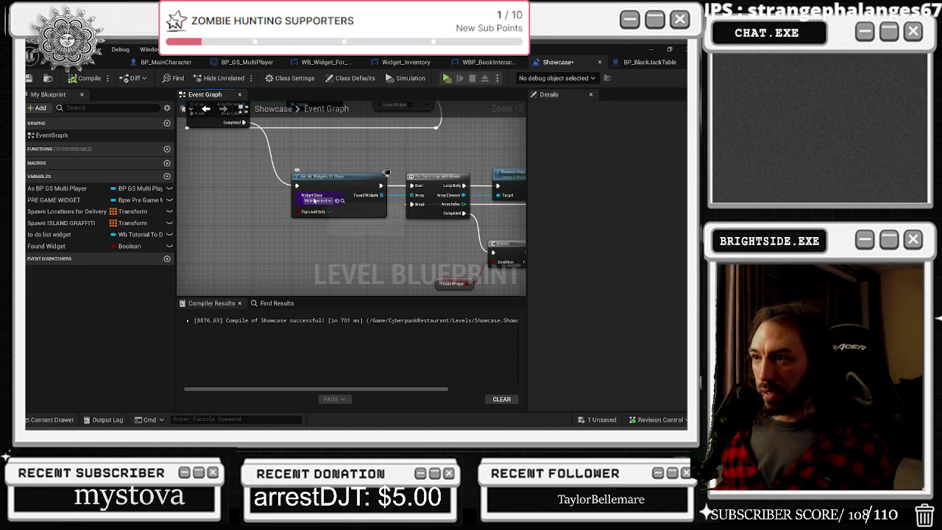
{"action": "left_click_drag", "start_coordinate": [461, 226], "coordinate": [398, 241]}
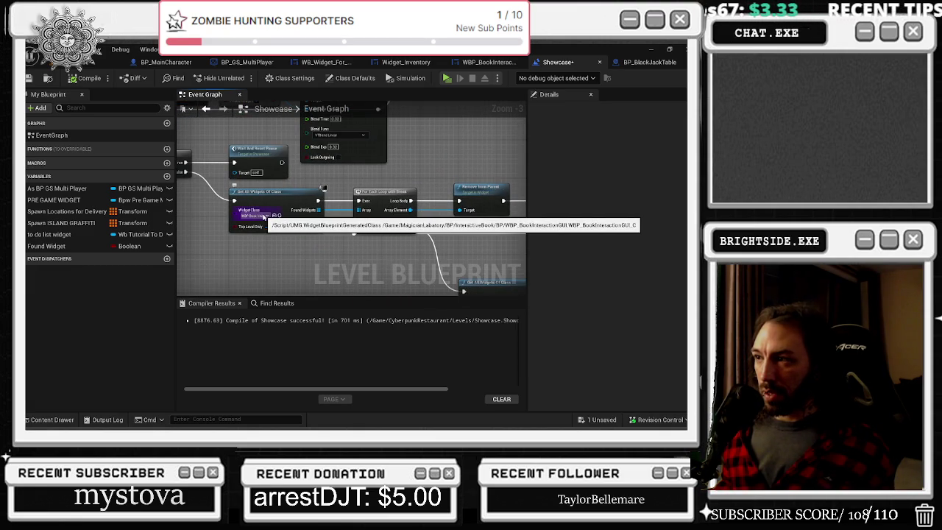
{"action": "left_click_drag", "start_coordinate": [258, 217], "coordinate": [201, 113]}
{"action": "left_click_drag", "start_coordinate": [326, 127], "coordinate": [364, 162]}
{"action": "scroll", "coordinate": [364, 162], "scroll_direction": "down", "scroll_amount": 1}
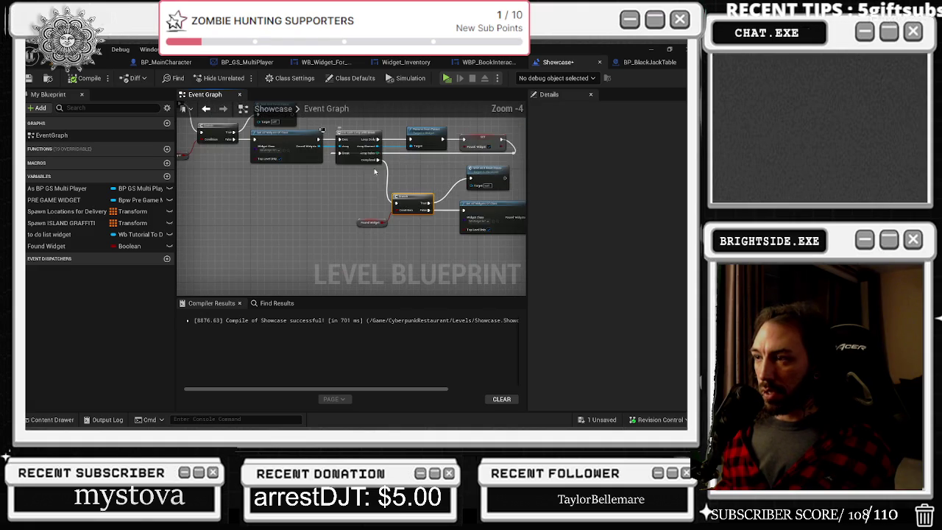
{"action": "left_click_drag", "start_coordinate": [287, 158], "coordinate": [399, 231]}
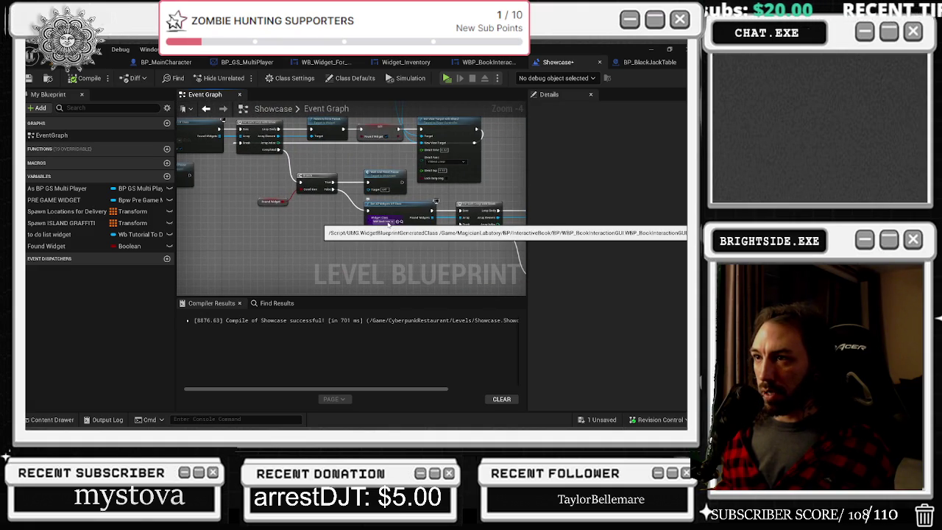
{"action": "scroll", "coordinate": [387, 221], "scroll_direction": "up", "scroll_amount": 2}
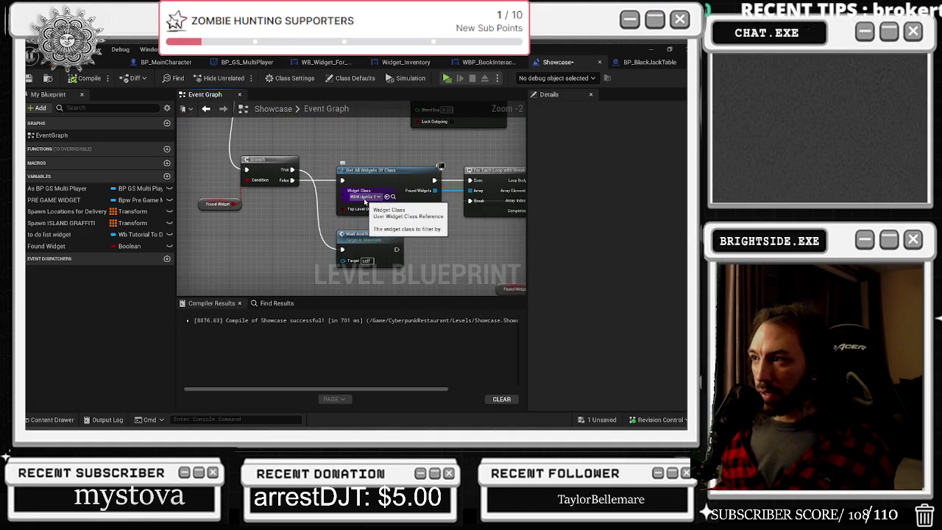
{"action": "scroll", "coordinate": [363, 198], "scroll_direction": "down", "scroll_amount": 4}
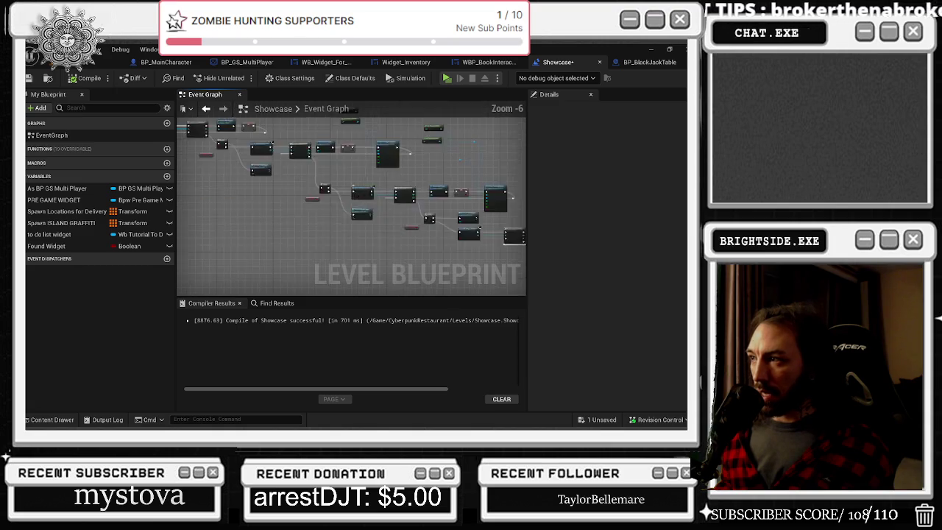
{"action": "left_click_drag", "start_coordinate": [184, 121], "coordinate": [542, 278]}
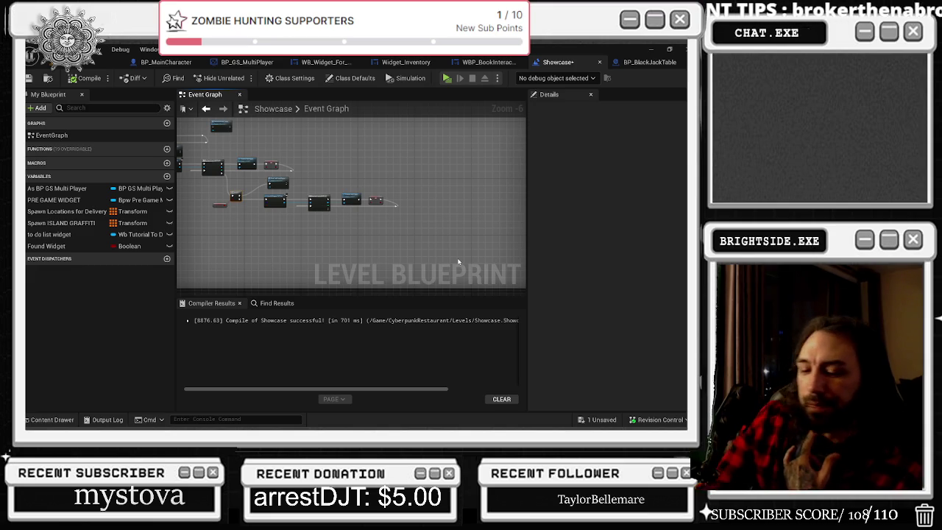
- Switch to Chrome and drag its window over the Unreal editor
{"action": "key", "text": "alt+Tab"}
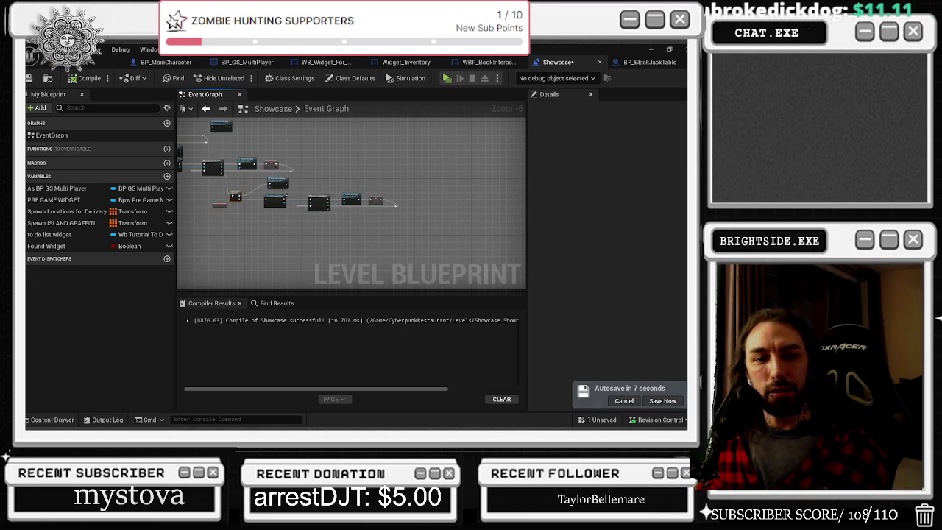
{"action": "left_click_drag", "start_coordinate": [684, 163], "coordinate": [341, 163]}
- Load youtube.com and enlarge the browser window to fill the screen
{"action": "type", "text": "yo"}
{"action": "key", "text": "Return"}
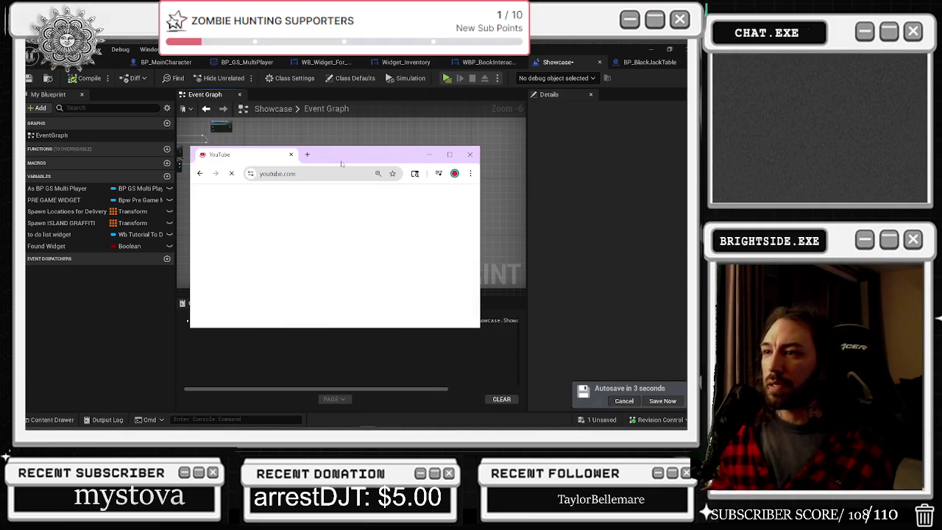
{"action": "left_click", "coordinate": [450, 154]}
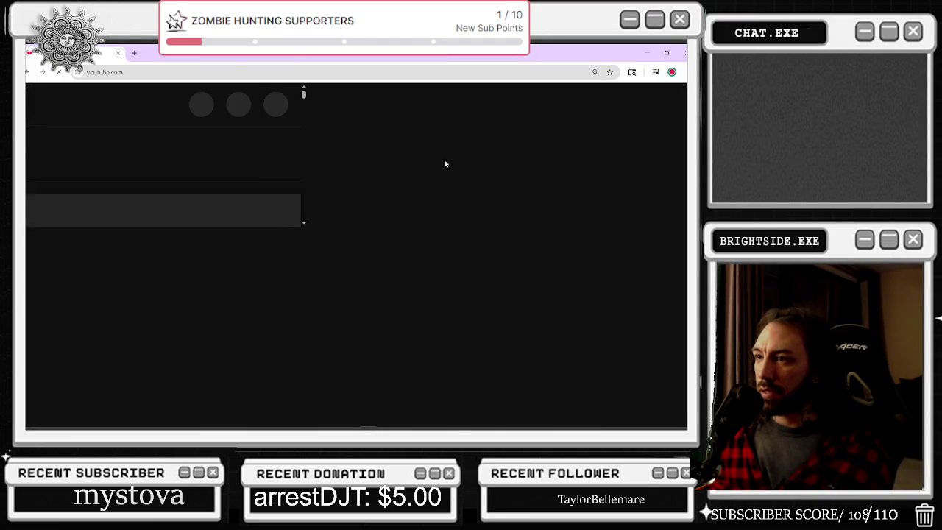
- Search YouTube for 'nvidia komodo', correcting the misspelled 'comodo'
{"action": "left_click", "coordinate": [261, 97]}
{"action": "type", "text": "nvidia comodo"}
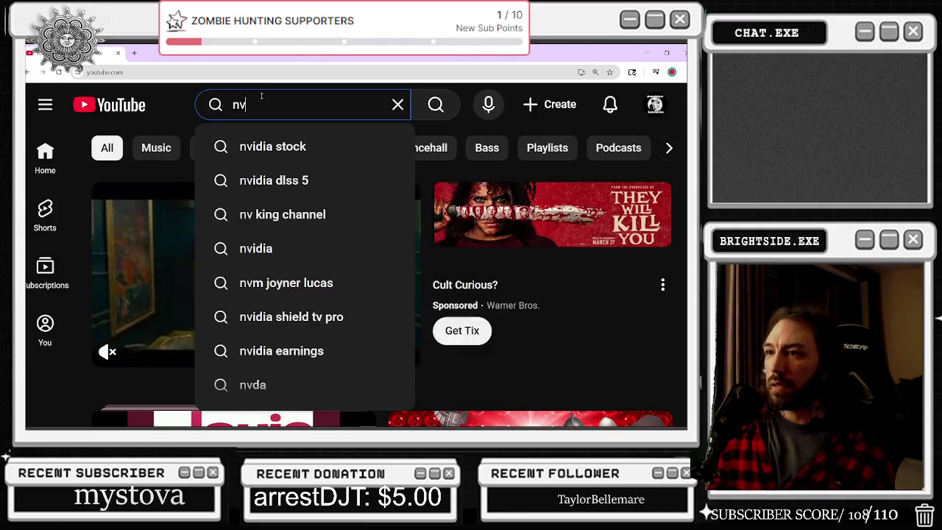
{"action": "key", "text": "Return"}
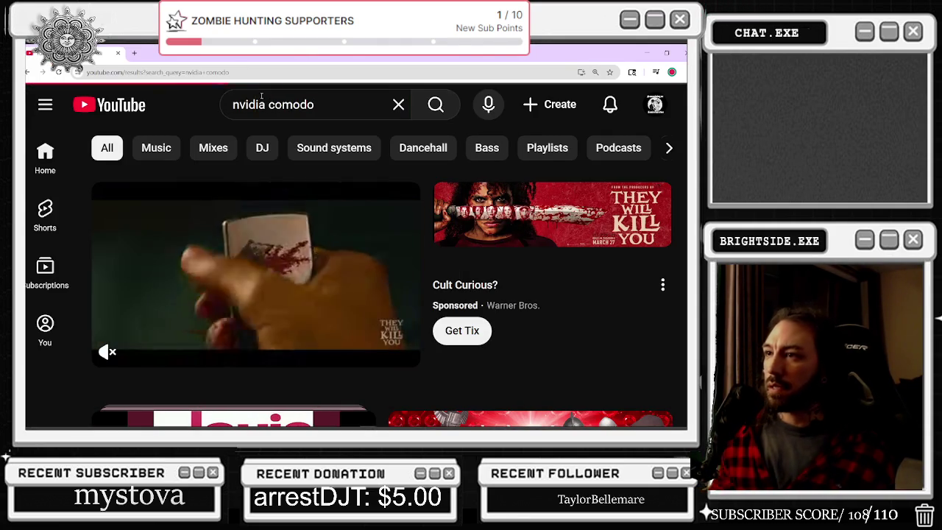
{"action": "left_click", "coordinate": [273, 105]}
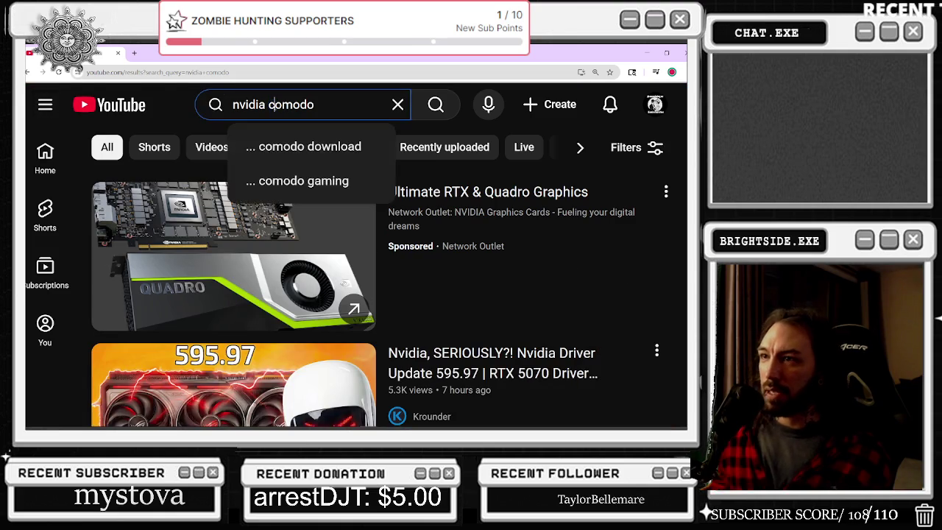
{"action": "key", "text": "BackSpace"}
{"action": "type", "text": "k"}
{"action": "key", "text": "Return"}
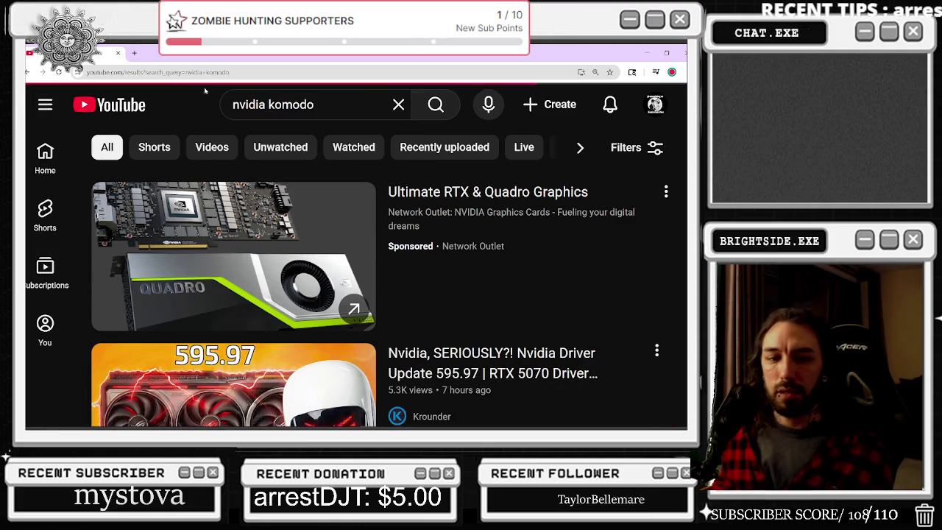
- Scroll through the results and copy the 'nvidia komodo' search text
{"action": "key", "text": "alt+Tab"}
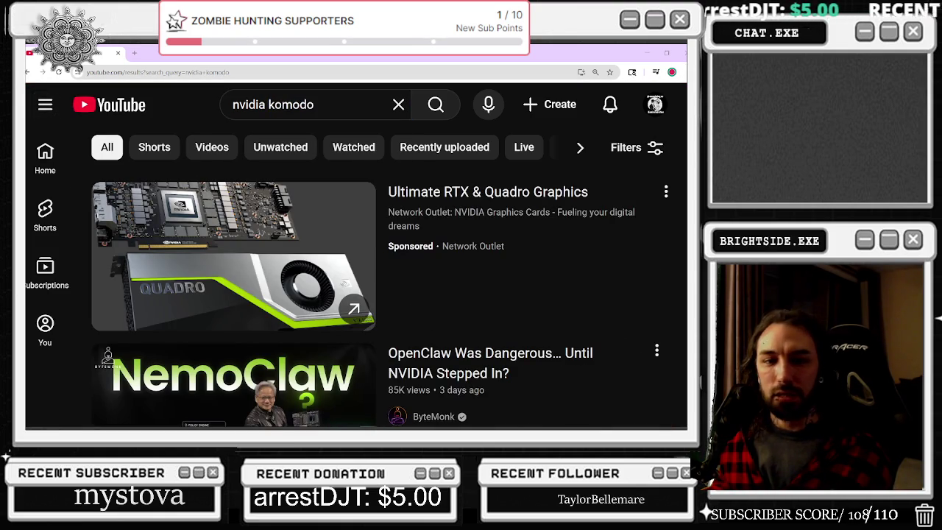
{"action": "scroll", "coordinate": [602, 278], "scroll_direction": "down", "scroll_amount": 1}
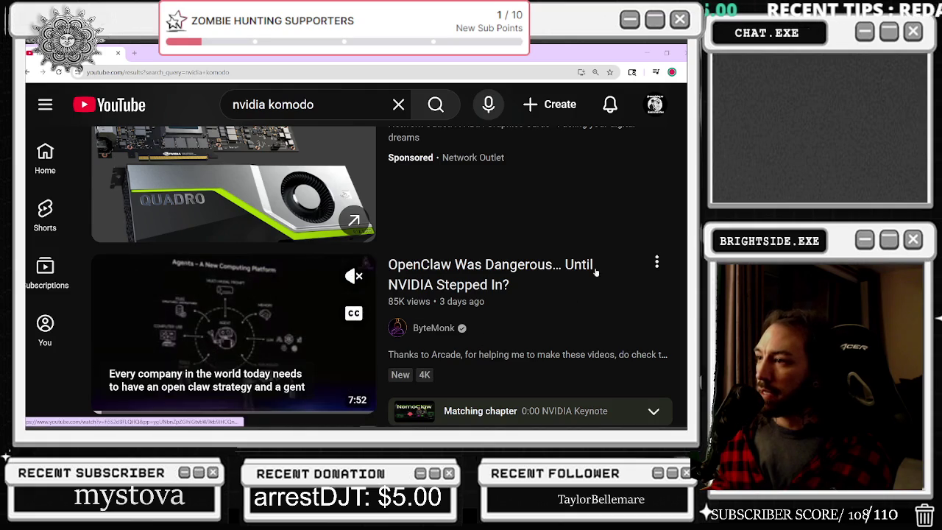
{"action": "scroll", "coordinate": [558, 289], "scroll_direction": "down", "scroll_amount": 5}
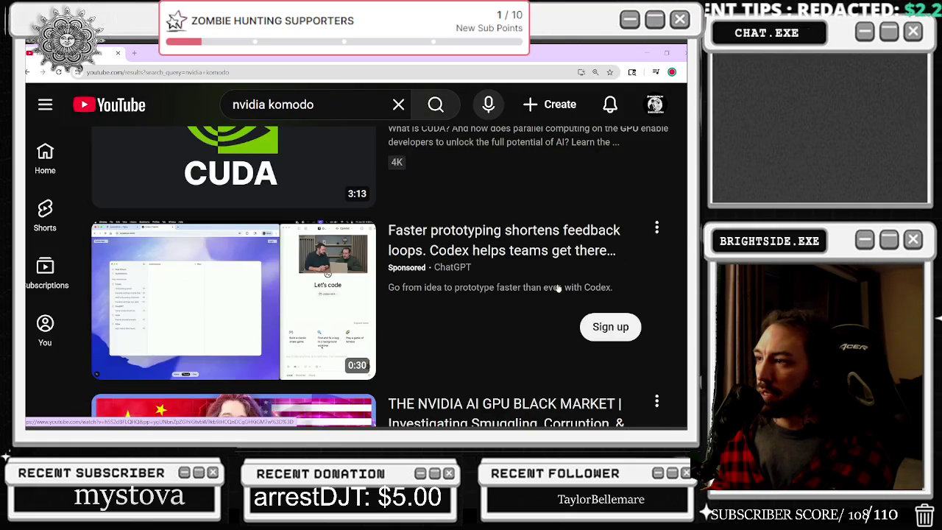
{"action": "scroll", "coordinate": [558, 288], "scroll_direction": "down", "scroll_amount": 2}
{"action": "scroll", "coordinate": [552, 283], "scroll_direction": "down", "scroll_amount": 2}
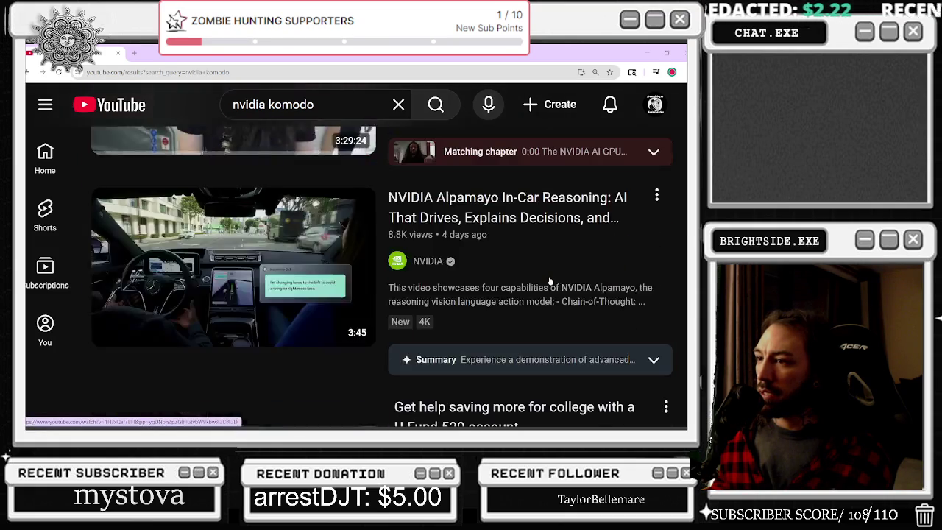
{"action": "scroll", "coordinate": [549, 280], "scroll_direction": "down", "scroll_amount": 3}
{"action": "scroll", "coordinate": [549, 280], "scroll_direction": "down", "scroll_amount": 2}
{"action": "scroll", "coordinate": [549, 281], "scroll_direction": "down", "scroll_amount": 3}
{"action": "triple_click", "coordinate": [337, 108]}
{"action": "key", "text": "ctrl+c"}
- Google 'nvidia komodo' from the address bar and open the KiMoDo YouTube video
{"action": "left_click", "coordinate": [212, 71]}
{"action": "key", "text": "ctrl+v"}
{"action": "key", "text": "Return"}
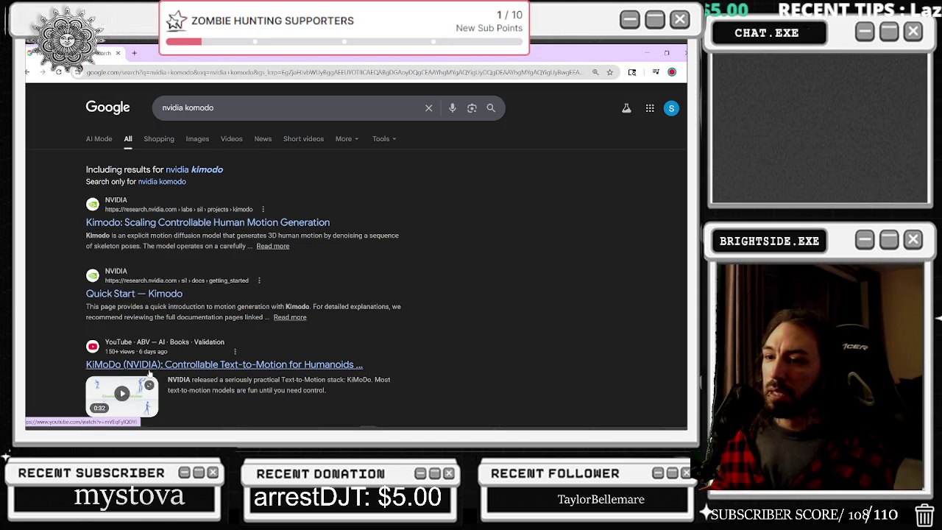
{"action": "left_click", "coordinate": [335, 374]}
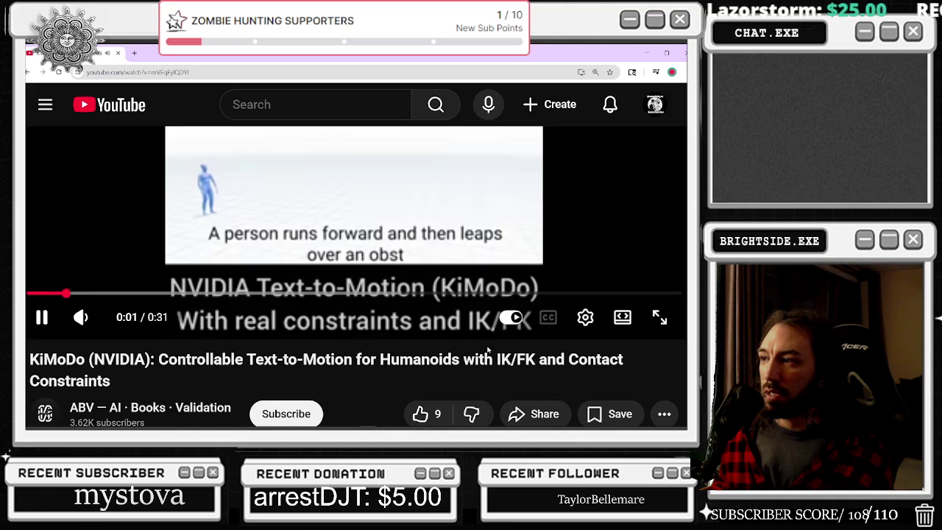
- Watch the video fullscreen at 1.10x playback speed with a higher resolution
{"action": "left_click", "coordinate": [659, 318]}
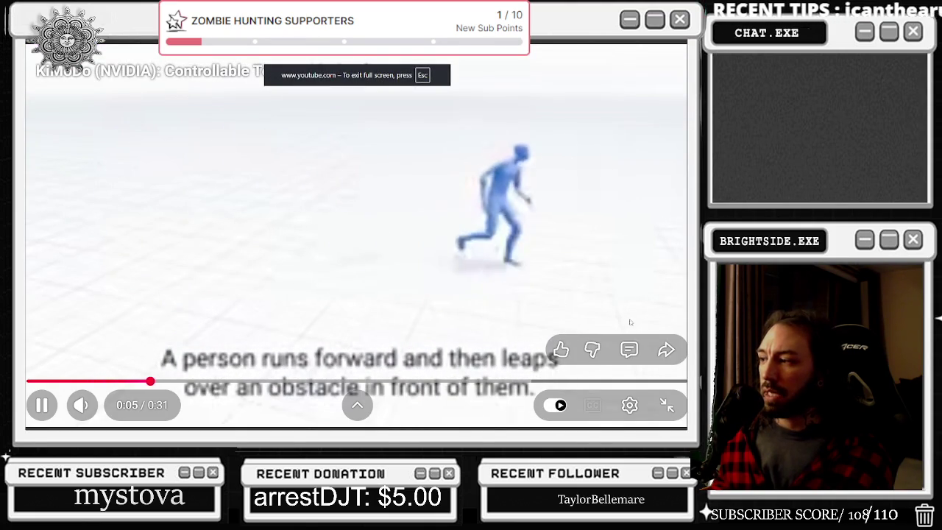
{"action": "left_click", "coordinate": [629, 405]}
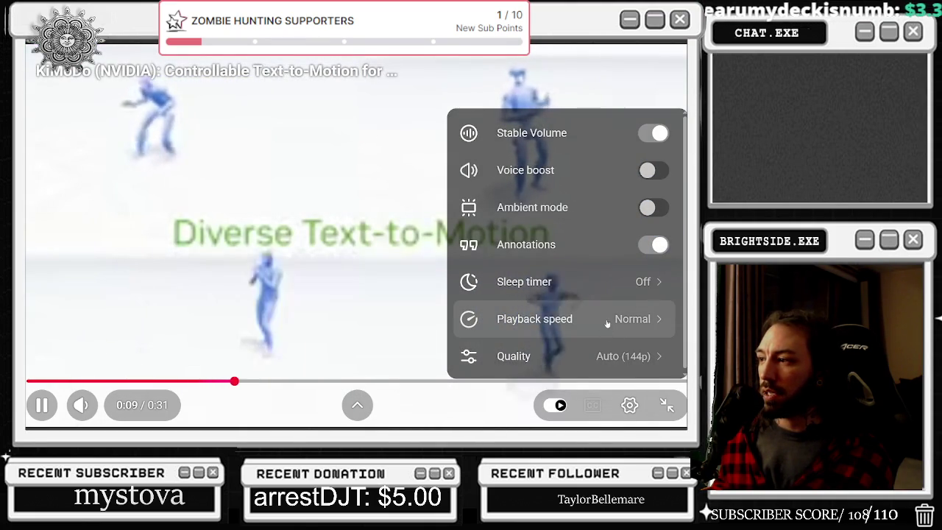
{"action": "left_click", "coordinate": [607, 323]}
{"action": "left_click_drag", "start_coordinate": [550, 296], "coordinate": [558, 296]}
{"action": "left_click", "coordinate": [629, 405]}
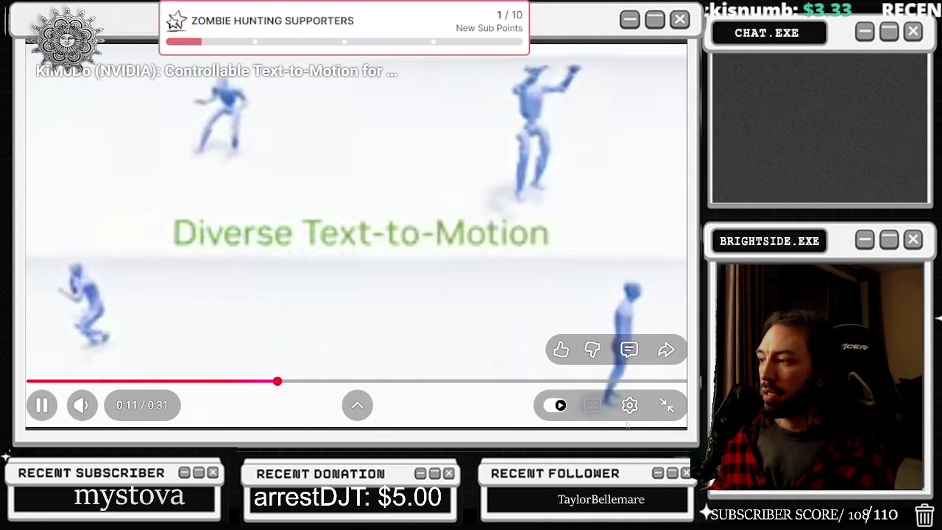
{"action": "left_click", "coordinate": [629, 405]}
{"action": "left_click", "coordinate": [588, 355]}
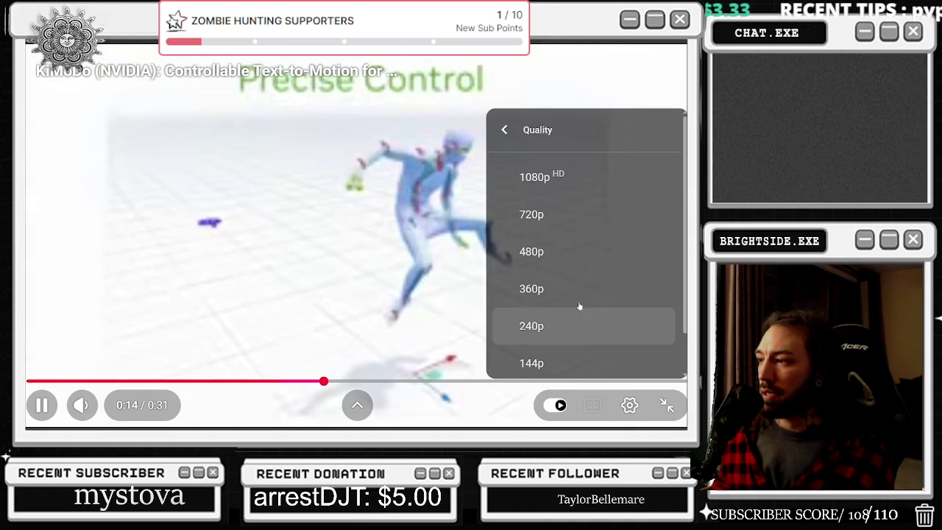
{"action": "left_click", "coordinate": [558, 227]}
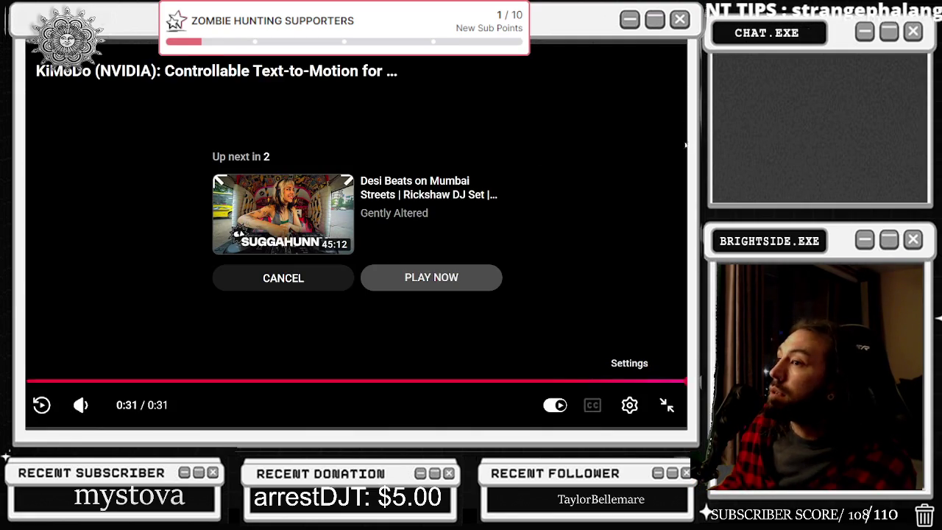
- Exit fullscreen and search YouTube for 'nvidia kimodo'
{"action": "key", "text": "Escape"}
{"action": "scroll", "coordinate": [328, 385], "scroll_direction": "down", "scroll_amount": 2}
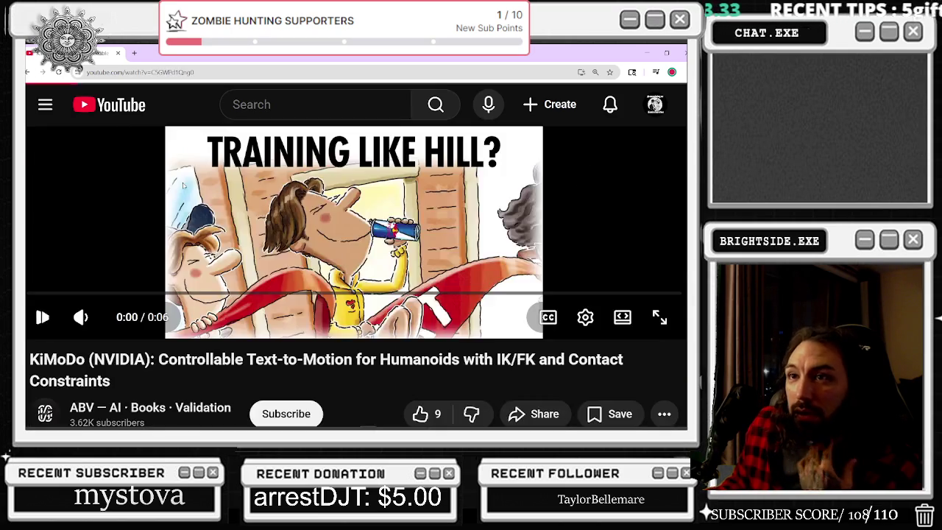
{"action": "left_click", "coordinate": [301, 105]}
{"action": "type", "text": "nvidia komodo"}
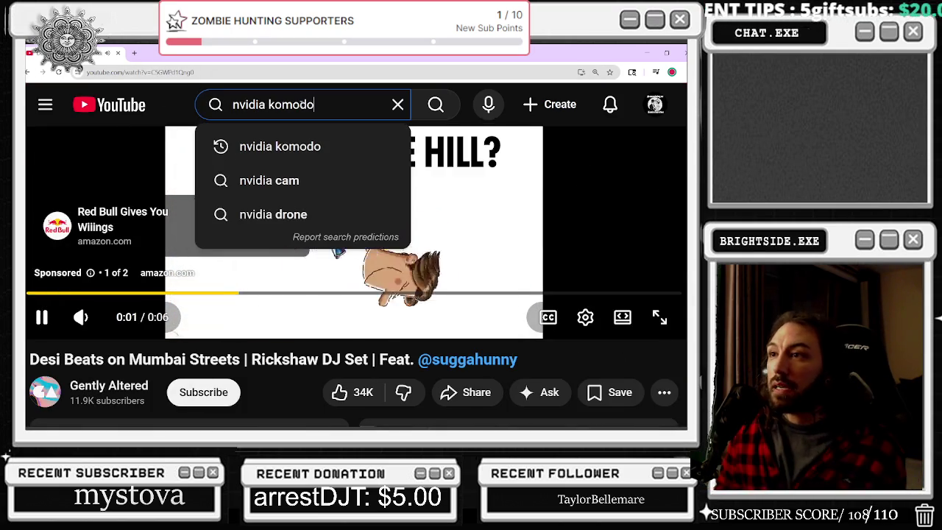
{"action": "key", "text": "BackSpace"}
{"action": "key", "text": "BackSpace"}
{"action": "key", "text": "BackSpace"}
{"action": "key", "text": "BackSpace"}
{"action": "key", "text": "BackSpace"}
{"action": "type", "text": "imodo"}
{"action": "key", "text": "Return"}
- Scroll through the 'nvidia kimodo' search results
{"action": "scroll", "coordinate": [514, 169], "scroll_direction": "down", "scroll_amount": 2}
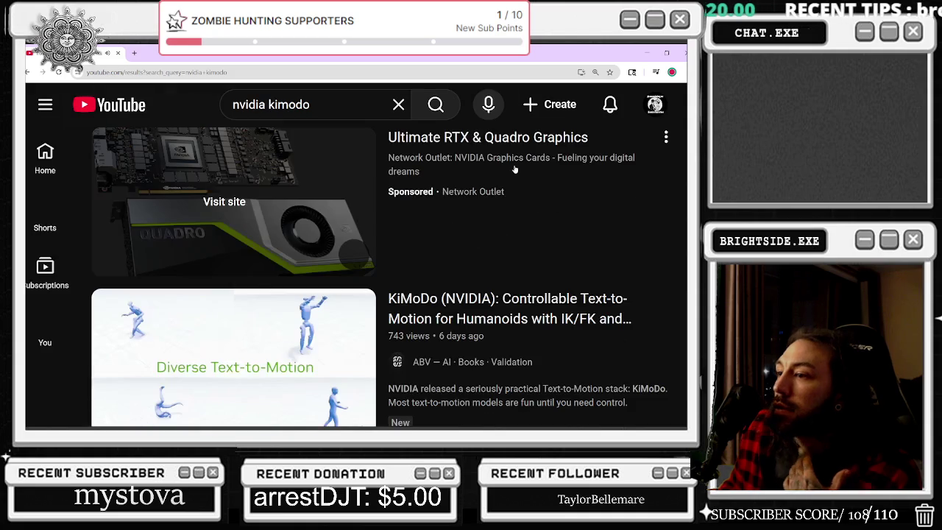
{"action": "scroll", "coordinate": [515, 171], "scroll_direction": "down", "scroll_amount": 4}
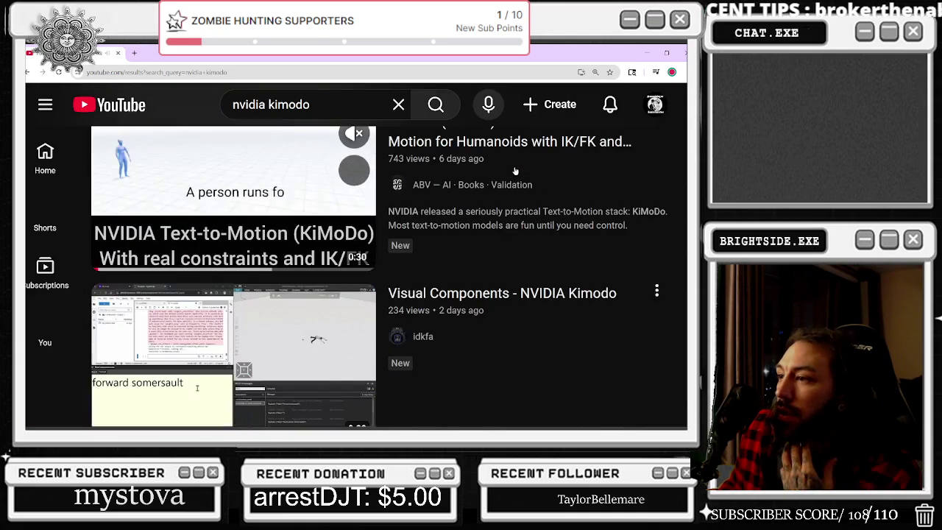
{"action": "scroll", "coordinate": [515, 170], "scroll_direction": "down", "scroll_amount": 1}
{"action": "scroll", "coordinate": [516, 173], "scroll_direction": "down", "scroll_amount": 3}
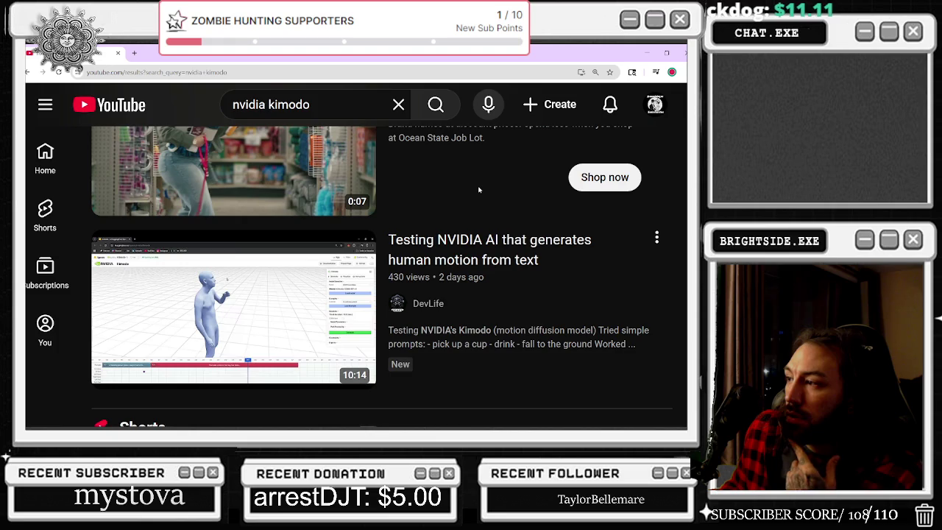
{"action": "scroll", "coordinate": [478, 190], "scroll_direction": "down", "scroll_amount": 3}
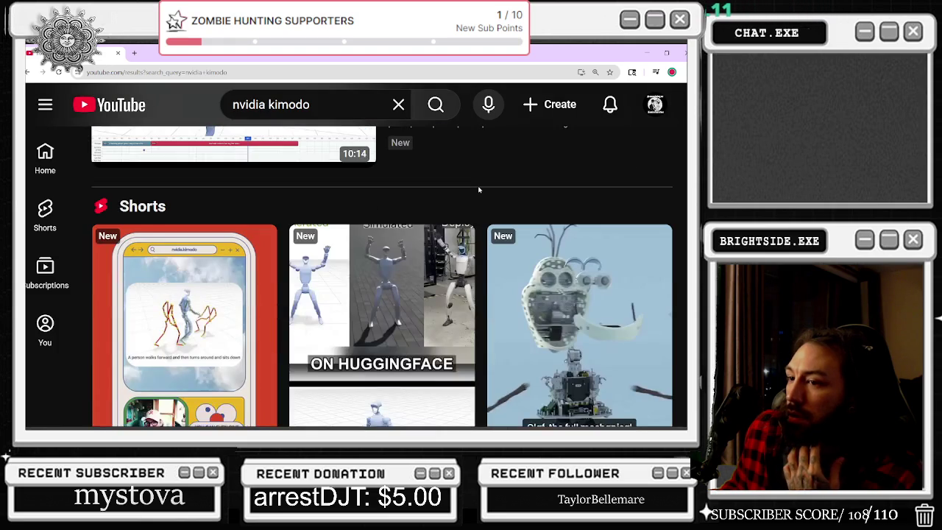
{"action": "scroll", "coordinate": [478, 190], "scroll_direction": "down", "scroll_amount": 5}
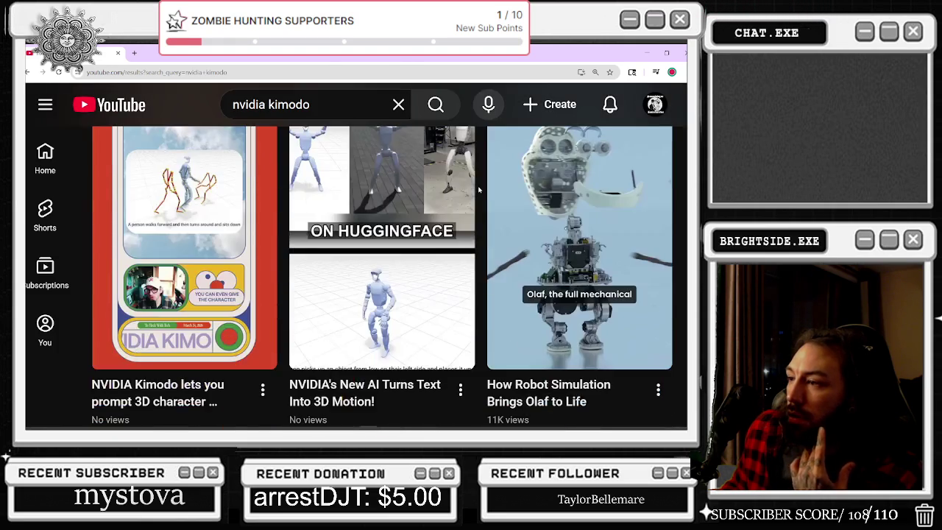
{"action": "scroll", "coordinate": [400, 285], "scroll_direction": "up", "scroll_amount": 5}
{"action": "scroll", "coordinate": [401, 285], "scroll_direction": "up", "scroll_amount": 3}
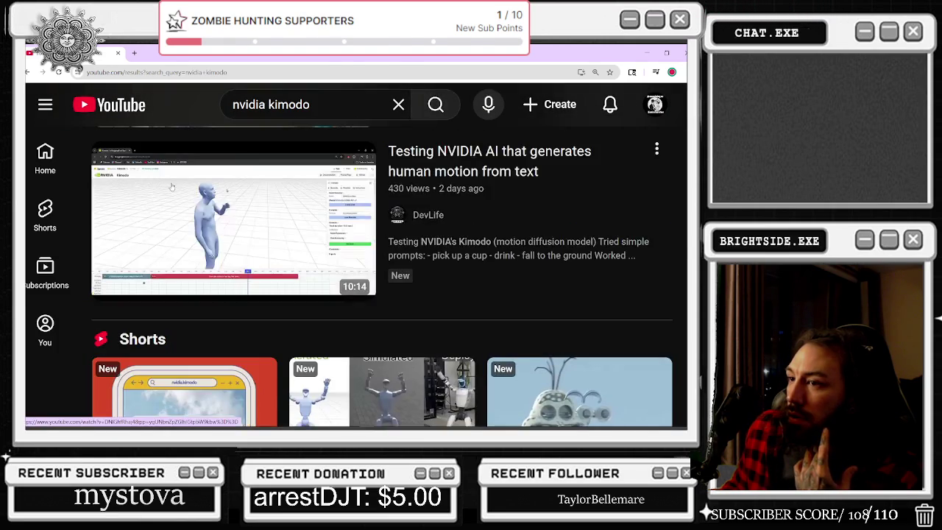
- Open 'Testing NVIDIA AI that generates human motion from text', skip to about 1:00, and scroll down
{"action": "left_click", "coordinate": [187, 194]}
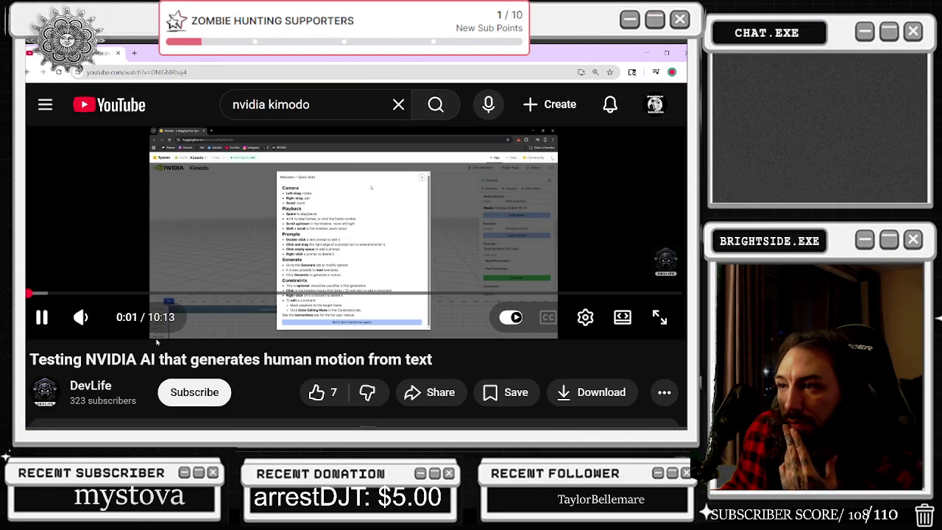
{"action": "left_click_drag", "start_coordinate": [84, 294], "coordinate": [93, 294]}
{"action": "scroll", "coordinate": [290, 377], "scroll_direction": "down", "scroll_amount": 2}
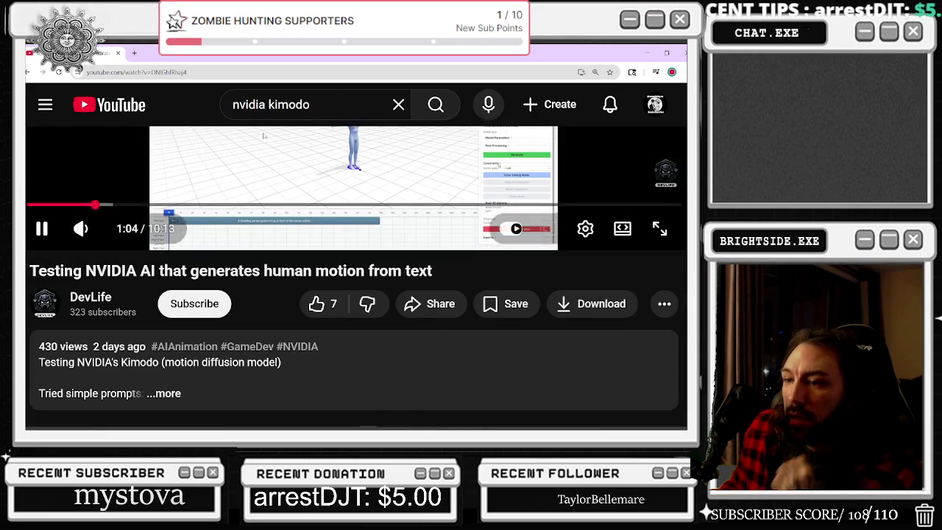
{"action": "scroll", "coordinate": [290, 377], "scroll_direction": "down", "scroll_amount": 1}
{"action": "scroll", "coordinate": [290, 376], "scroll_direction": "down", "scroll_amount": 2}
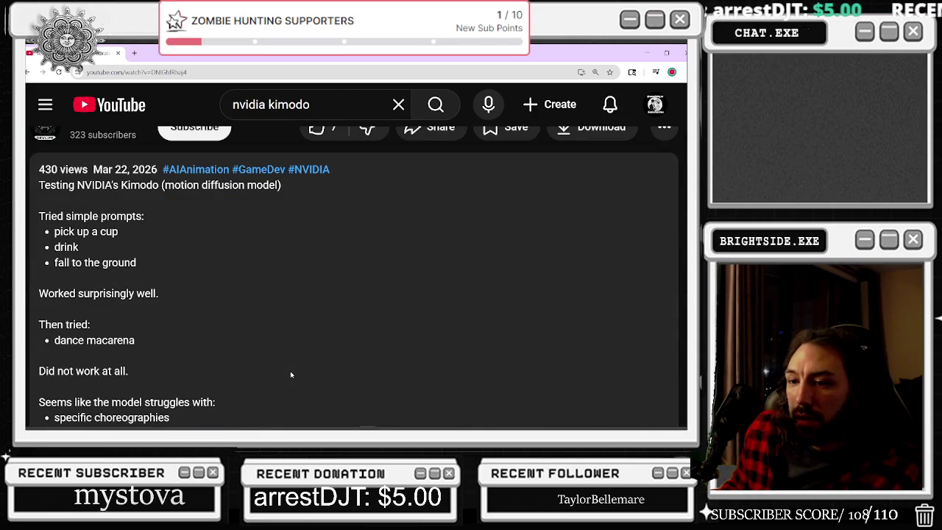
- Read the description lines 'Did not work at all', 'Tried simple prompts', 'Worked surprisingly well'
{"action": "triple_click", "coordinate": [139, 377]}
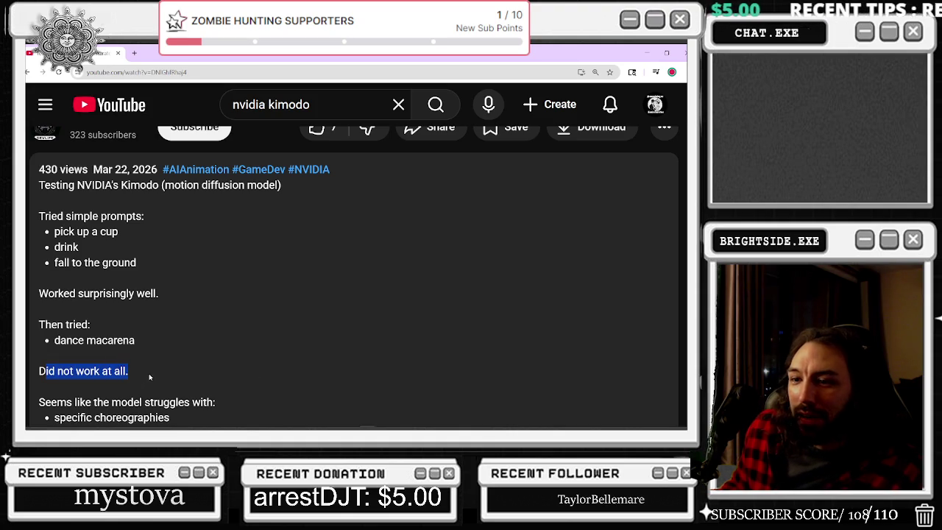
{"action": "left_click", "coordinate": [365, 357]}
{"action": "left_click_drag", "start_coordinate": [45, 215], "coordinate": [137, 216]}
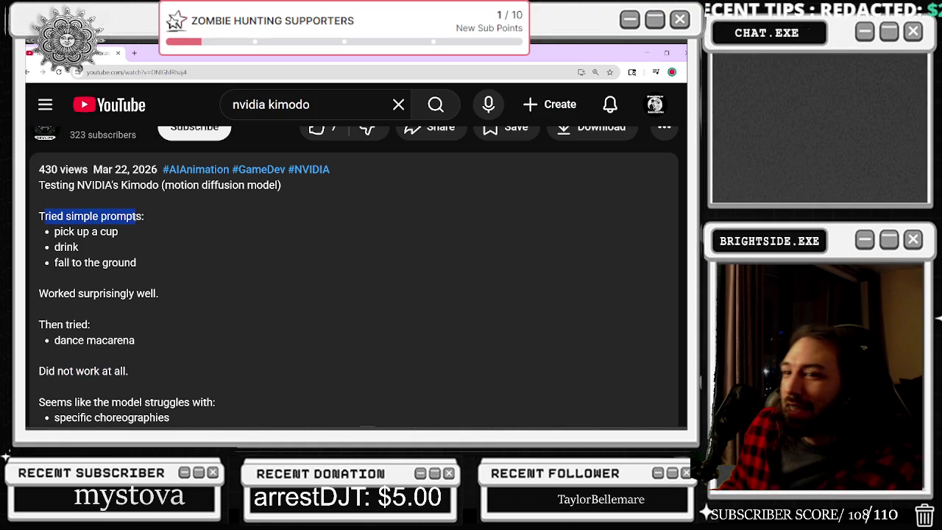
{"action": "left_click", "coordinate": [65, 234]}
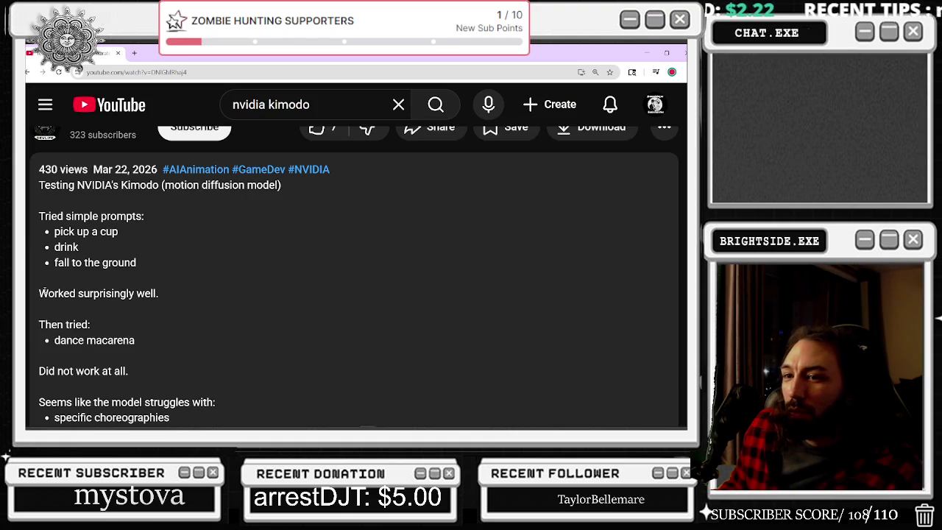
{"action": "left_click_drag", "start_coordinate": [43, 293], "coordinate": [165, 306]}
{"action": "left_click", "coordinate": [47, 340]}
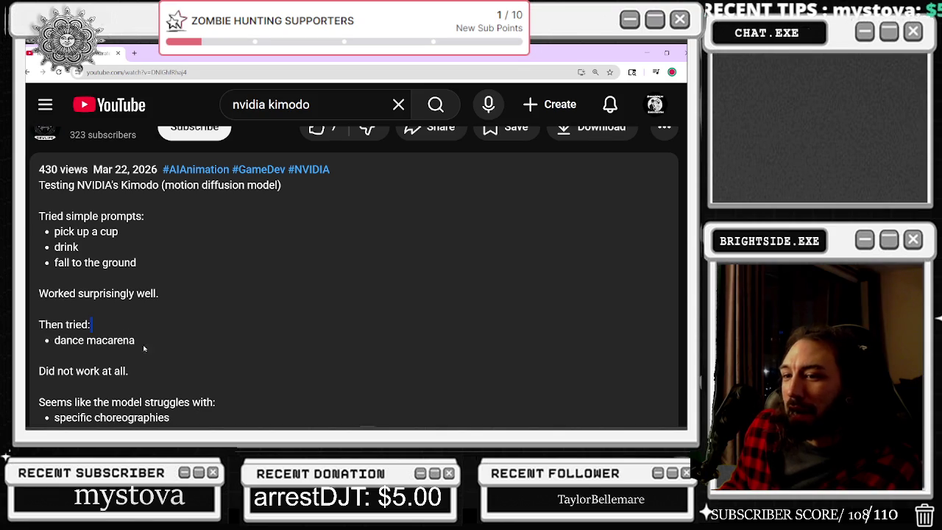
{"action": "scroll", "coordinate": [293, 366], "scroll_direction": "up", "scroll_amount": 4}
- Seek the video forward from about 1:40 to 8:36
{"action": "left_click_drag", "start_coordinate": [116, 293], "coordinate": [422, 292]}
{"action": "left_click_drag", "start_coordinate": [493, 293], "coordinate": [578, 293]}
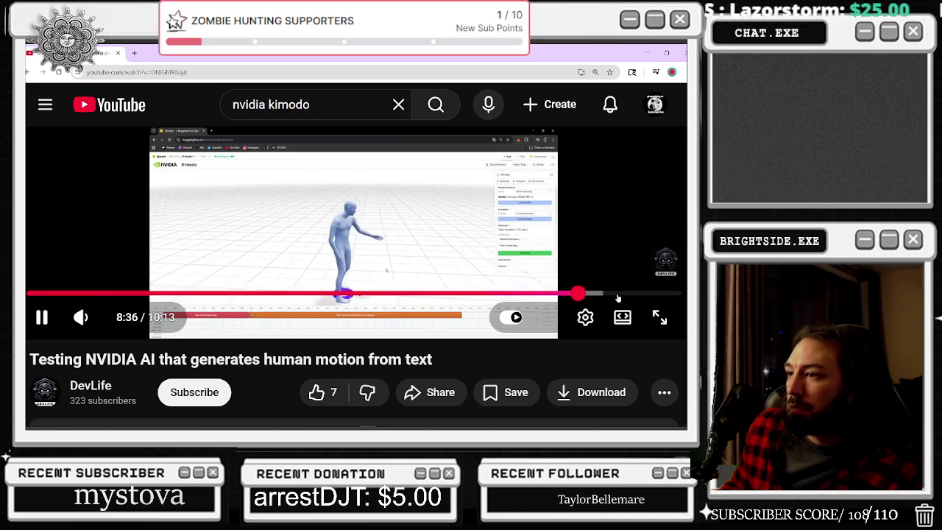
{"action": "left_click_drag", "start_coordinate": [454, 301], "coordinate": [454, 301]}
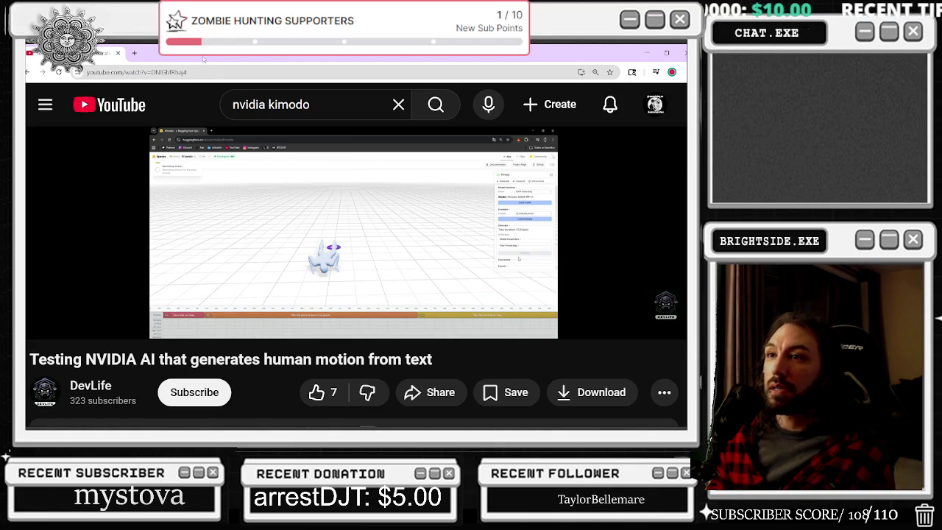
- Google 'nvidia kimodo', open the NVIDIA Kimodo project page, and launch its Hugging Face demo
{"action": "left_click", "coordinate": [201, 74]}
{"action": "type", "text": "nvidia kimopd"}
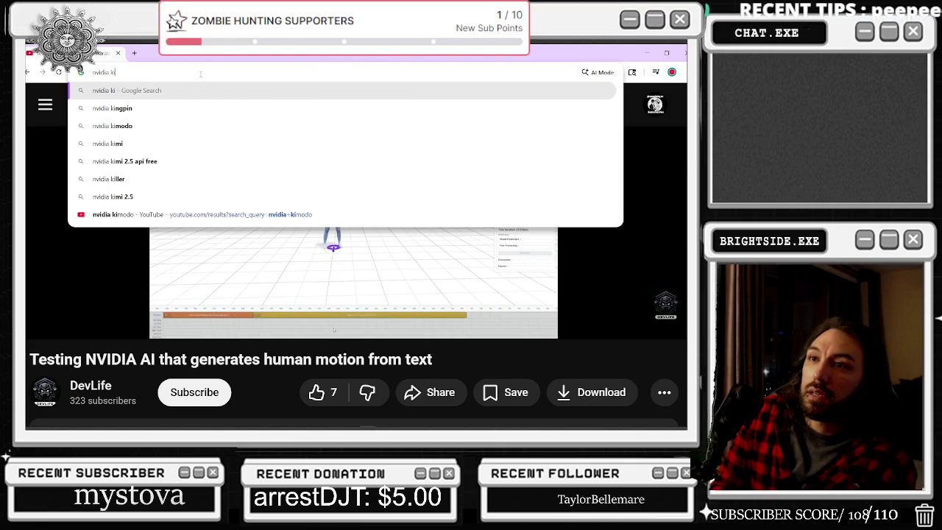
{"action": "key", "text": "BackSpace"}
{"action": "key", "text": "BackSpace"}
{"action": "type", "text": "do"}
{"action": "key", "text": "Return"}
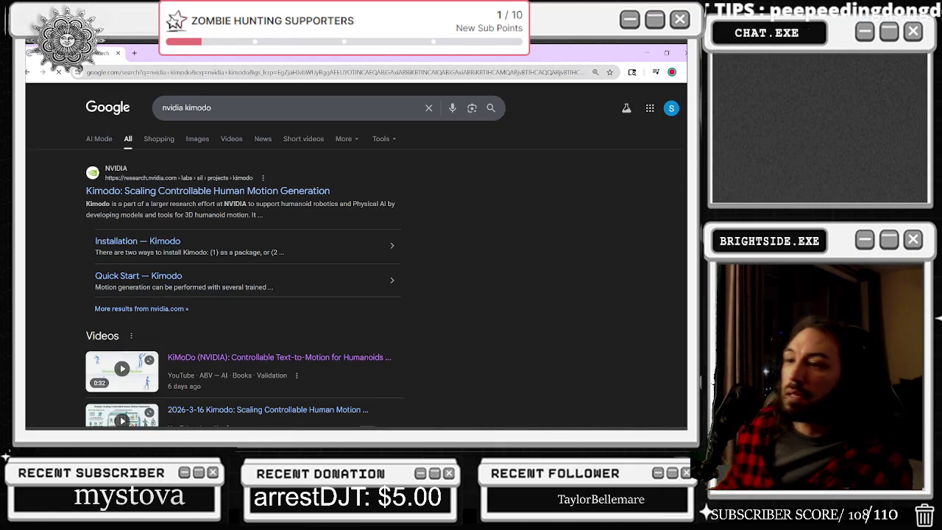
{"action": "left_click", "coordinate": [193, 192]}
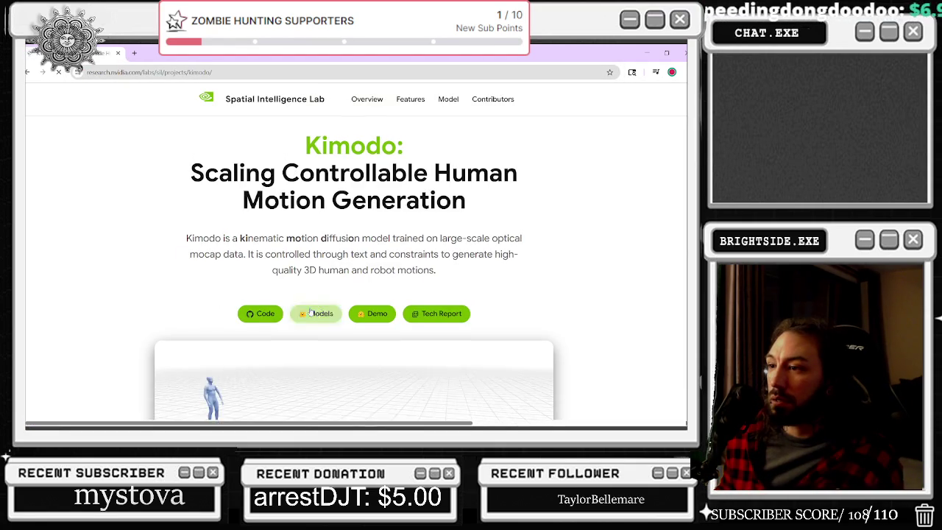
{"action": "scroll", "coordinate": [486, 262], "scroll_direction": "down", "scroll_amount": 1}
{"action": "scroll", "coordinate": [485, 262], "scroll_direction": "down", "scroll_amount": 2}
{"action": "left_click", "coordinate": [374, 178]}
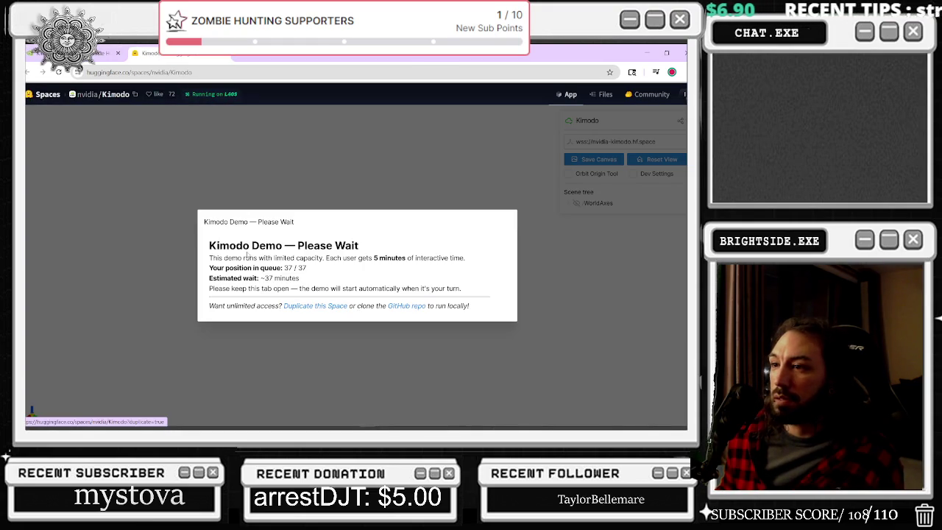
- Read the queue notice details, including the ~37 minute estimated wait
{"action": "left_click_drag", "start_coordinate": [253, 257], "coordinate": [375, 269]}
{"action": "left_click", "coordinate": [372, 283]}
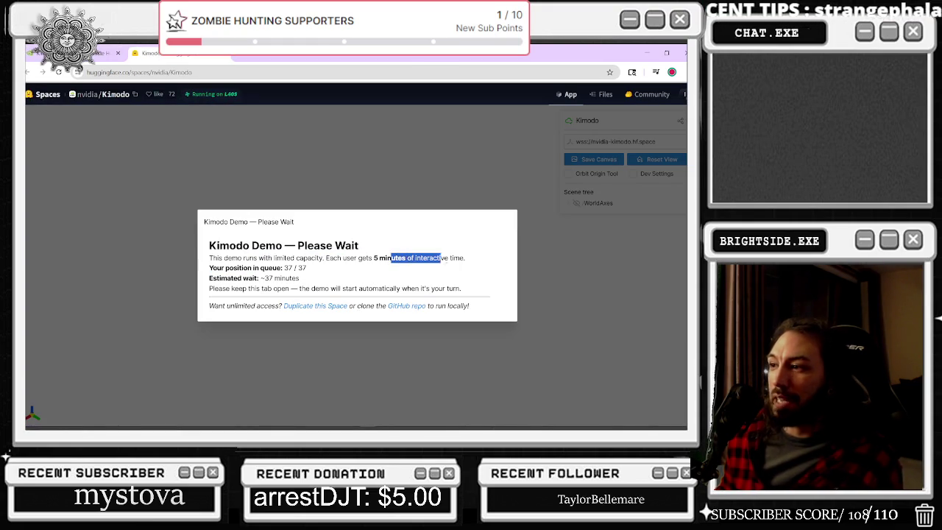
{"action": "left_click_drag", "start_coordinate": [436, 259], "coordinate": [452, 259]}
{"action": "triple_click", "coordinate": [337, 275]}
{"action": "left_click_drag", "start_coordinate": [260, 288], "coordinate": [320, 288]}
{"action": "left_click", "coordinate": [284, 296]}
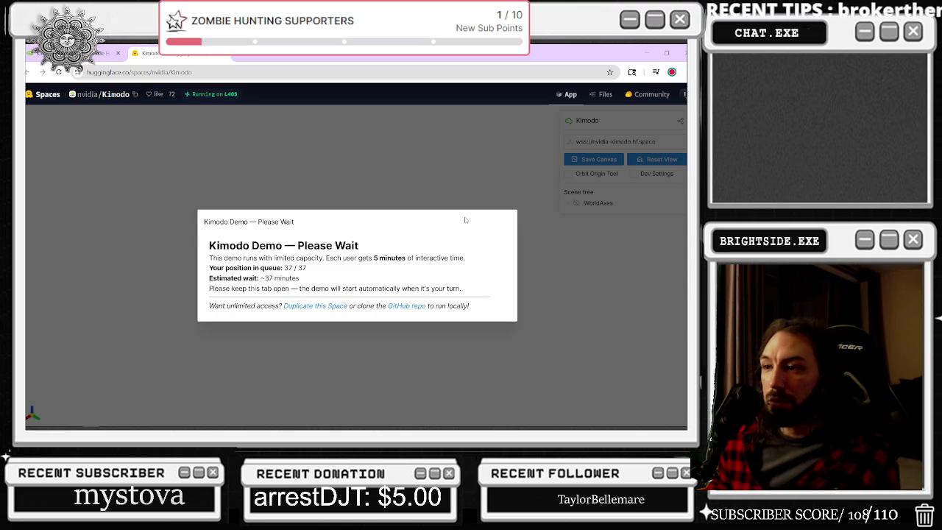
{"action": "left_click", "coordinate": [647, 53]}
{"action": "scroll", "coordinate": [313, 223], "scroll_direction": "up", "scroll_amount": 3}
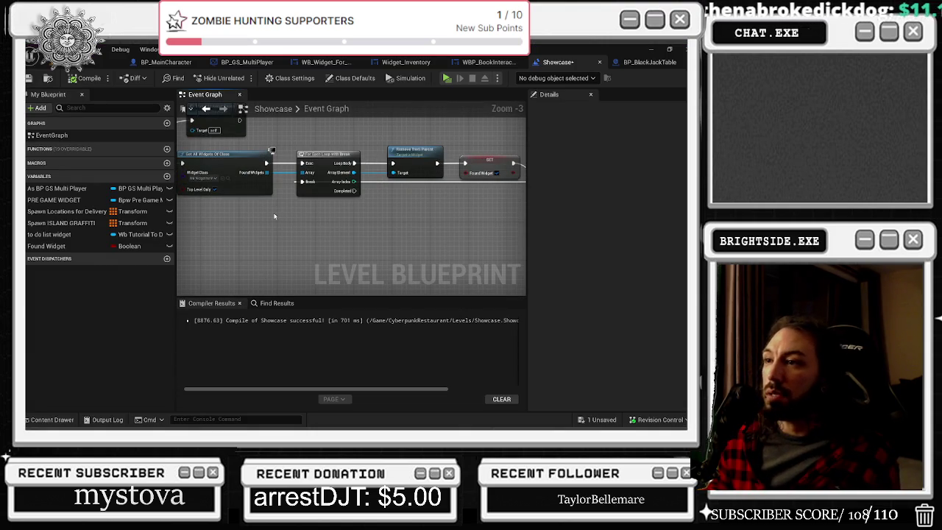
{"action": "key", "text": "alt+Tab"}
{"action": "key", "text": "alt+Tab"}
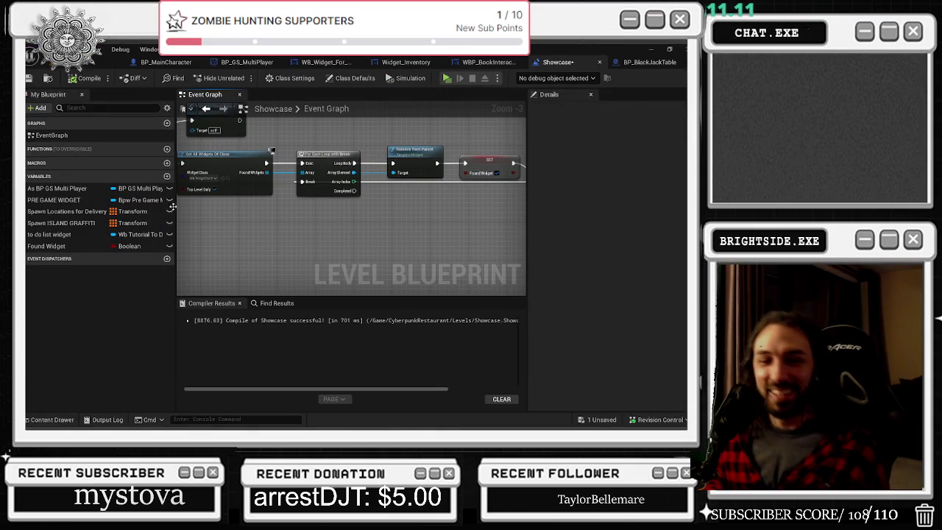
{"action": "key", "text": "alt+Tab"}
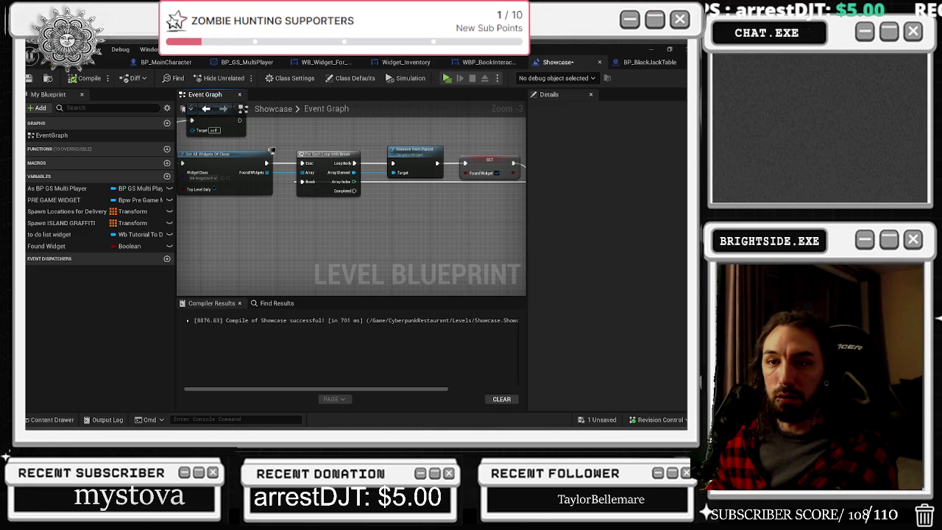
- Duplicate the Branch and Found Widget nodes below the new loop and drive the Branch from its Completed output
{"action": "left_click_drag", "start_coordinate": [337, 246], "coordinate": [288, 214]}
{"action": "scroll", "coordinate": [356, 251], "scroll_direction": "down", "scroll_amount": 2}
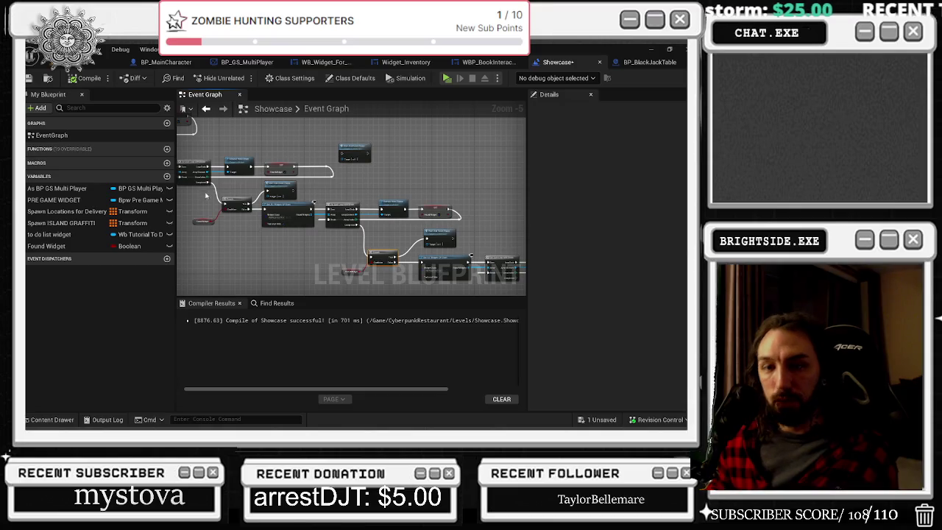
{"action": "scroll", "coordinate": [437, 190], "scroll_direction": "up", "scroll_amount": 3}
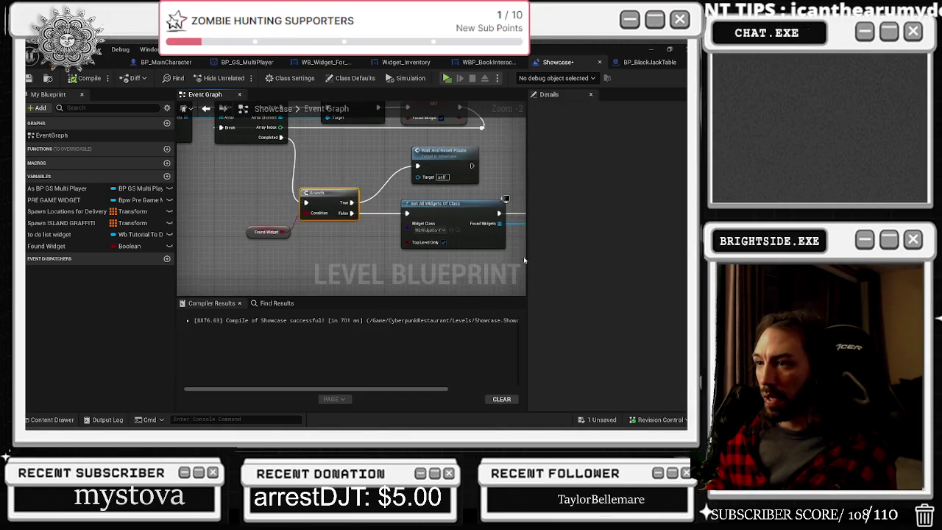
{"action": "left_click_drag", "start_coordinate": [248, 193], "coordinate": [355, 267]}
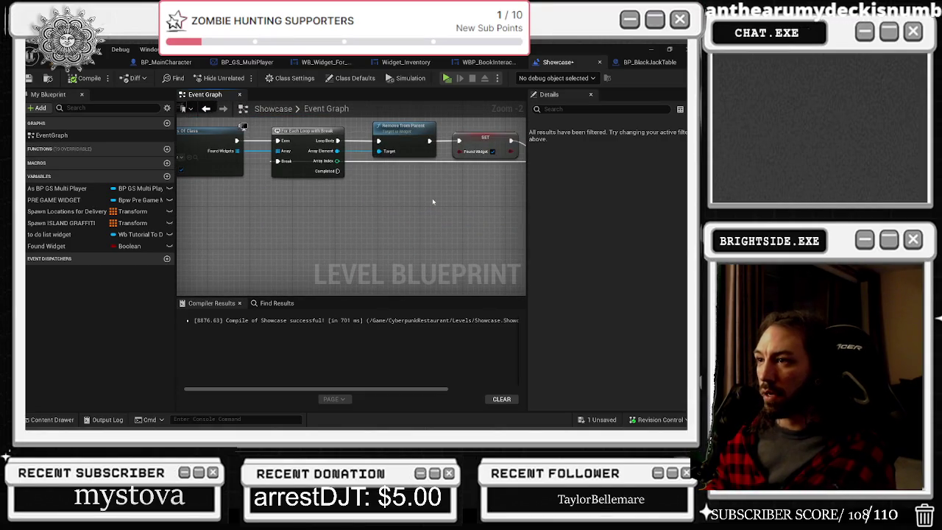
{"action": "key", "text": "ctrl+space"}
{"action": "key", "text": "ctrl+space"}
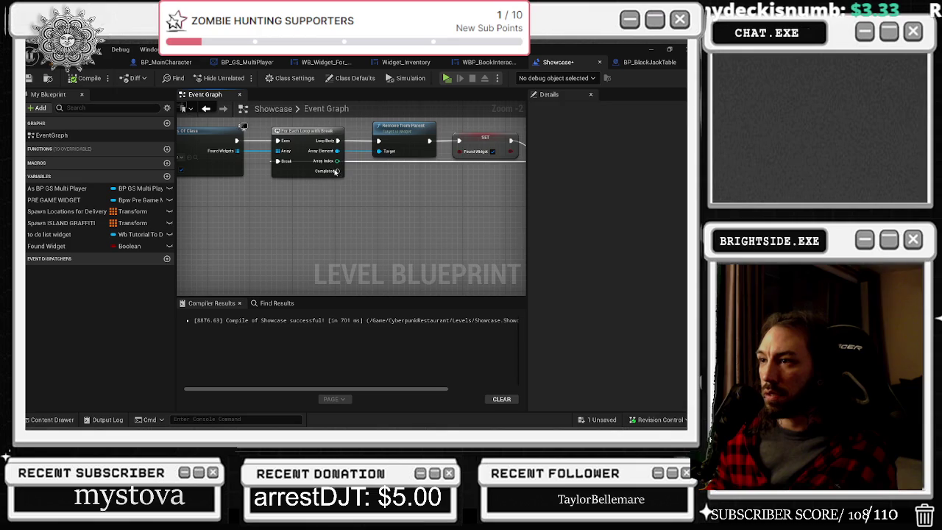
{"action": "key", "text": "ctrl+v"}
{"action": "mouse_move", "coordinate": [336, 171]}
{"action": "left_mouse_down"}
{"action": "mouse_move", "coordinate": [401, 236]}
{"action": "mouse_move", "coordinate": [394, 225]}
{"action": "left_mouse_up"}
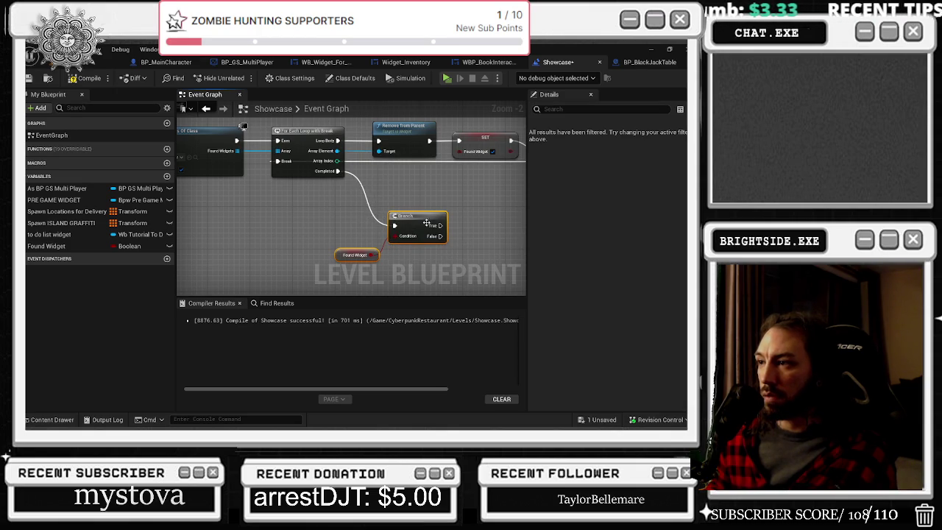
{"action": "scroll", "coordinate": [397, 202], "scroll_direction": "down", "scroll_amount": 1}
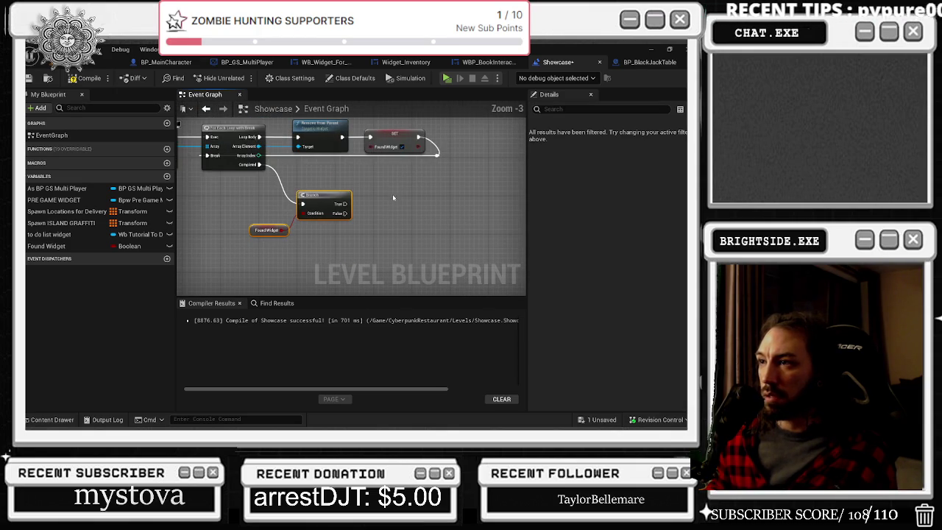
- Add a Get All Widgets Of Class node on the Branch's False output
{"action": "mouse_move", "coordinate": [344, 214]}
{"action": "left_mouse_down"}
{"action": "mouse_move", "coordinate": [372, 234]}
{"action": "mouse_move", "coordinate": [375, 252]}
{"action": "left_mouse_up"}
{"action": "type", "text": "get all"}
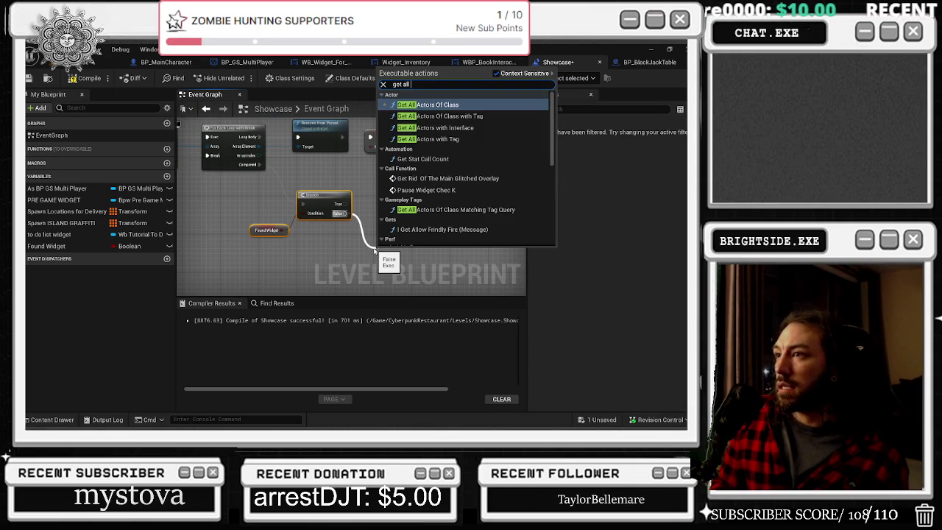
{"action": "type", "text": " widg"}
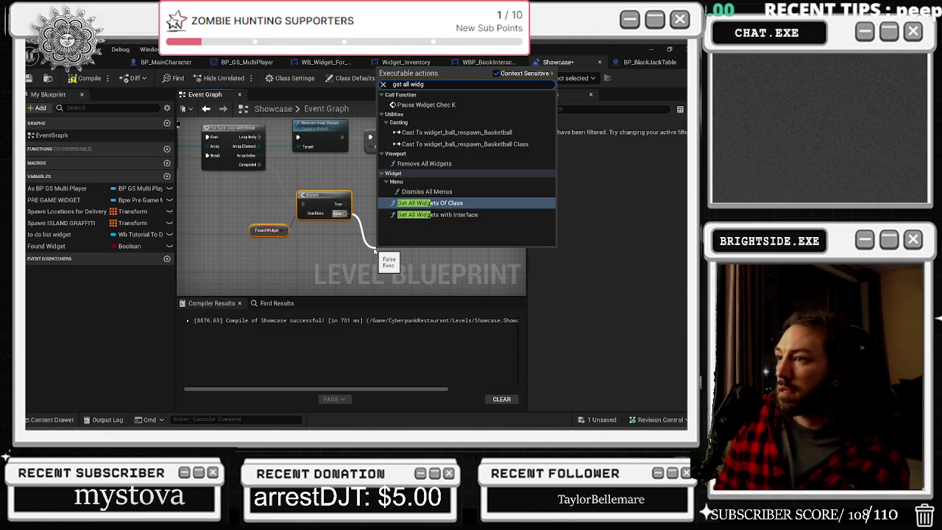
{"action": "key", "text": "Return"}
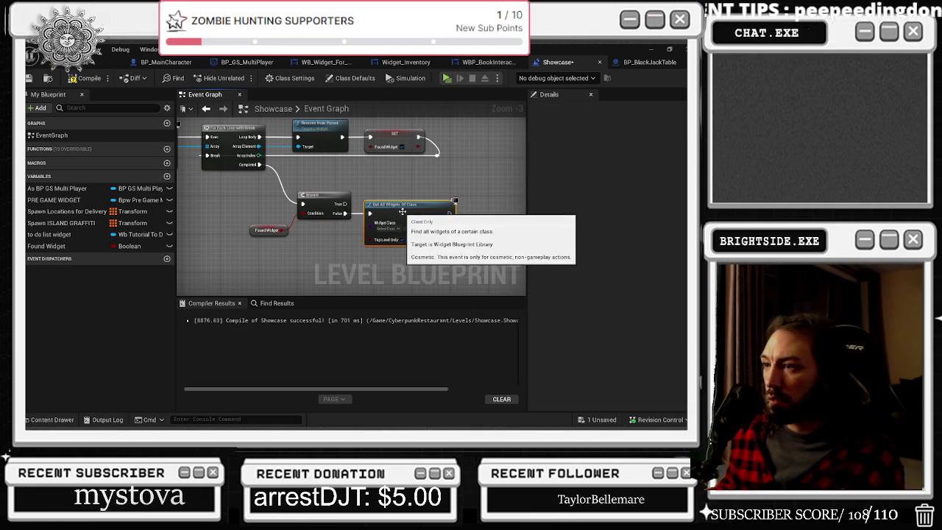
{"action": "left_click_drag", "start_coordinate": [436, 189], "coordinate": [370, 139]}
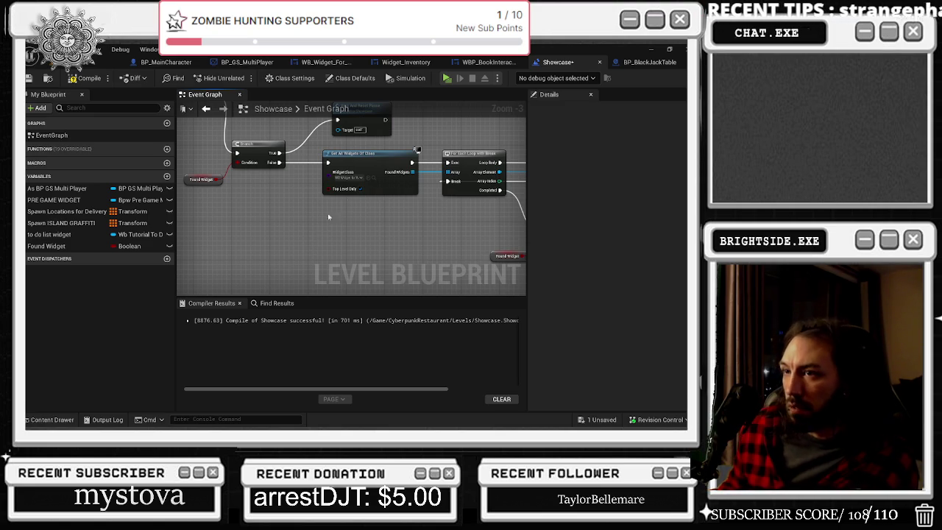
{"action": "scroll", "coordinate": [368, 199], "scroll_direction": "down", "scroll_amount": 2}
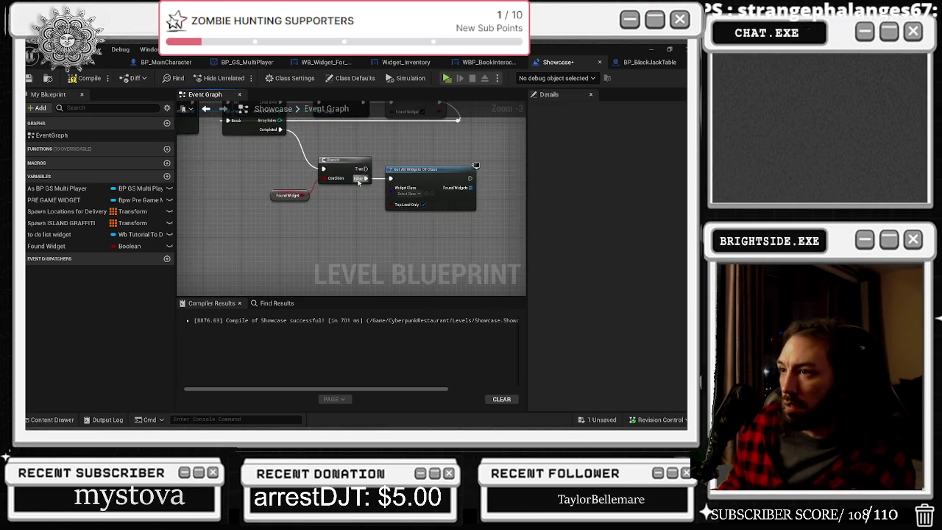
{"action": "left_click_drag", "start_coordinate": [380, 146], "coordinate": [292, 161]}
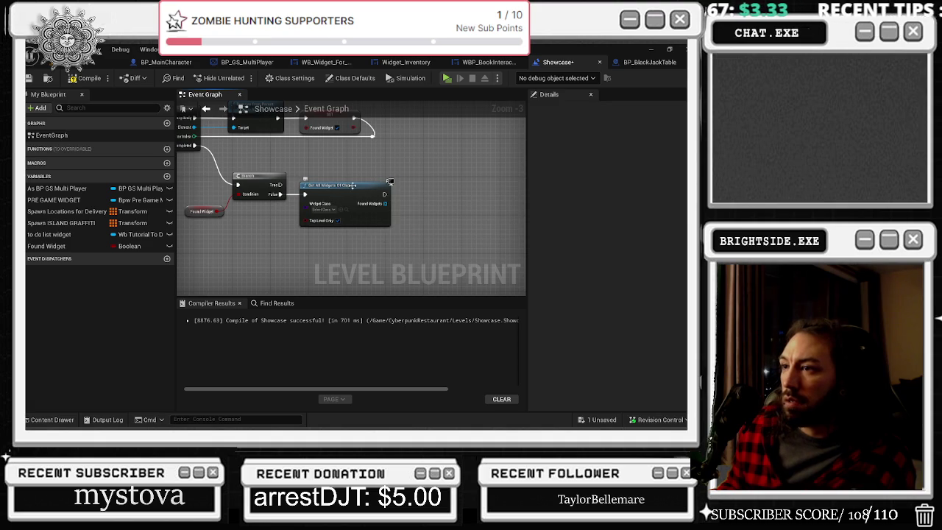
{"action": "left_click_drag", "start_coordinate": [352, 185], "coordinate": [362, 185]}
- Look through the Widget Class list without picking a class, then bring up the content browser
{"action": "left_click", "coordinate": [329, 210]}
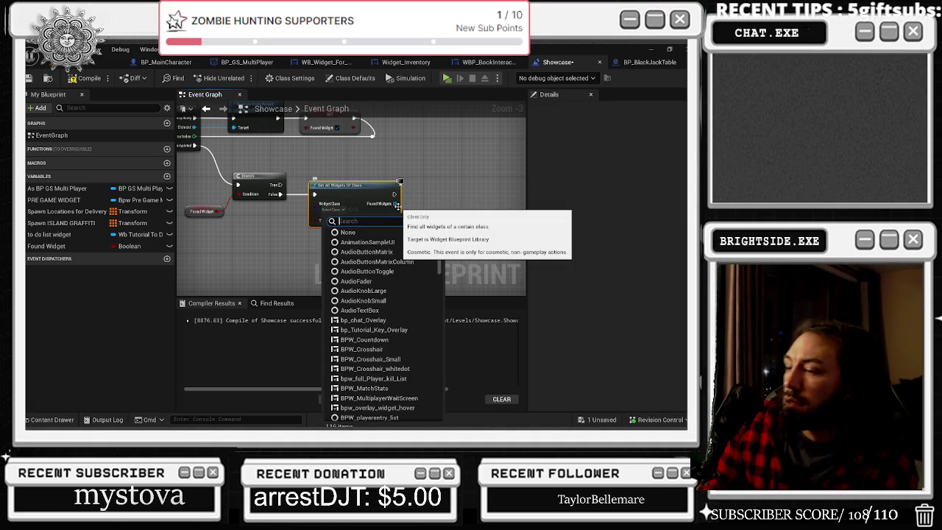
{"action": "type", "text": "get a"}
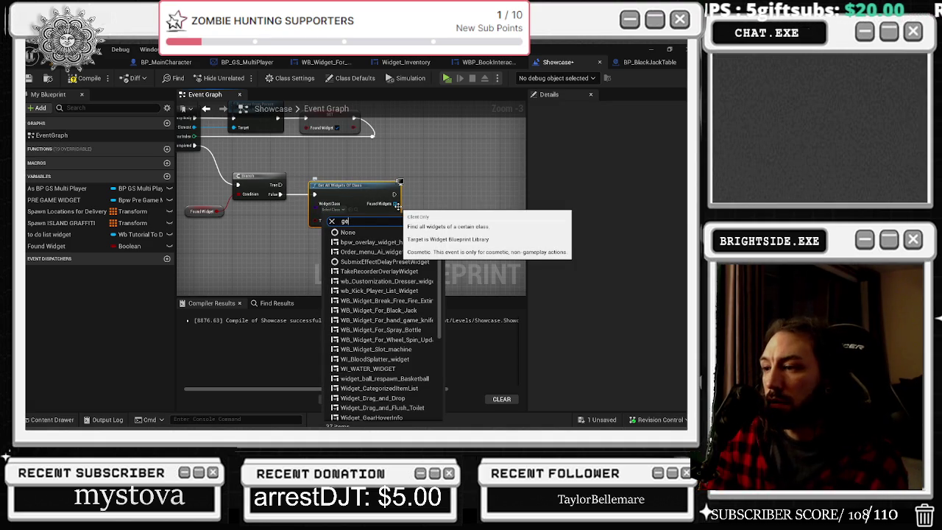
{"action": "left_click", "coordinate": [280, 294]}
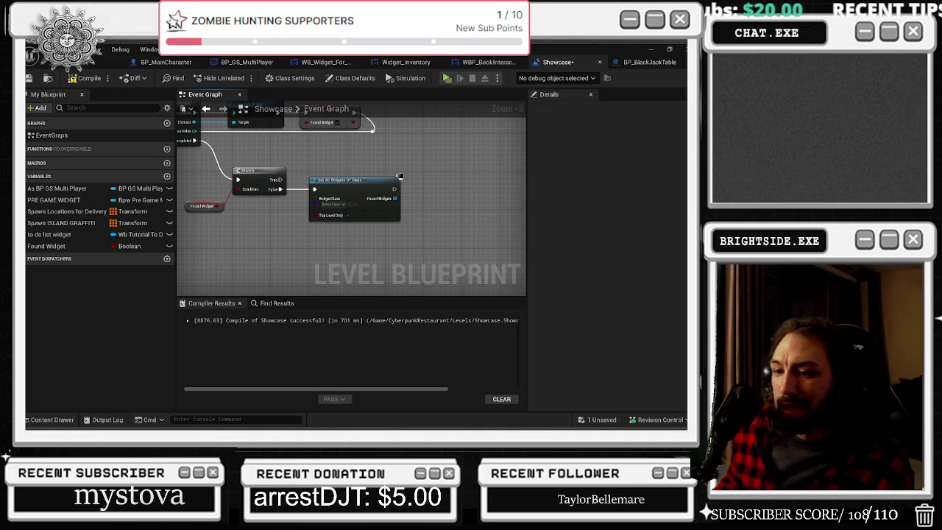
{"action": "left_click", "coordinate": [53, 419]}
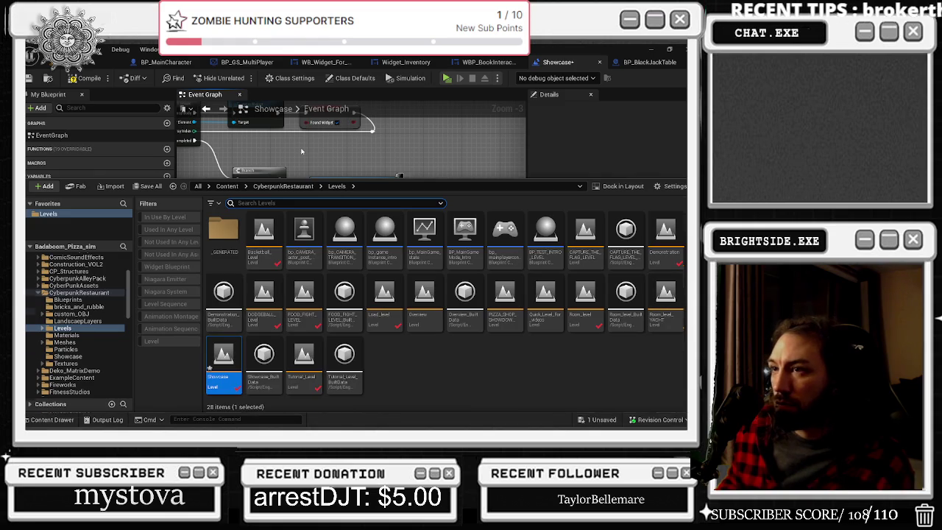
- Set the node's Widget Class to WB_Widget_Slot_machine from InventoryKit/Widgets in the content browser
{"action": "left_click", "coordinate": [301, 150]}
{"action": "mouse_move", "coordinate": [345, 224]}
{"action": "left_mouse_down"}
{"action": "mouse_move", "coordinate": [279, 213]}
{"action": "mouse_move", "coordinate": [336, 204]}
{"action": "left_mouse_up"}
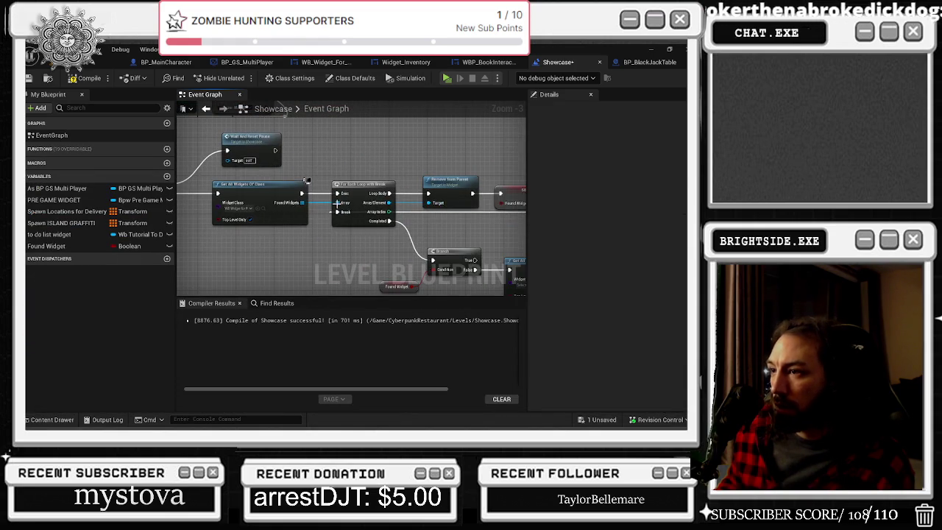
{"action": "left_click", "coordinate": [265, 208]}
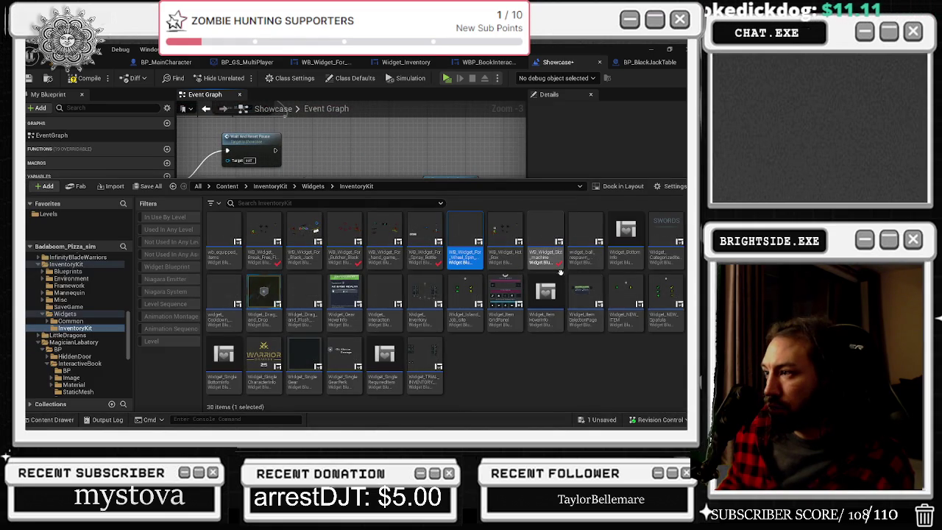
{"action": "left_click", "coordinate": [546, 242]}
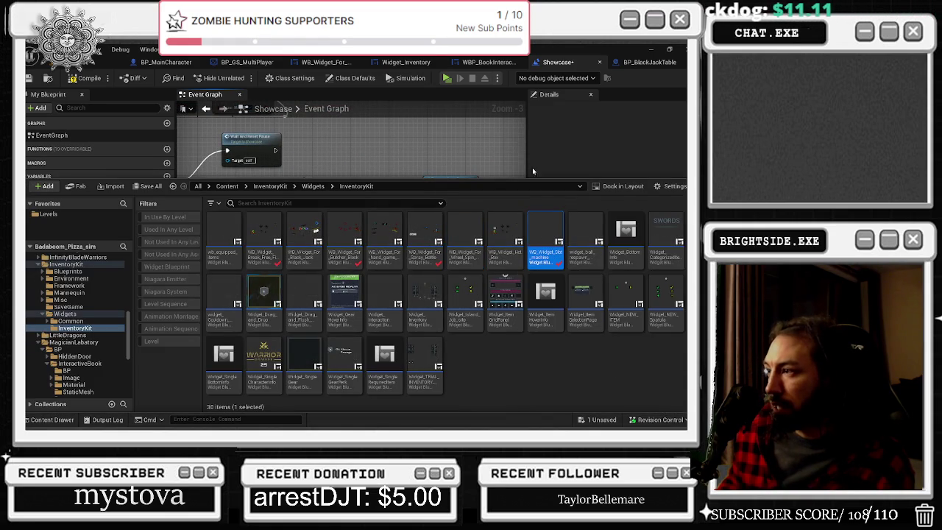
{"action": "left_click", "coordinate": [474, 149]}
{"action": "scroll", "coordinate": [337, 221], "scroll_direction": "up", "scroll_amount": 1}
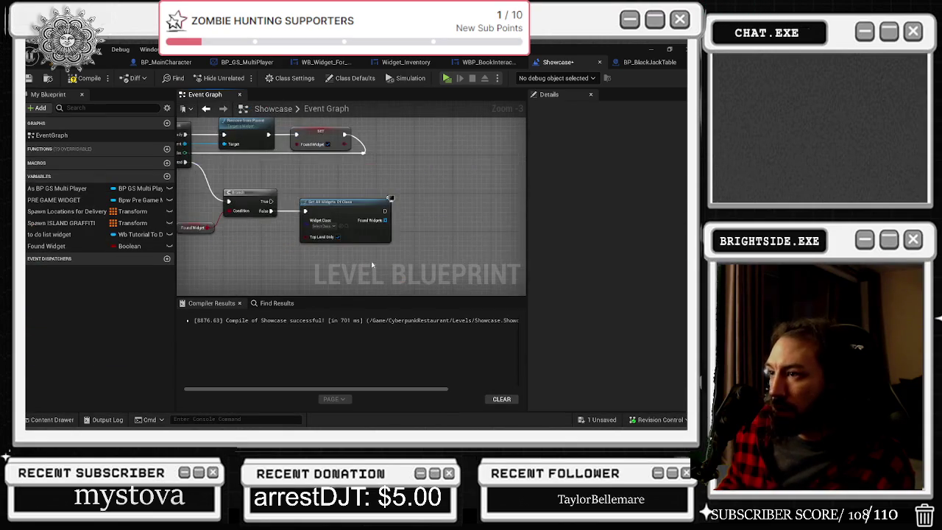
{"action": "left_click", "coordinate": [337, 224]}
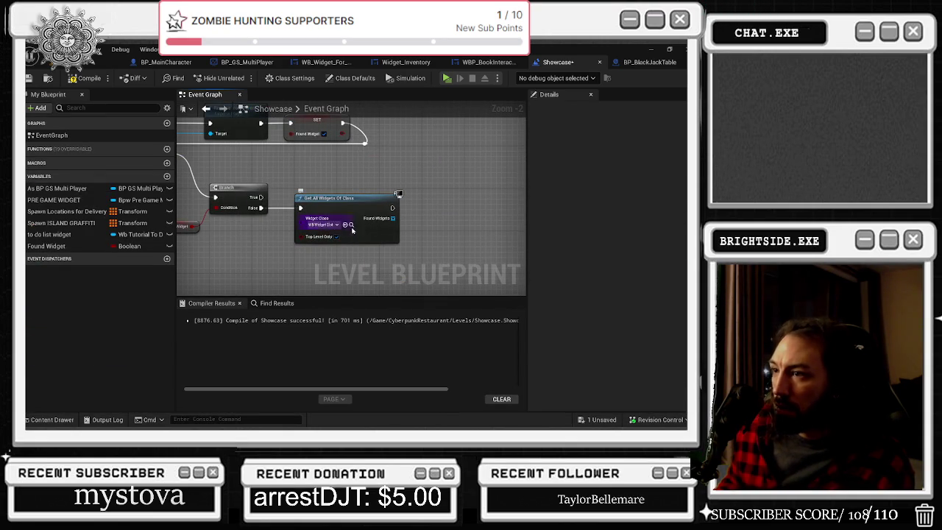
{"action": "mouse_move", "coordinate": [388, 219]}
{"action": "left_mouse_down"}
{"action": "mouse_move", "coordinate": [408, 227]}
{"action": "mouse_move", "coordinate": [445, 193]}
{"action": "mouse_move", "coordinate": [267, 194]}
{"action": "left_mouse_up"}
- Loop over Found Widgets with a For Each Loop with Break, deleting the stray plain For Each Loop
{"action": "type", "text": "for each"}
{"action": "left_click", "coordinate": [442, 217]}
{"action": "mouse_move", "coordinate": [210, 206]}
{"action": "left_mouse_down"}
{"action": "mouse_move", "coordinate": [228, 155]}
{"action": "mouse_move", "coordinate": [248, 154]}
{"action": "left_mouse_up"}
{"action": "type", "text": "for ea"}
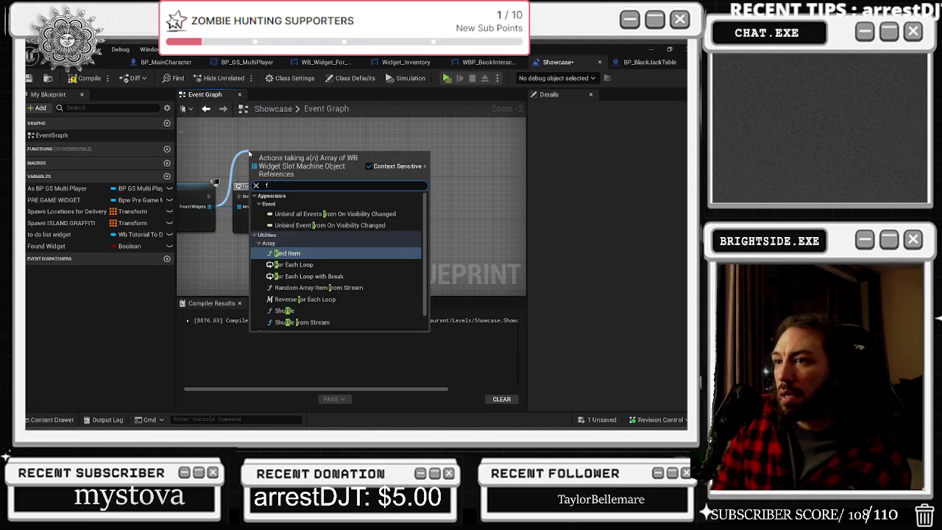
{"action": "left_click", "coordinate": [294, 225]}
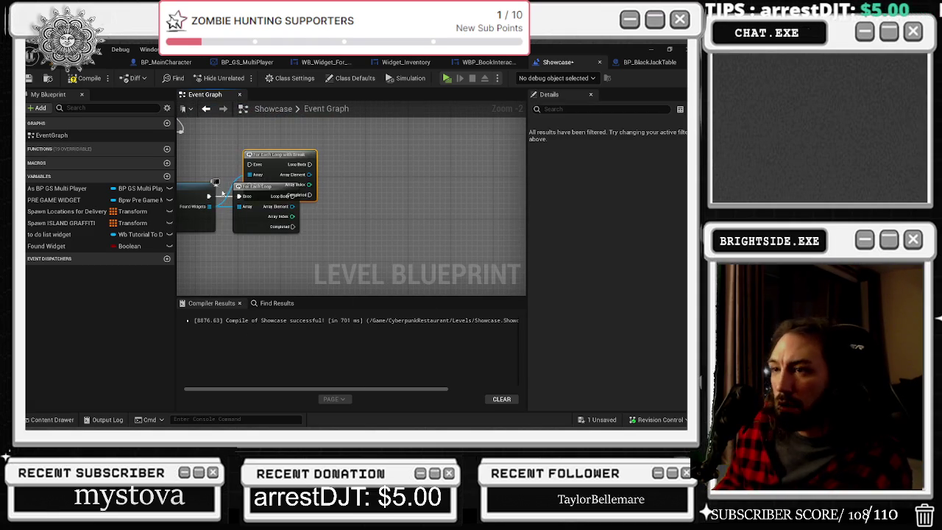
{"action": "left_click_drag", "start_coordinate": [207, 198], "coordinate": [249, 165]}
{"action": "left_click", "coordinate": [266, 221]}
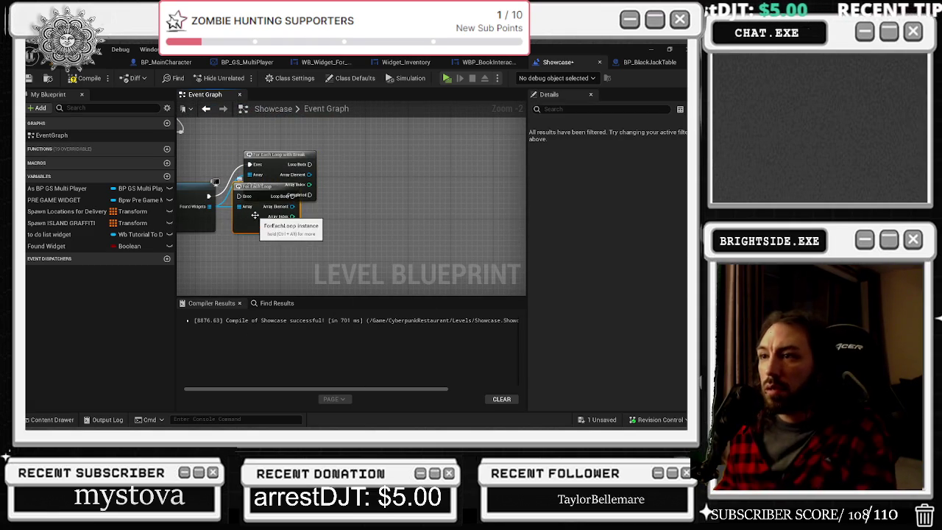
{"action": "key", "text": "Delete"}
{"action": "mouse_move", "coordinate": [269, 156]}
{"action": "left_mouse_down"}
{"action": "mouse_move", "coordinate": [263, 188]}
{"action": "mouse_move", "coordinate": [334, 213]}
{"action": "left_mouse_up"}
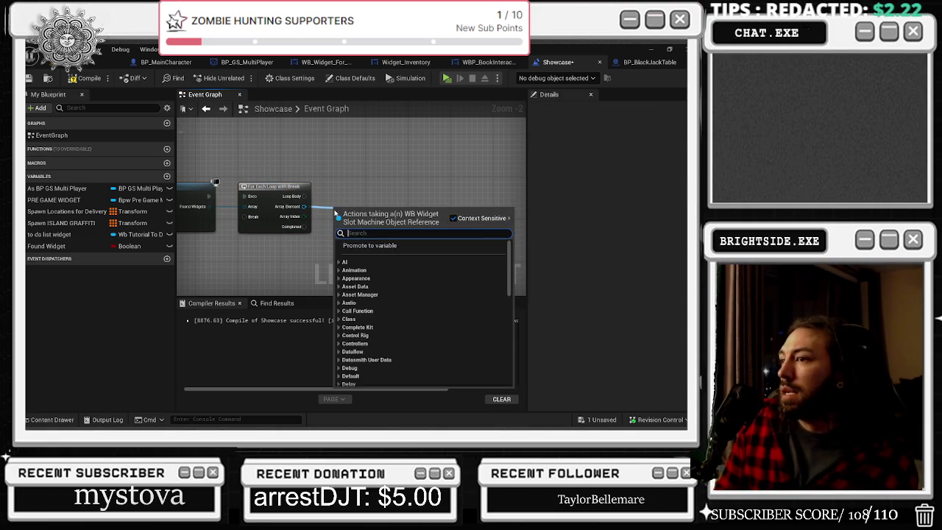
- Run Remove from Parent on each array element in the loop body
{"action": "type", "text": "remove"}
{"action": "key", "text": "Return"}
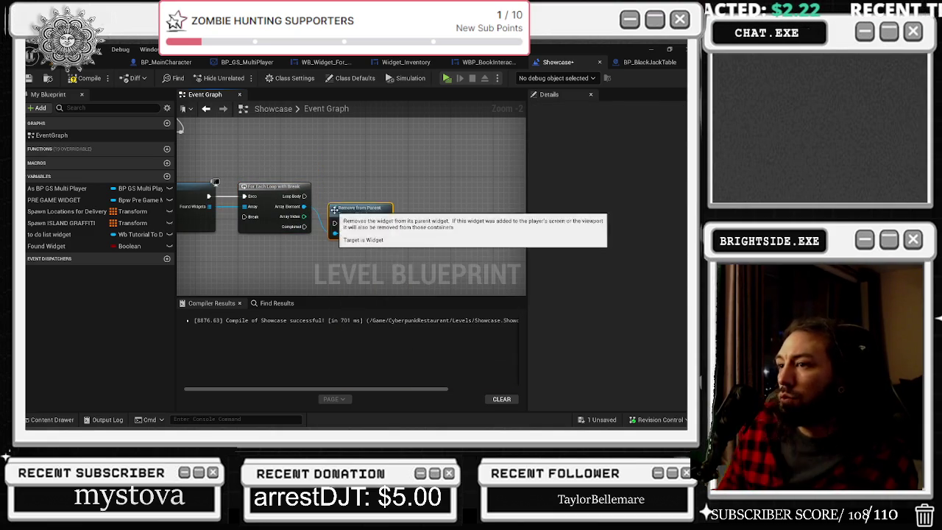
{"action": "mouse_move", "coordinate": [304, 196]}
{"action": "left_mouse_down"}
{"action": "mouse_move", "coordinate": [344, 221]}
{"action": "mouse_move", "coordinate": [350, 194]}
{"action": "left_mouse_up"}
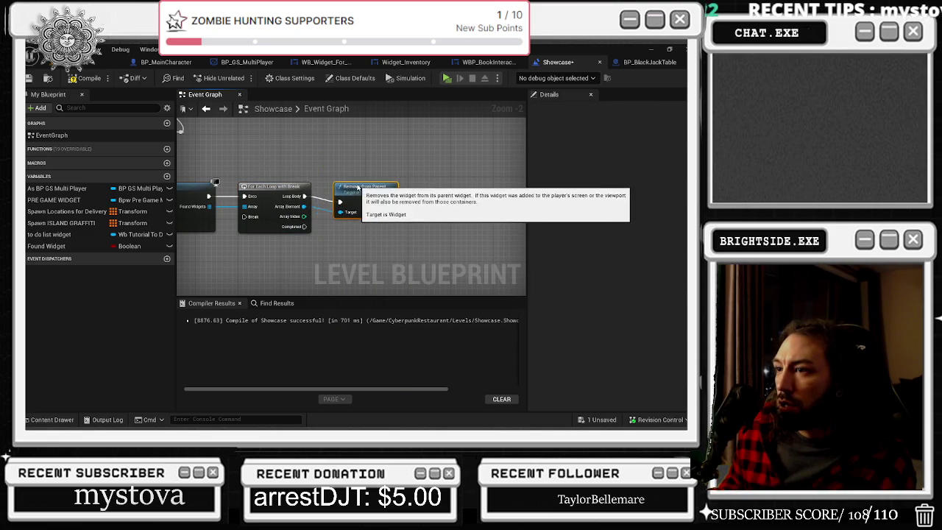
{"action": "left_click", "coordinate": [297, 266]}
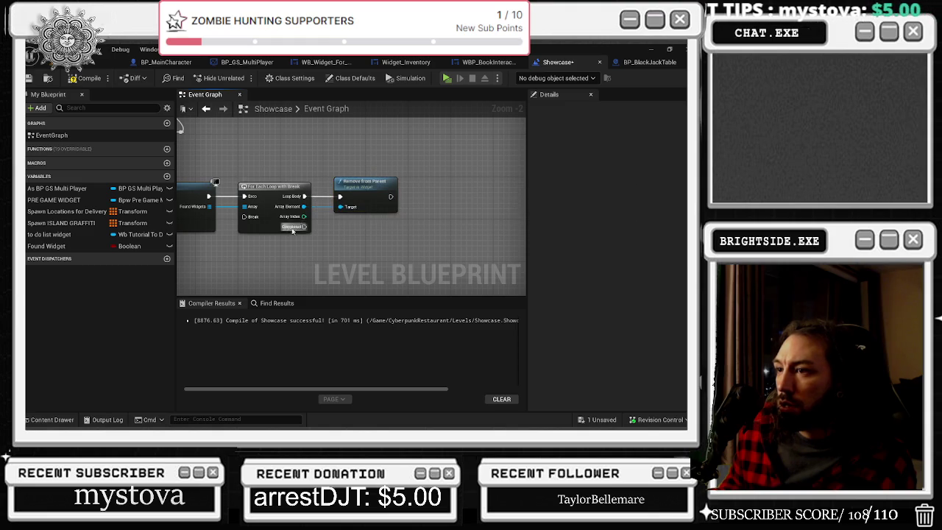
{"action": "left_click_drag", "start_coordinate": [293, 229], "coordinate": [365, 223]}
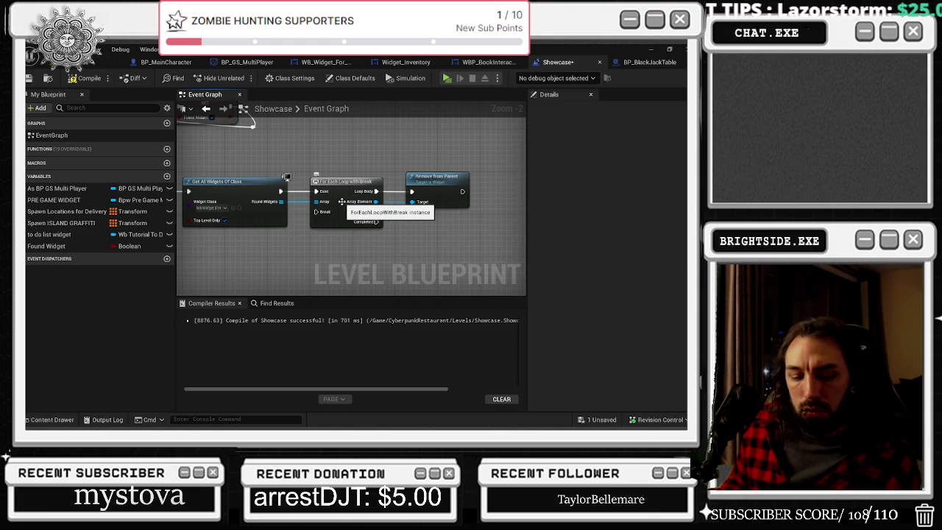
{"action": "left_click_drag", "start_coordinate": [428, 231], "coordinate": [372, 253]}
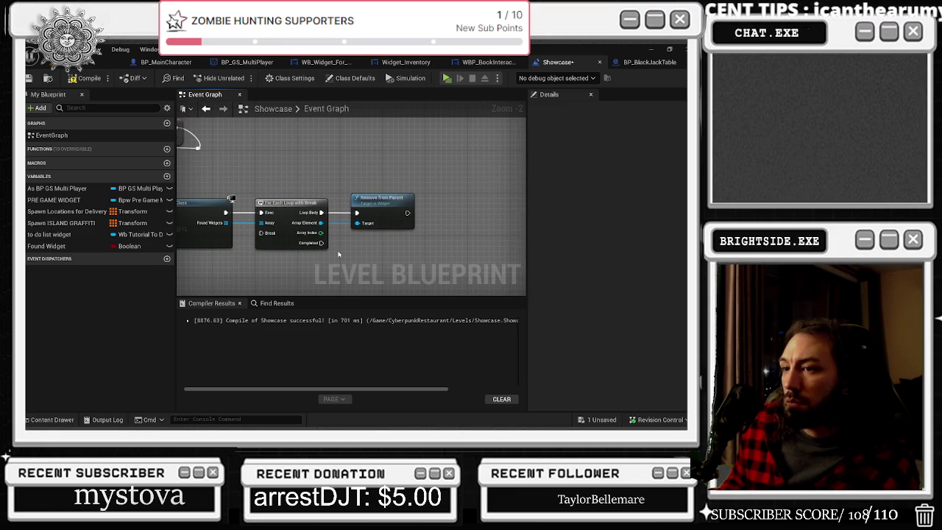
{"action": "left_click_drag", "start_coordinate": [337, 253], "coordinate": [287, 256]}
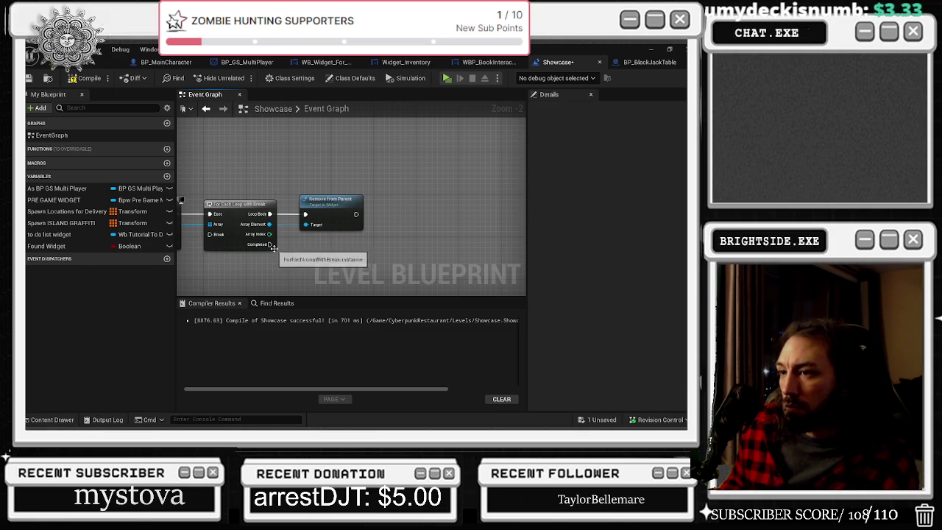
{"action": "left_click_drag", "start_coordinate": [278, 255], "coordinate": [432, 236]}
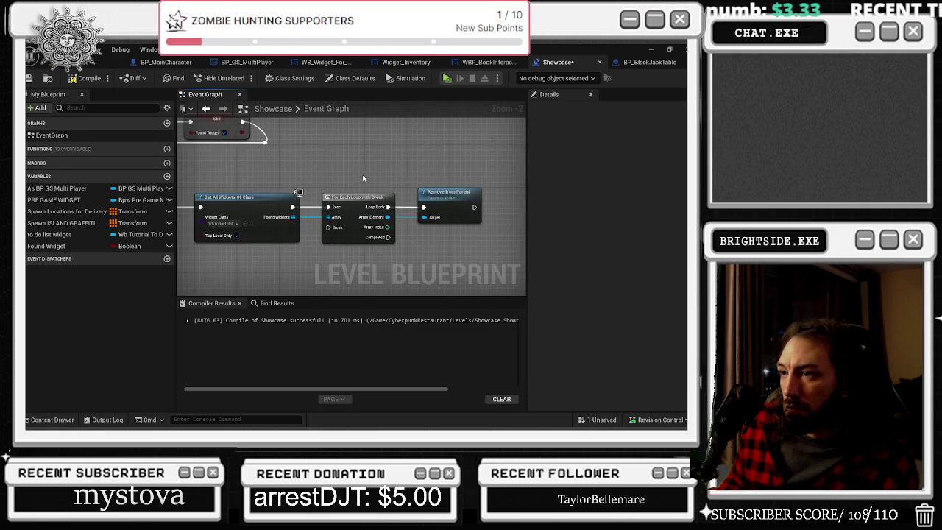
{"action": "mouse_move", "coordinate": [473, 206]}
{"action": "left_mouse_down"}
{"action": "mouse_move", "coordinate": [492, 213]}
{"action": "mouse_move", "coordinate": [331, 225]}
{"action": "mouse_move", "coordinate": [417, 223]}
{"action": "mouse_move", "coordinate": [408, 213]}
{"action": "mouse_move", "coordinate": [492, 223]}
{"action": "mouse_move", "coordinate": [489, 234]}
{"action": "left_mouse_up"}
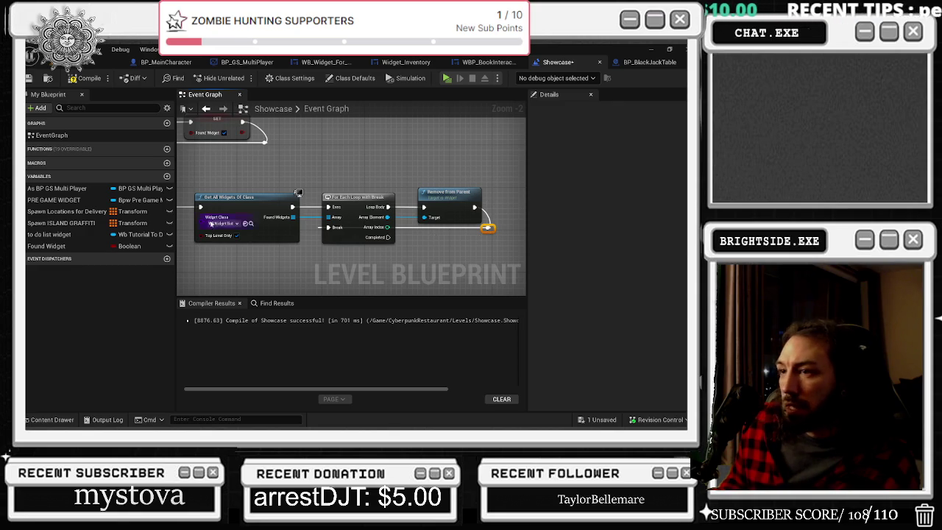
- Place a SET Found Widget node set to true after Remove from Parent
{"action": "left_click", "coordinate": [45, 246]}
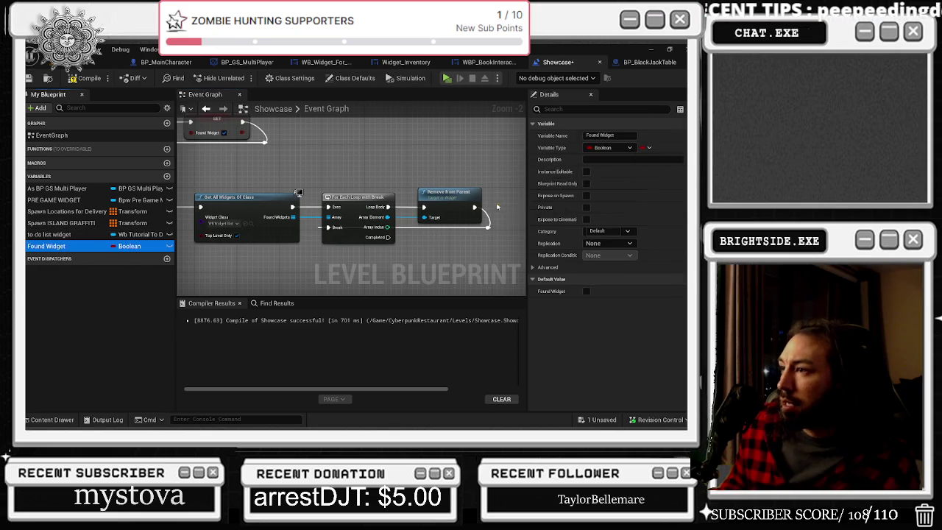
{"action": "left_click_drag", "start_coordinate": [46, 245], "coordinate": [328, 188]}
{"action": "mouse_move", "coordinate": [352, 229]}
{"action": "left_mouse_down"}
{"action": "mouse_move", "coordinate": [346, 223]}
{"action": "mouse_move", "coordinate": [375, 228]}
{"action": "mouse_move", "coordinate": [356, 231]}
{"action": "left_mouse_up"}
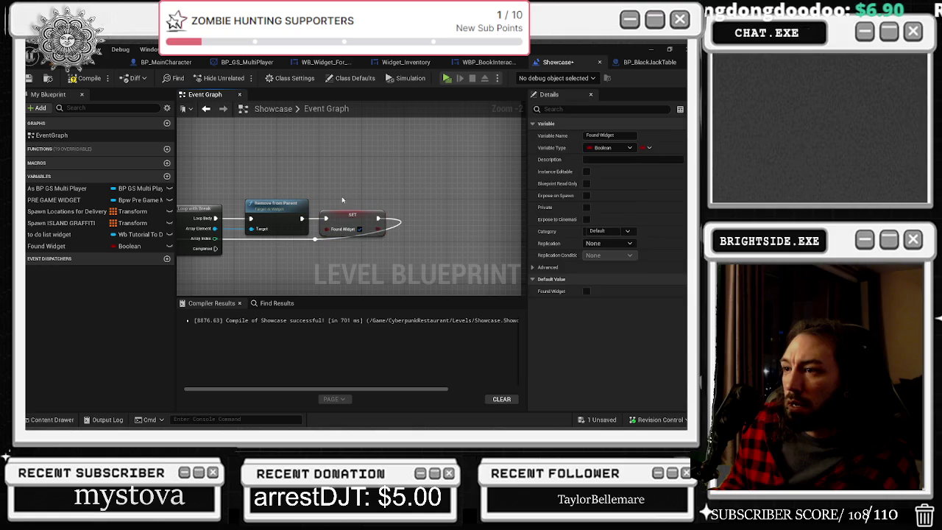
{"action": "left_click", "coordinate": [333, 245]}
{"action": "left_click_drag", "start_coordinate": [314, 239], "coordinate": [383, 240]}
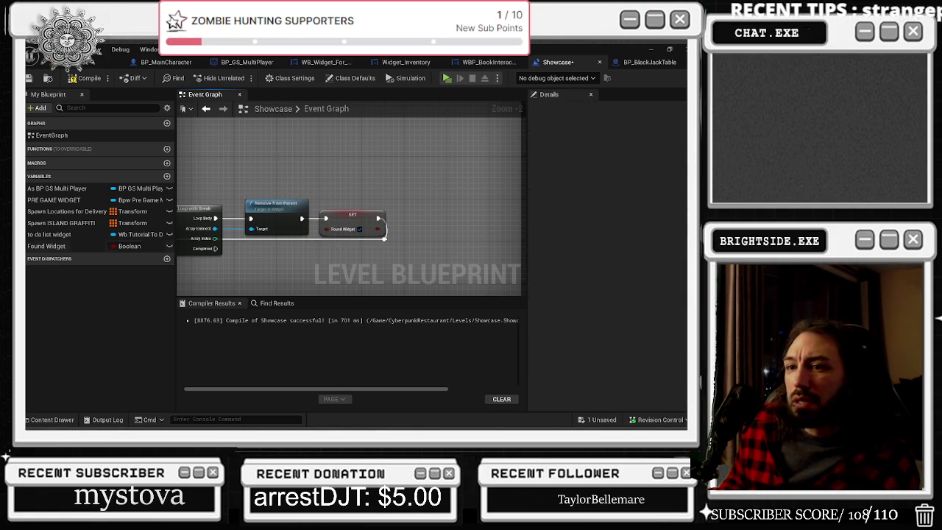
- Add a Branch node wired from the loop's Completed output
{"action": "left_click_drag", "start_coordinate": [262, 269], "coordinate": [307, 218]}
{"action": "left_click", "coordinate": [307, 218]}
{"action": "mouse_move", "coordinate": [260, 198]}
{"action": "left_mouse_down"}
{"action": "mouse_move", "coordinate": [312, 228]}
{"action": "mouse_move", "coordinate": [248, 263]}
{"action": "left_mouse_up"}
{"action": "mouse_move", "coordinate": [298, 219]}
{"action": "left_mouse_down"}
{"action": "mouse_move", "coordinate": [421, 209]}
{"action": "mouse_move", "coordinate": [493, 230]}
{"action": "left_mouse_up"}
{"action": "scroll", "coordinate": [421, 208], "scroll_direction": "down", "scroll_amount": 1}
{"action": "mouse_move", "coordinate": [300, 148]}
{"action": "left_mouse_down"}
{"action": "mouse_move", "coordinate": [303, 163]}
{"action": "mouse_move", "coordinate": [280, 178]}
{"action": "mouse_move", "coordinate": [287, 169]}
{"action": "left_mouse_up"}
- Call Wait And Reset Pause from the first Branch's True output
{"action": "type", "text": "reset"}
{"action": "type", "text": " pause"}
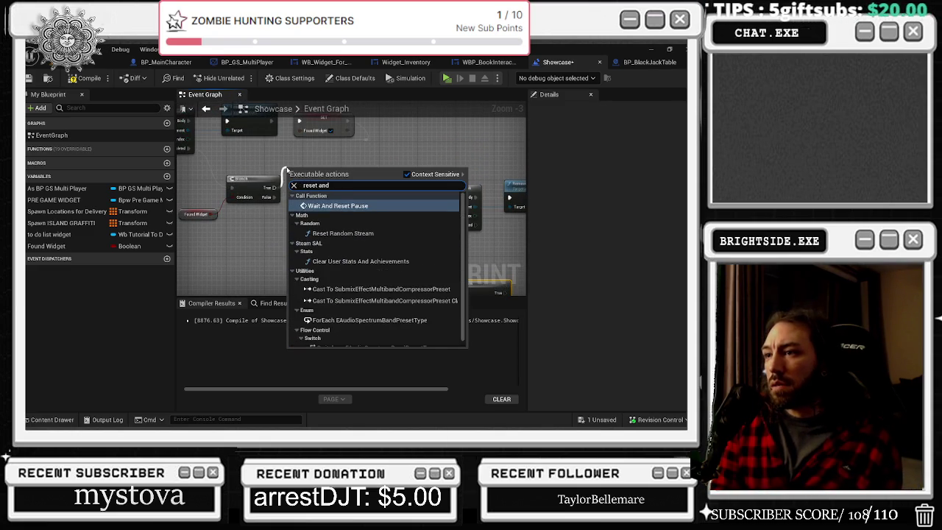
{"action": "key", "text": "Return"}
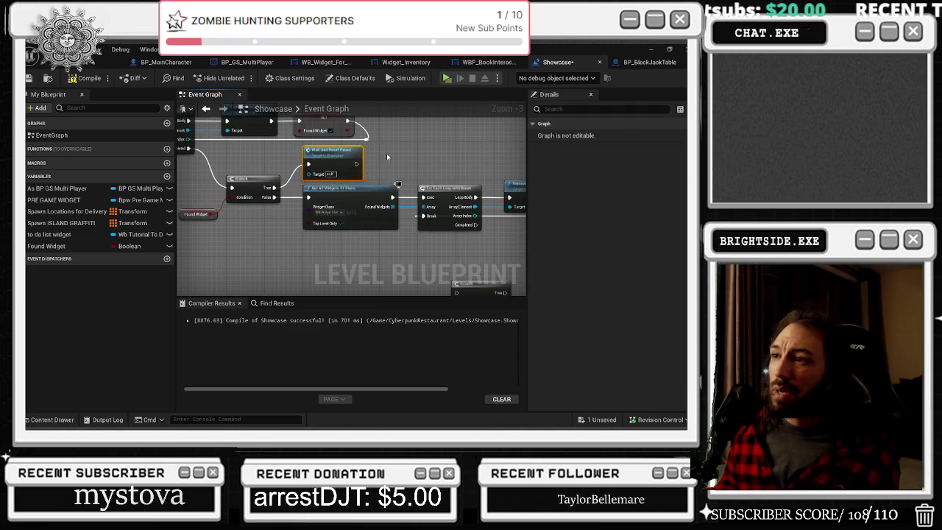
{"action": "left_click_drag", "start_coordinate": [395, 182], "coordinate": [322, 147]}
- Wire the loop's Completed output into the new Branch, with a Found Widget getter as its Condition
{"action": "left_click_drag", "start_coordinate": [434, 254], "coordinate": [477, 234]}
{"action": "mouse_move", "coordinate": [402, 189]}
{"action": "left_mouse_down"}
{"action": "mouse_move", "coordinate": [416, 224]}
{"action": "mouse_move", "coordinate": [412, 247]}
{"action": "mouse_move", "coordinate": [428, 240]}
{"action": "left_mouse_up"}
{"action": "left_click", "coordinate": [359, 228]}
{"action": "left_click_drag", "start_coordinate": [46, 245], "coordinate": [372, 251]}
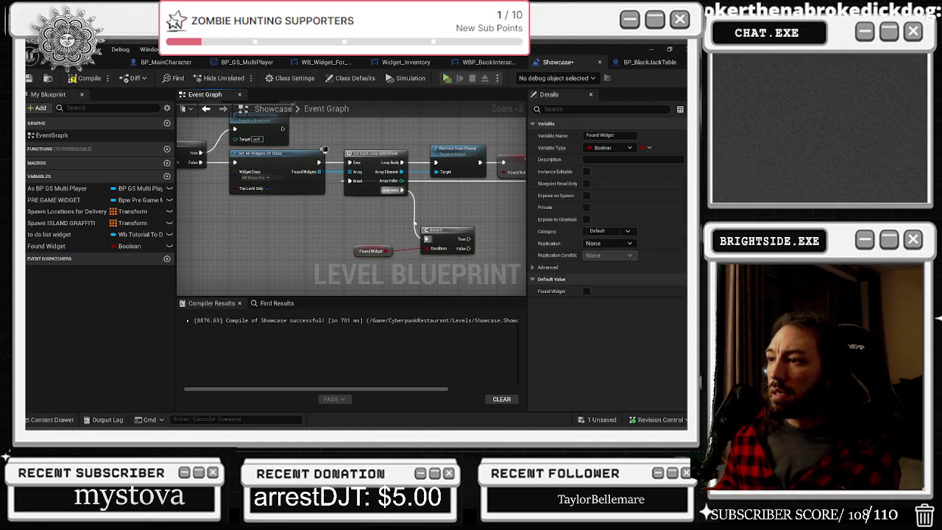
{"action": "left_click", "coordinate": [414, 225]}
{"action": "scroll", "coordinate": [353, 184], "scroll_direction": "up", "scroll_amount": 1}
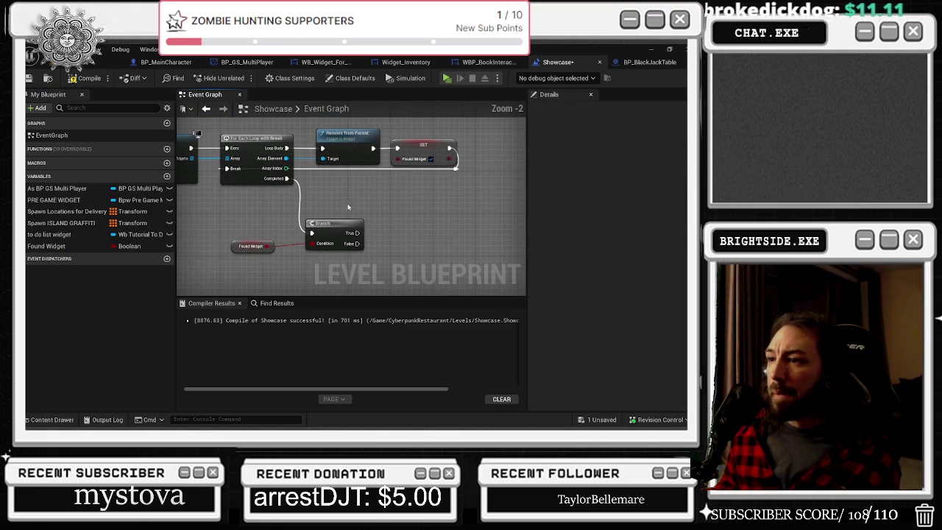
{"action": "left_click_drag", "start_coordinate": [356, 243], "coordinate": [371, 254]}
- Add Get All Widgets Of Class with class wb_Customization_Dresser_widget on the Branch's False output
{"action": "type", "text": "get all wid"}
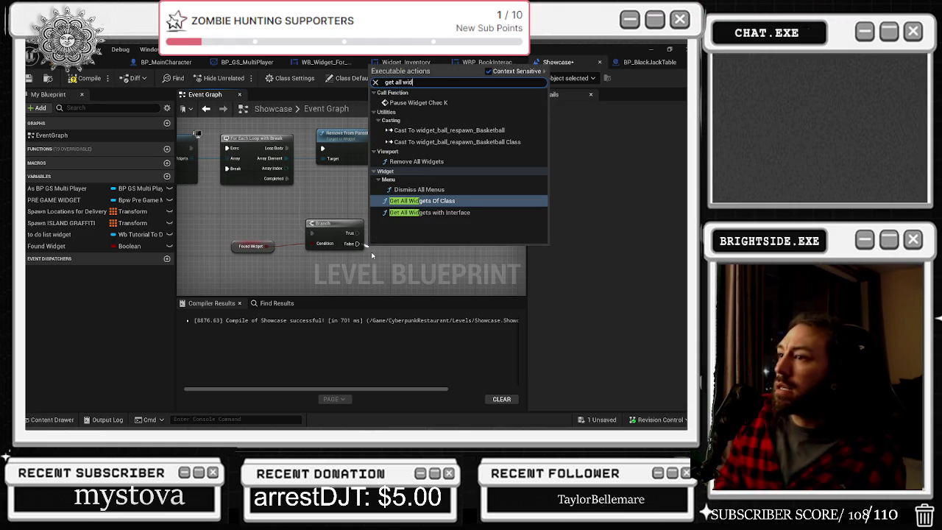
{"action": "key", "text": "Return"}
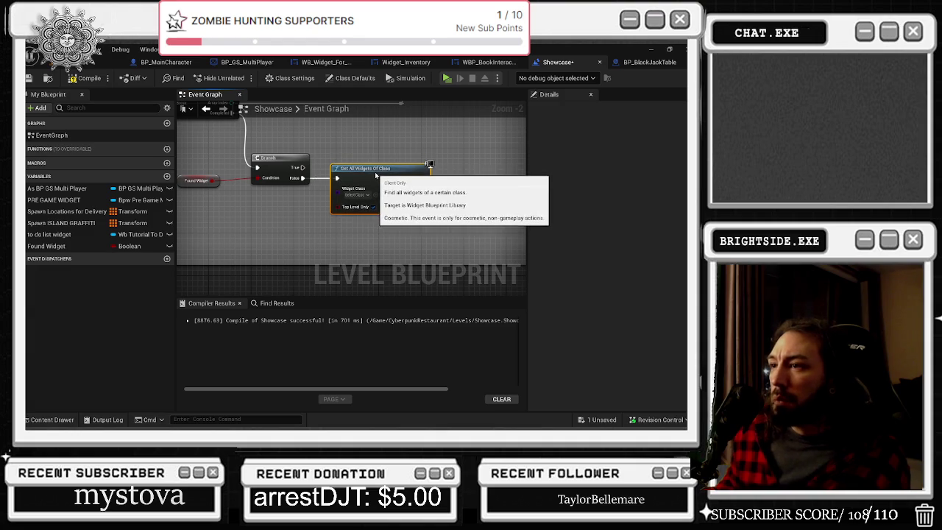
{"action": "left_click_drag", "start_coordinate": [384, 191], "coordinate": [374, 175]}
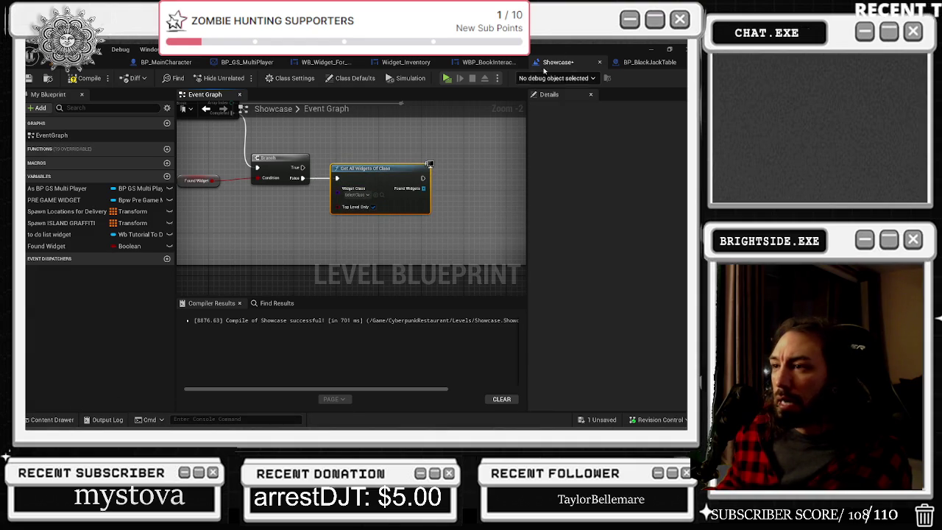
{"action": "left_click", "coordinate": [356, 195]}
{"action": "type", "text": "dress"}
{"action": "left_click", "coordinate": [438, 229]}
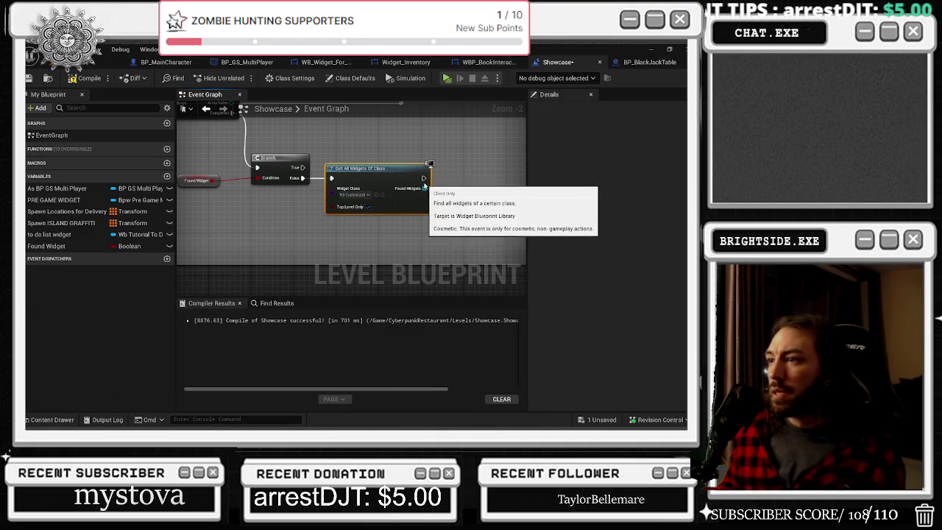
- Loop over the found widgets with For Each Loop with Break, running Remove from Parent on each
{"action": "left_click_drag", "start_coordinate": [429, 189], "coordinate": [441, 190]}
{"action": "type", "text": "for each"}
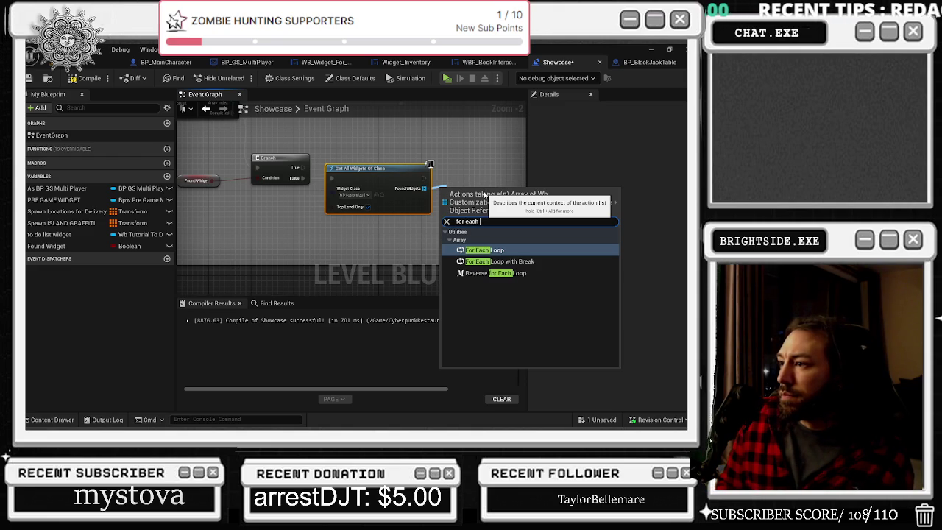
{"action": "left_click", "coordinate": [498, 262]}
{"action": "mouse_move", "coordinate": [398, 197]}
{"action": "left_mouse_down"}
{"action": "mouse_move", "coordinate": [404, 187]}
{"action": "mouse_move", "coordinate": [456, 201]}
{"action": "left_mouse_up"}
{"action": "type", "text": "remove from"}
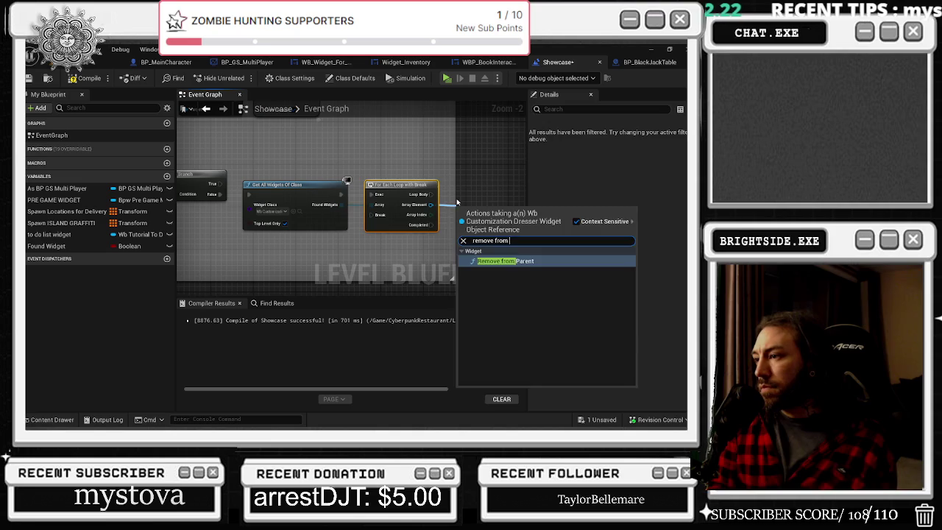
{"action": "key", "text": "Return"}
- Follow Remove from Parent with a SET Found Widget node set to true
{"action": "left_click_drag", "start_coordinate": [478, 193], "coordinate": [246, 183]}
{"action": "mouse_move", "coordinate": [45, 245]}
{"action": "left_mouse_down"}
{"action": "mouse_move", "coordinate": [412, 179]}
{"action": "mouse_move", "coordinate": [304, 185]}
{"action": "left_mouse_up"}
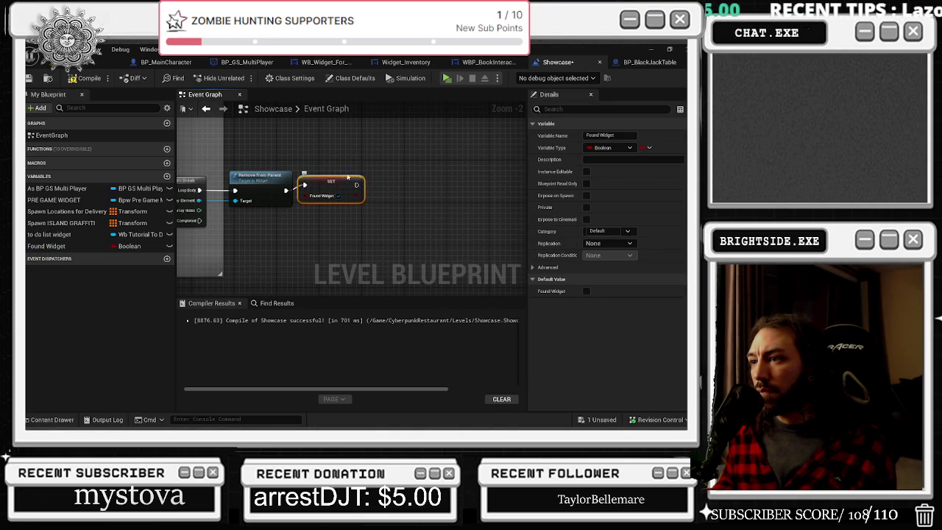
{"action": "left_click", "coordinate": [337, 196]}
{"action": "left_click_drag", "start_coordinate": [382, 147], "coordinate": [478, 181]}
- Review the new chain, selecting the reroute node at its end
{"action": "left_click_drag", "start_coordinate": [332, 242], "coordinate": [439, 243]}
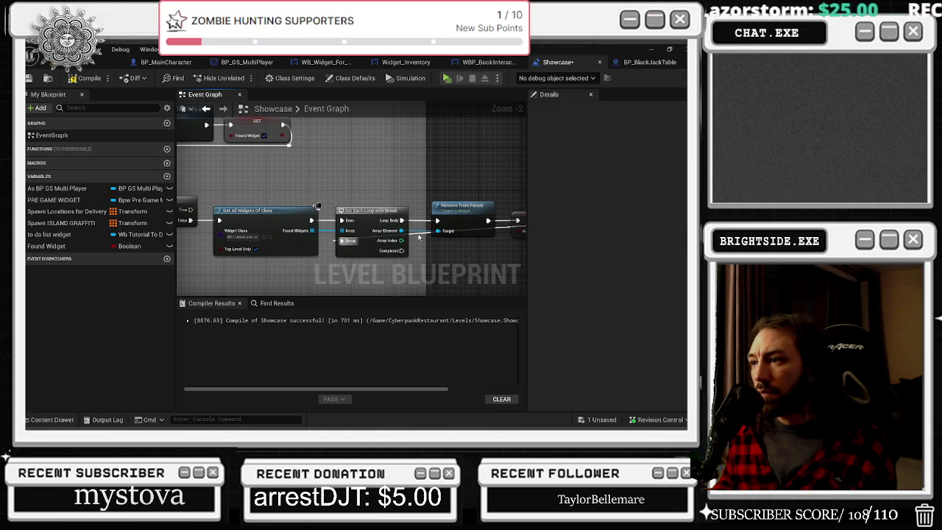
{"action": "left_click_drag", "start_coordinate": [419, 237], "coordinate": [402, 237]}
{"action": "key", "text": "alt+Tab"}
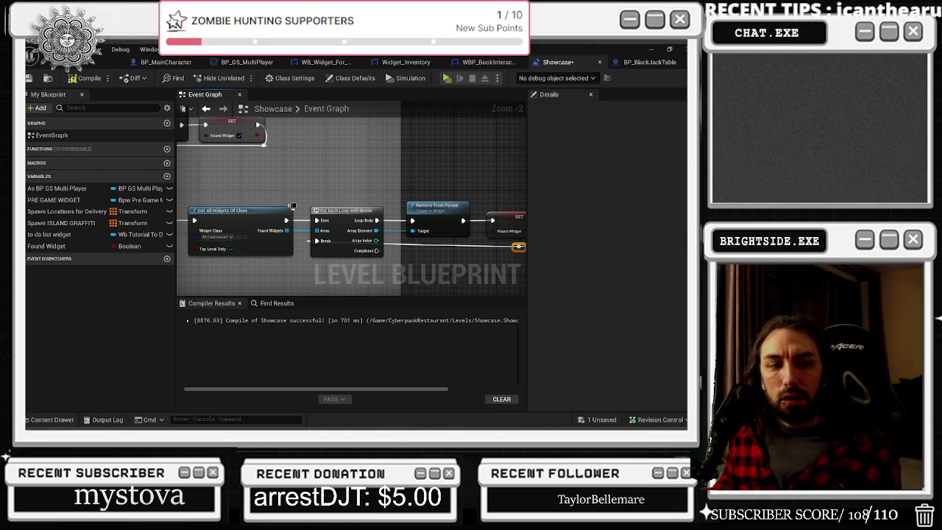
{"action": "mouse_move", "coordinate": [519, 246]}
{"action": "left_mouse_down"}
{"action": "mouse_move", "coordinate": [412, 245]}
{"action": "mouse_move", "coordinate": [439, 239]}
{"action": "left_mouse_up"}
{"action": "left_click_drag", "start_coordinate": [311, 249], "coordinate": [313, 249]}
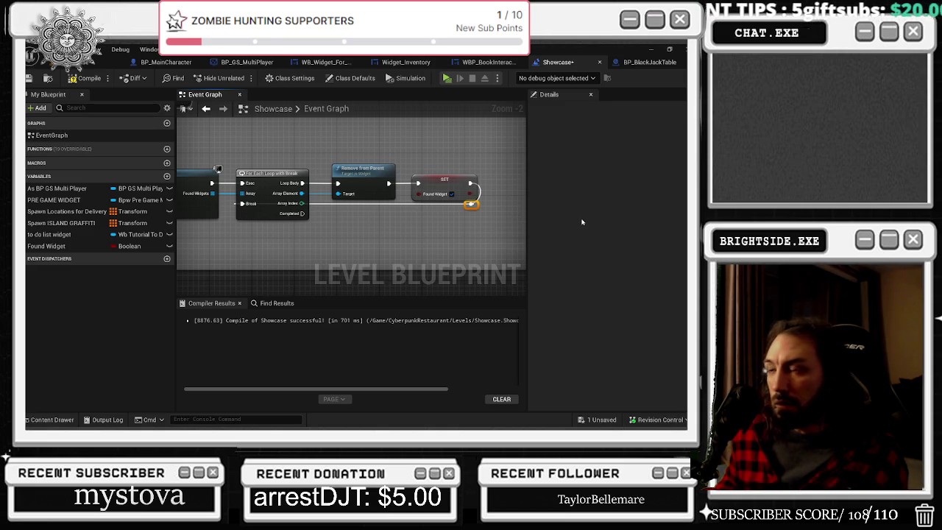
{"action": "mouse_move", "coordinate": [445, 229]}
{"action": "left_mouse_down"}
{"action": "mouse_move", "coordinate": [493, 238]}
{"action": "mouse_move", "coordinate": [391, 224]}
{"action": "mouse_move", "coordinate": [437, 229]}
{"action": "mouse_move", "coordinate": [338, 161]}
{"action": "left_mouse_up"}
{"action": "left_click_drag", "start_coordinate": [397, 196], "coordinate": [300, 249]}
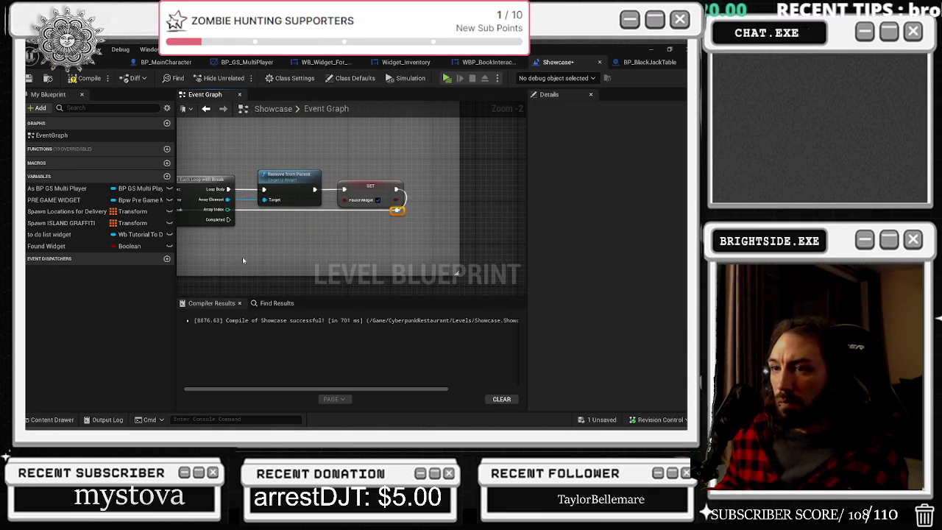
{"action": "left_click_drag", "start_coordinate": [228, 219], "coordinate": [273, 266]}
- Add a Wait And Reset Pause node and reposition it beside the Branch's True output
{"action": "type", "text": "reset pause"}
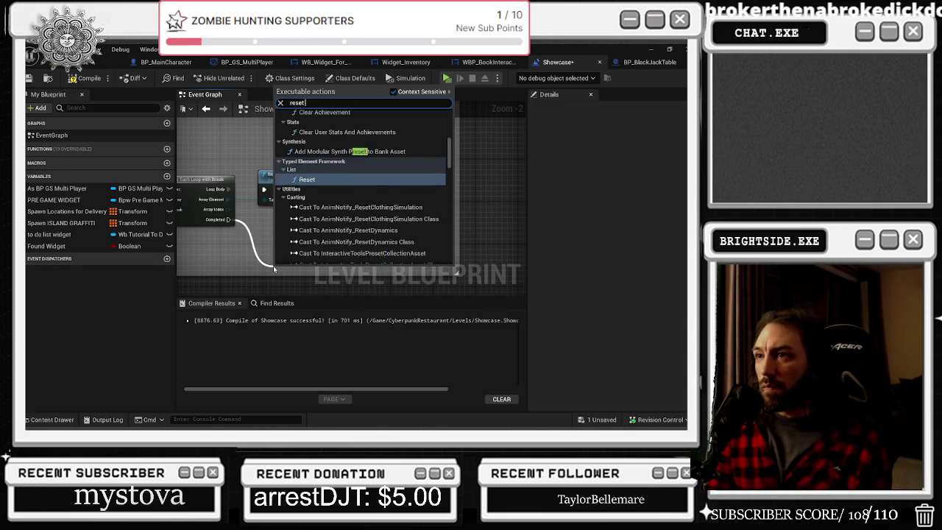
{"action": "key", "text": "Return"}
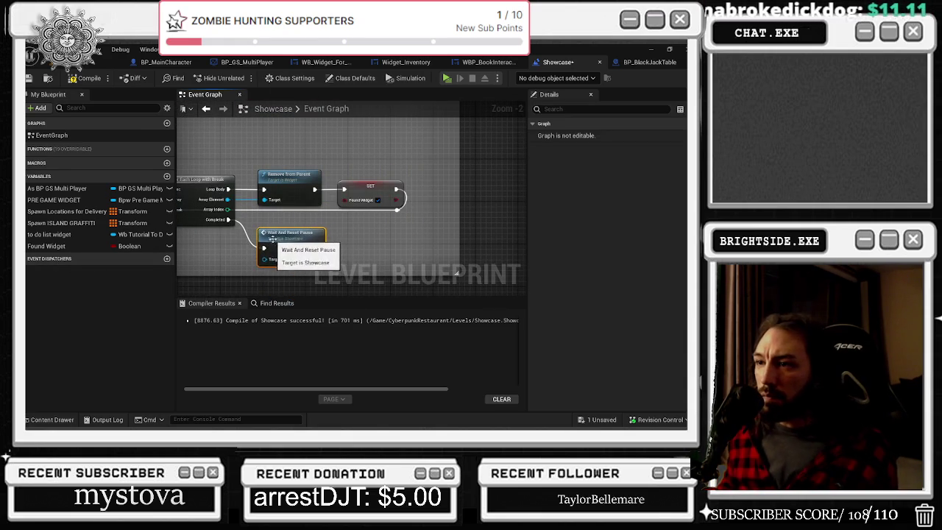
{"action": "key", "text": "ctrl+z"}
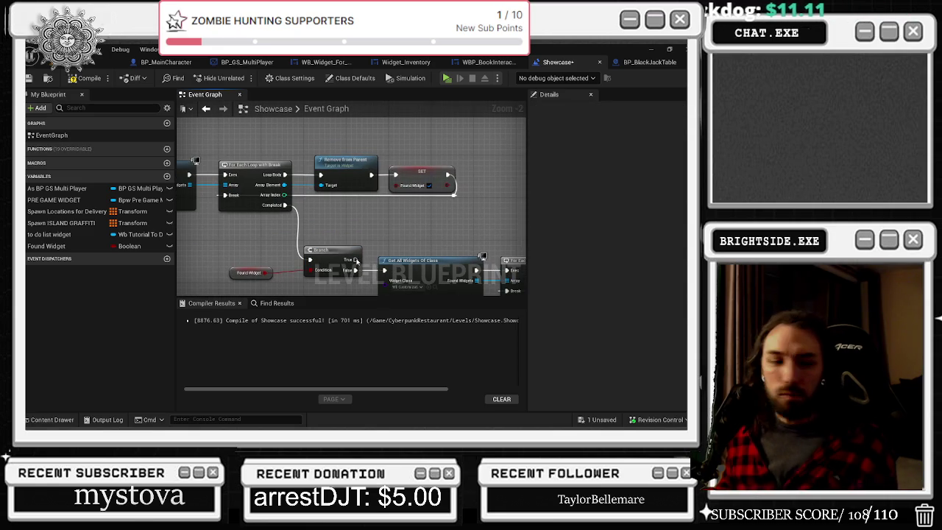
{"action": "key", "text": "ctrl+v"}
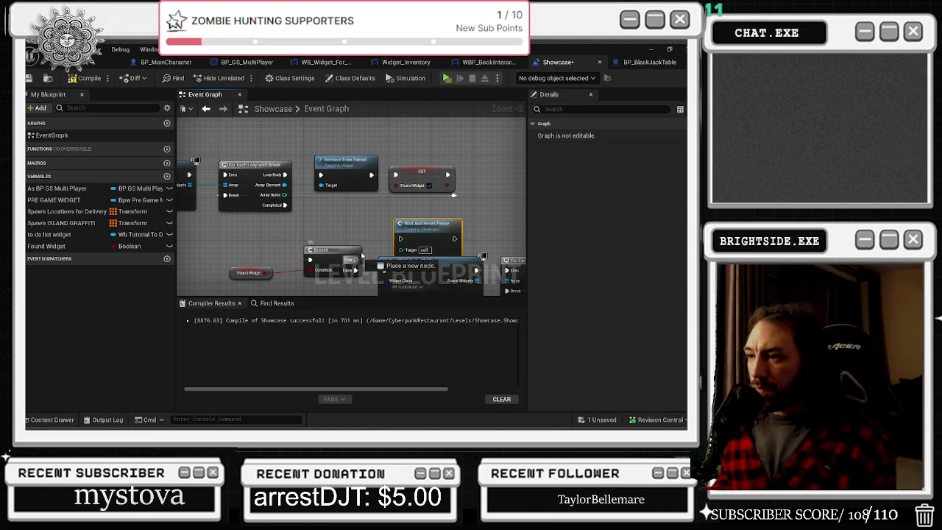
{"action": "left_click_drag", "start_coordinate": [427, 223], "coordinate": [411, 212]}
{"action": "scroll", "coordinate": [310, 259], "scroll_direction": "down", "scroll_amount": 2}
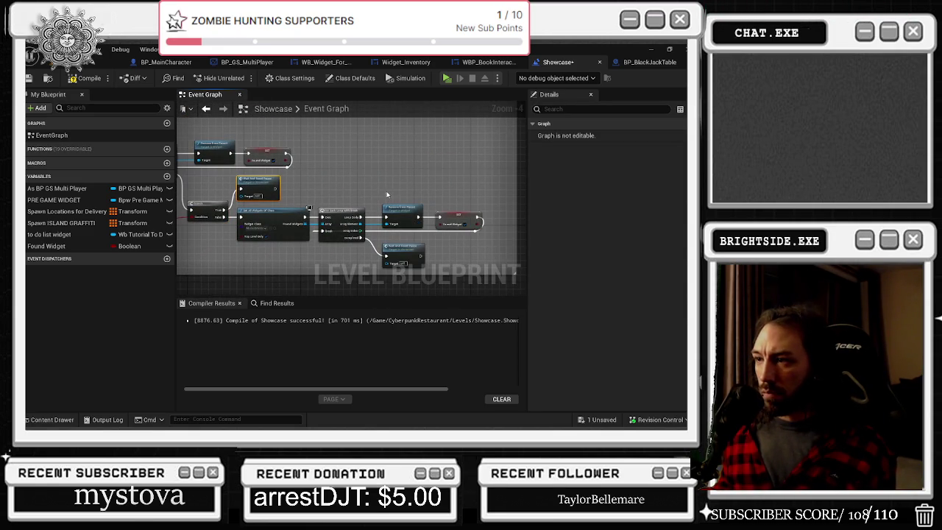
{"action": "left_click_drag", "start_coordinate": [284, 263], "coordinate": [432, 267]}
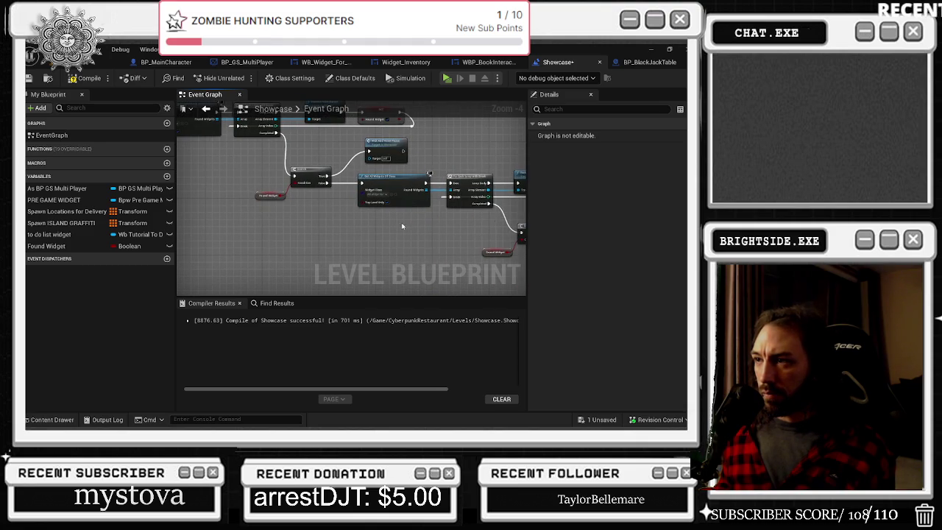
{"action": "scroll", "coordinate": [365, 247], "scroll_direction": "up", "scroll_amount": 2}
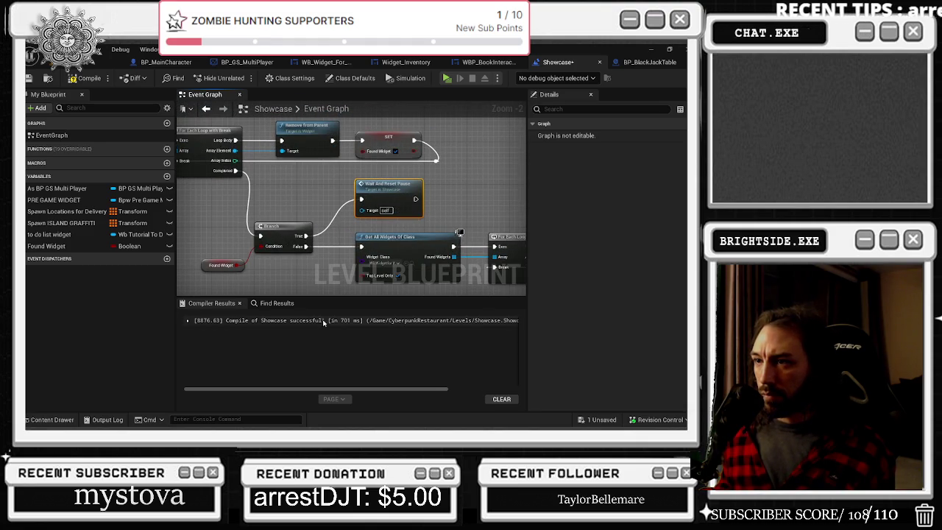
- Pan the graph over to the lower loop chain
{"action": "left_click_drag", "start_coordinate": [289, 214], "coordinate": [389, 259]}
{"action": "mouse_move", "coordinate": [437, 150]}
{"action": "left_mouse_down"}
{"action": "mouse_move", "coordinate": [390, 150]}
{"action": "mouse_move", "coordinate": [506, 188]}
{"action": "left_mouse_up"}
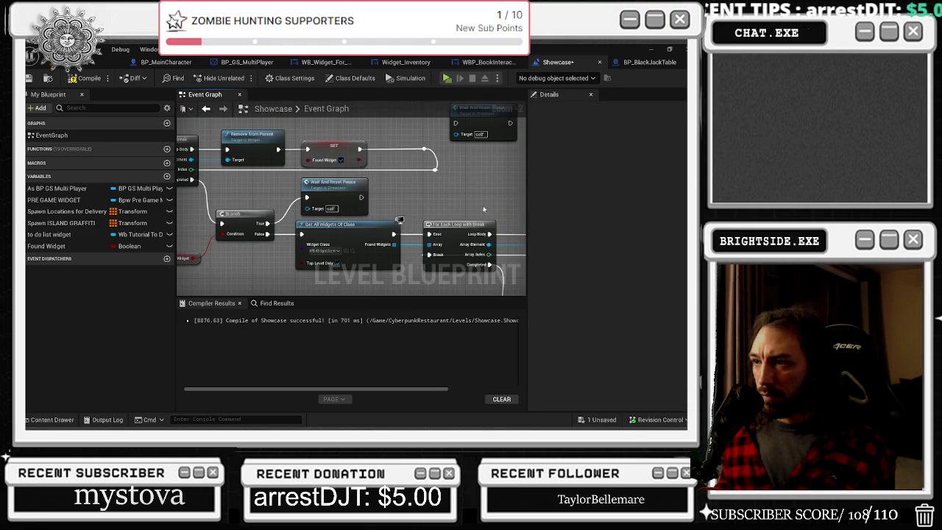
{"action": "mouse_move", "coordinate": [394, 199]}
{"action": "left_mouse_down"}
{"action": "mouse_move", "coordinate": [465, 237]}
{"action": "mouse_move", "coordinate": [515, 243]}
{"action": "mouse_move", "coordinate": [471, 221]}
{"action": "mouse_move", "coordinate": [498, 225]}
{"action": "left_mouse_up"}
{"action": "left_click_drag", "start_coordinate": [190, 138], "coordinate": [42, 87]}
{"action": "mouse_move", "coordinate": [368, 206]}
{"action": "left_mouse_down"}
{"action": "mouse_move", "coordinate": [375, 165]}
{"action": "mouse_move", "coordinate": [361, 176]}
{"action": "mouse_move", "coordinate": [335, 136]}
{"action": "mouse_move", "coordinate": [346, 142]}
{"action": "mouse_move", "coordinate": [346, 232]}
{"action": "mouse_move", "coordinate": [424, 204]}
{"action": "left_mouse_up"}
{"action": "scroll", "coordinate": [412, 204], "scroll_direction": "down", "scroll_amount": 1}
{"action": "left_click_drag", "start_coordinate": [264, 198], "coordinate": [261, 250]}
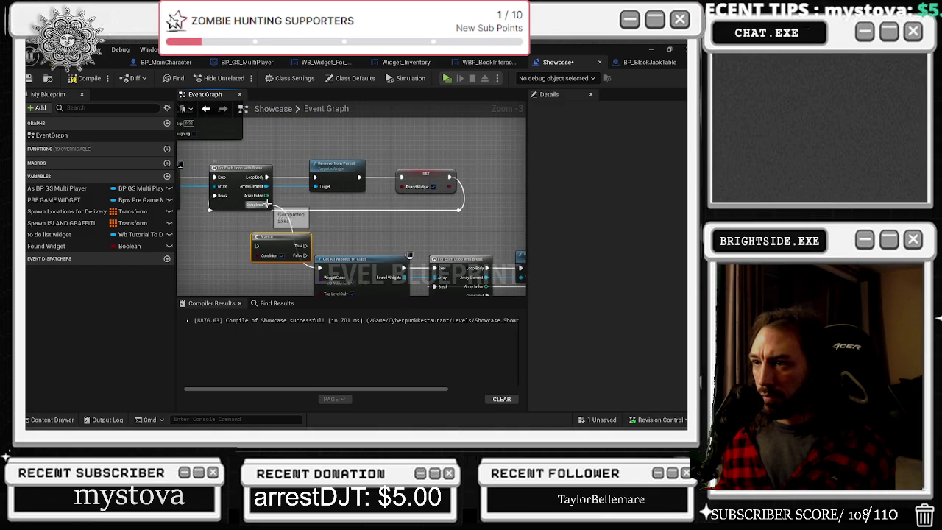
- Add Wait And Reset Pause from the loop's Completed output and reposition the lower chain
{"action": "mouse_move", "coordinate": [267, 205]}
{"action": "left_mouse_down"}
{"action": "mouse_move", "coordinate": [317, 261]}
{"action": "mouse_move", "coordinate": [303, 250]}
{"action": "mouse_move", "coordinate": [338, 220]}
{"action": "left_mouse_up"}
{"action": "type", "text": "reset and wa"}
{"action": "key", "text": "Return"}
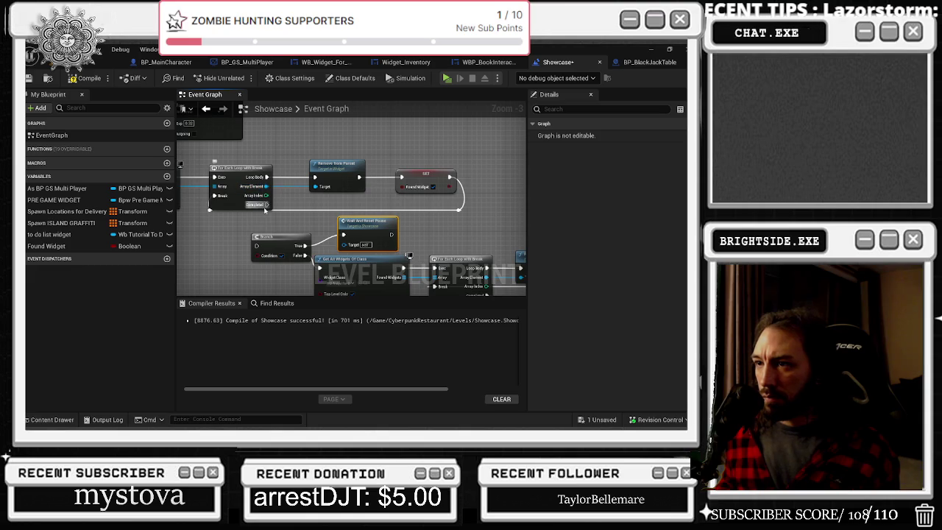
{"action": "scroll", "coordinate": [319, 210], "scroll_direction": "down", "scroll_amount": 1}
{"action": "mouse_move", "coordinate": [298, 220]}
{"action": "left_mouse_down"}
{"action": "mouse_move", "coordinate": [548, 163]}
{"action": "mouse_move", "coordinate": [489, 224]}
{"action": "mouse_move", "coordinate": [441, 206]}
{"action": "mouse_move", "coordinate": [364, 221]}
{"action": "left_mouse_up"}
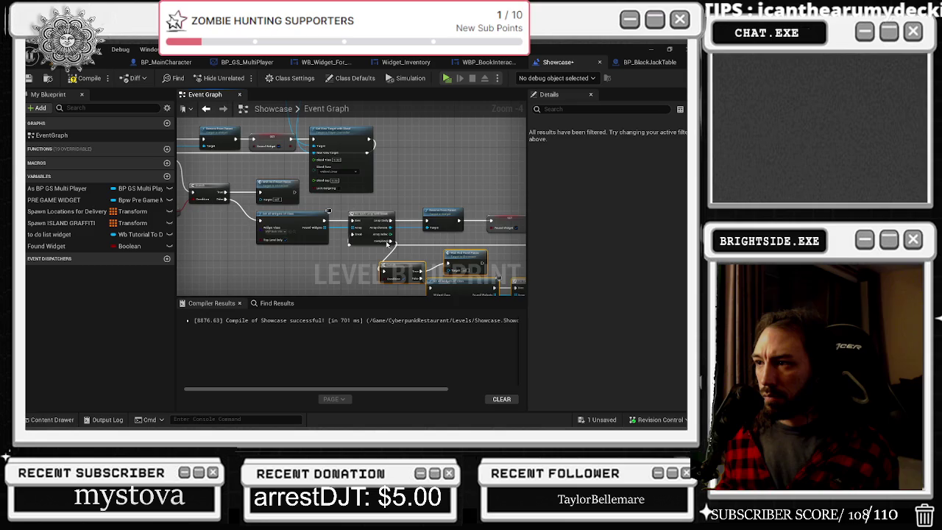
{"action": "left_click_drag", "start_coordinate": [394, 250], "coordinate": [276, 226]}
{"action": "mouse_move", "coordinate": [242, 255]}
{"action": "left_mouse_down"}
{"action": "mouse_move", "coordinate": [264, 246]}
{"action": "mouse_move", "coordinate": [276, 257]}
{"action": "mouse_move", "coordinate": [360, 221]}
{"action": "mouse_move", "coordinate": [351, 215]}
{"action": "left_mouse_up"}
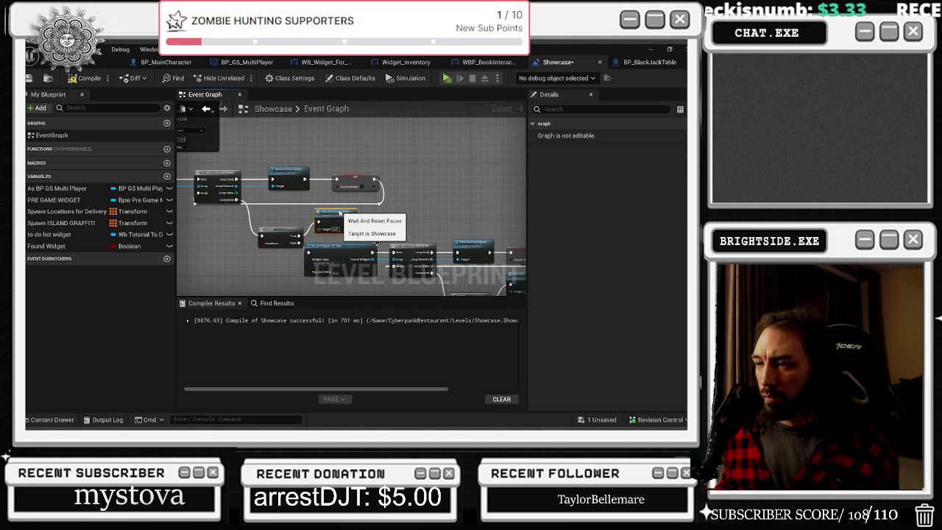
- Nudge Remove from Parent left and select the Set Found Widget, Get All Widgets and loop nodes
{"action": "left_click", "coordinate": [406, 253]}
{"action": "mouse_move", "coordinate": [490, 246]}
{"action": "left_mouse_down"}
{"action": "mouse_move", "coordinate": [469, 249]}
{"action": "mouse_move", "coordinate": [364, 221]}
{"action": "left_mouse_up"}
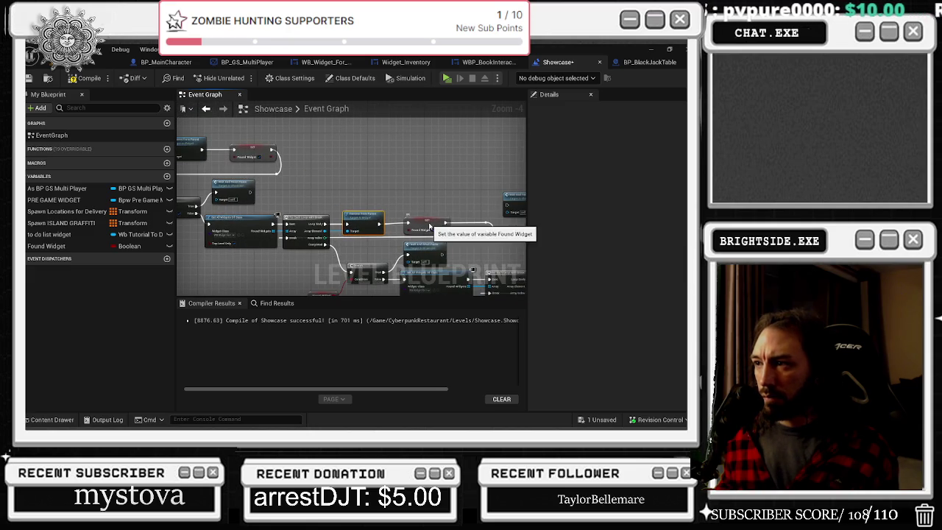
{"action": "left_click", "coordinate": [425, 226]}
{"action": "left_click_drag", "start_coordinate": [512, 255], "coordinate": [467, 204]}
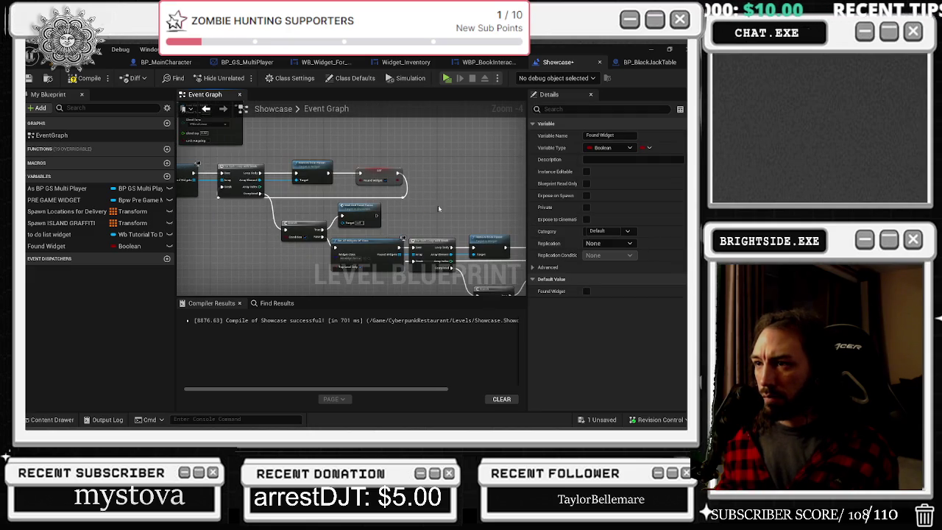
{"action": "left_click_drag", "start_coordinate": [386, 240], "coordinate": [471, 272]}
- Connect a Found Widget getter to the Branch Condition and tidy the loop layout
{"action": "scroll", "coordinate": [347, 217], "scroll_direction": "up", "scroll_amount": 1}
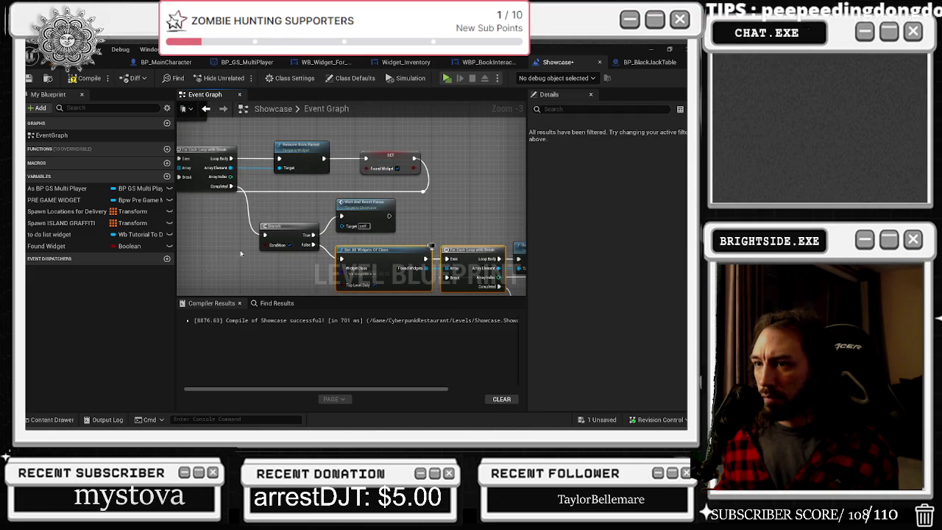
{"action": "mouse_move", "coordinate": [46, 246]}
{"action": "left_mouse_down"}
{"action": "mouse_move", "coordinate": [213, 271]}
{"action": "mouse_move", "coordinate": [249, 265]}
{"action": "mouse_move", "coordinate": [247, 275]}
{"action": "mouse_move", "coordinate": [268, 249]}
{"action": "mouse_move", "coordinate": [316, 244]}
{"action": "left_mouse_up"}
{"action": "key", "text": "Escape"}
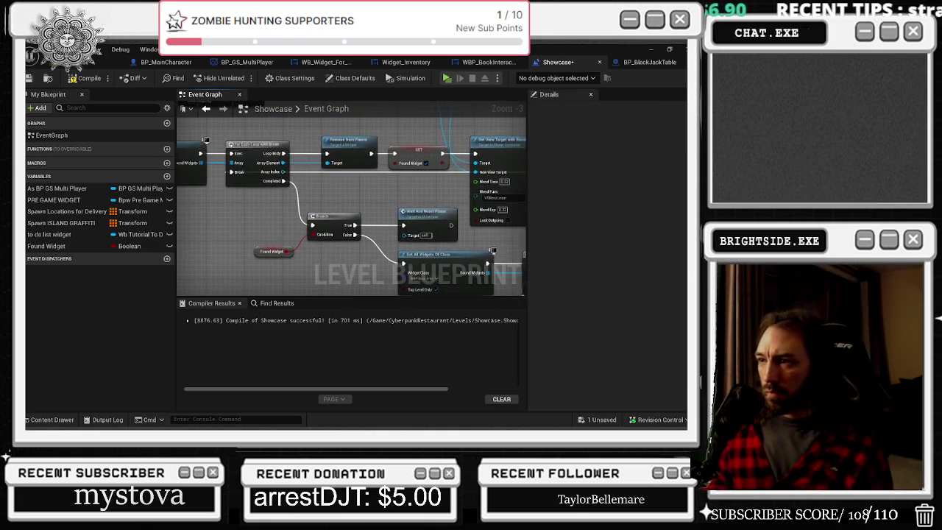
{"action": "mouse_move", "coordinate": [384, 234]}
{"action": "left_mouse_down"}
{"action": "mouse_move", "coordinate": [399, 262]}
{"action": "mouse_move", "coordinate": [343, 184]}
{"action": "mouse_move", "coordinate": [318, 276]}
{"action": "mouse_move", "coordinate": [312, 207]}
{"action": "mouse_move", "coordinate": [431, 227]}
{"action": "mouse_move", "coordinate": [430, 274]}
{"action": "mouse_move", "coordinate": [296, 274]}
{"action": "mouse_move", "coordinate": [261, 206]}
{"action": "mouse_move", "coordinate": [417, 234]}
{"action": "left_mouse_up"}
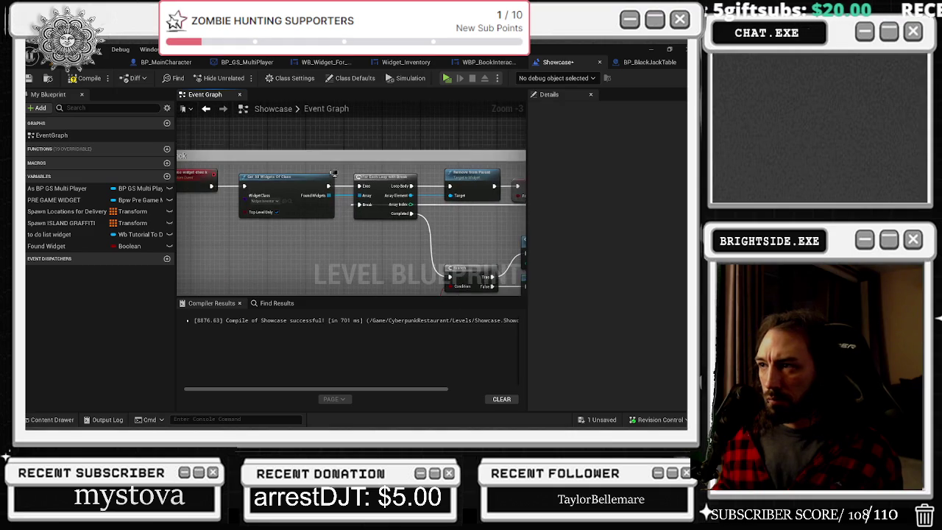
{"action": "scroll", "coordinate": [331, 184], "scroll_direction": "down", "scroll_amount": 1}
- Inspect the Wait And Reset Pause comment and its nodes, zooming in and out
{"action": "left_click_drag", "start_coordinate": [221, 147], "coordinate": [331, 132]}
{"action": "left_click_drag", "start_coordinate": [254, 272], "coordinate": [263, 214]}
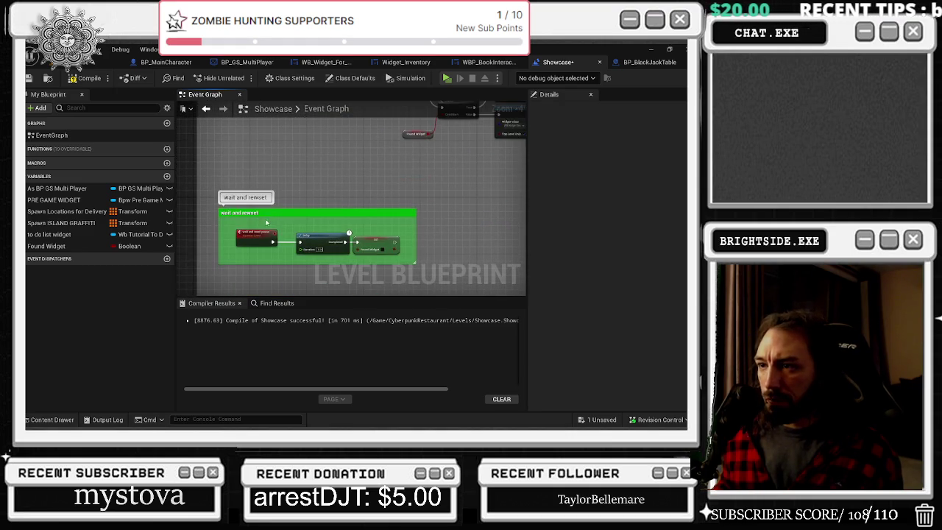
{"action": "scroll", "coordinate": [275, 221], "scroll_direction": "up", "scroll_amount": 2}
{"action": "scroll", "coordinate": [251, 242], "scroll_direction": "down", "scroll_amount": 3}
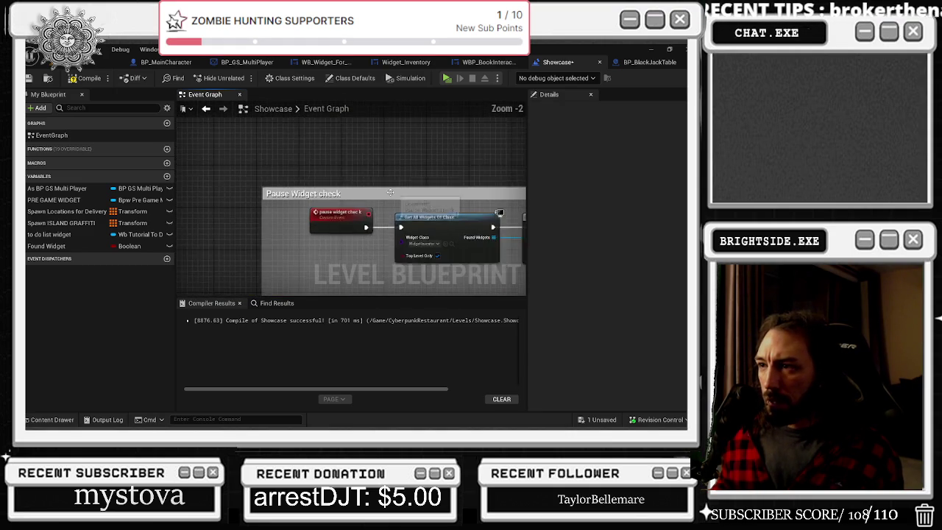
{"action": "scroll", "coordinate": [454, 205], "scroll_direction": "down", "scroll_amount": 7}
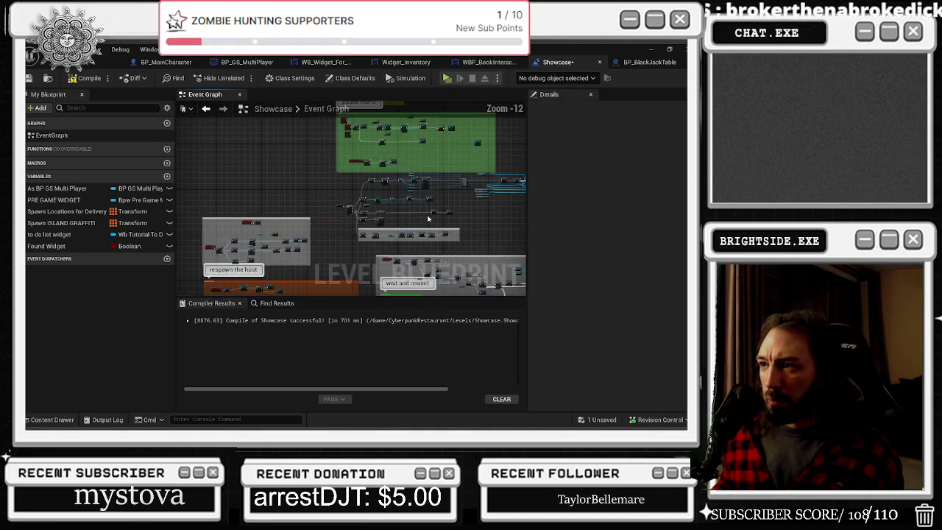
{"action": "scroll", "coordinate": [454, 204], "scroll_direction": "up", "scroll_amount": 6}
{"action": "scroll", "coordinate": [455, 205], "scroll_direction": "down", "scroll_amount": 4}
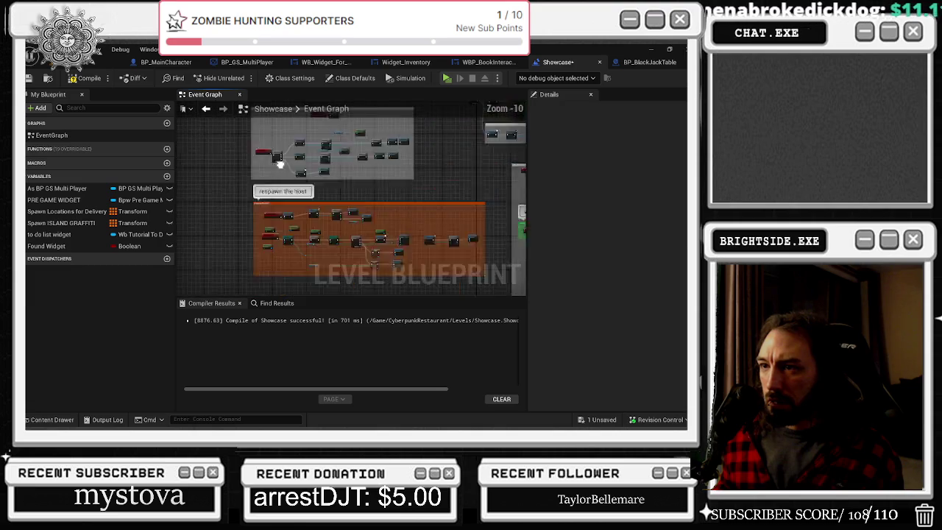
{"action": "scroll", "coordinate": [465, 225], "scroll_direction": "down", "scroll_amount": 2}
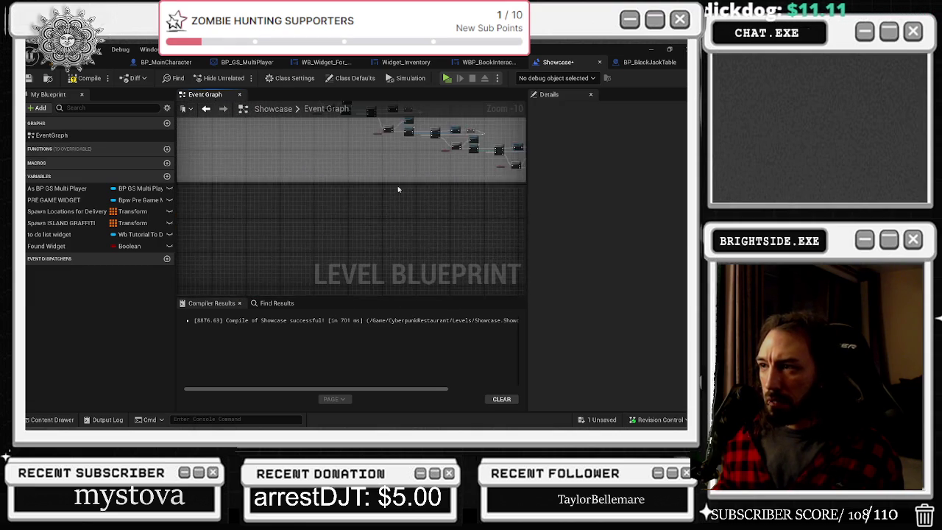
{"action": "scroll", "coordinate": [292, 207], "scroll_direction": "up", "scroll_amount": 7}
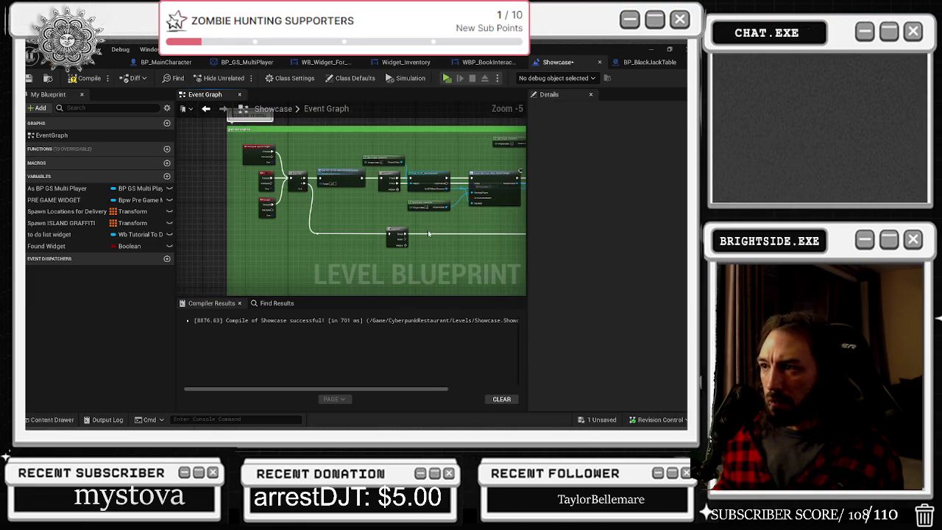
{"action": "scroll", "coordinate": [436, 232], "scroll_direction": "up", "scroll_amount": 1}
- Bring the green pause menu section into view and jump to the glitched overlay event's definition
{"action": "left_click_drag", "start_coordinate": [261, 199], "coordinate": [282, 125]}
{"action": "mouse_move", "coordinate": [302, 177]}
{"action": "left_mouse_down"}
{"action": "mouse_move", "coordinate": [324, 244]}
{"action": "mouse_move", "coordinate": [291, 223]}
{"action": "left_mouse_up"}
{"action": "scroll", "coordinate": [301, 204], "scroll_direction": "up", "scroll_amount": 1}
{"action": "double_click", "coordinate": [301, 204]}
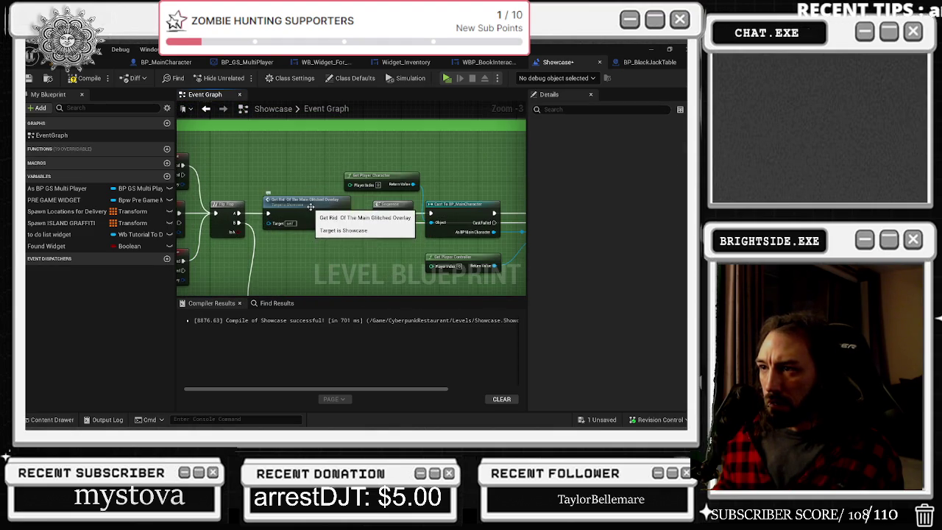
- Wire the glitched overlay custom event into Get All Widgets Of Class and place it inside the Pause Widget check comment
{"action": "scroll", "coordinate": [395, 177], "scroll_direction": "down", "scroll_amount": 1}
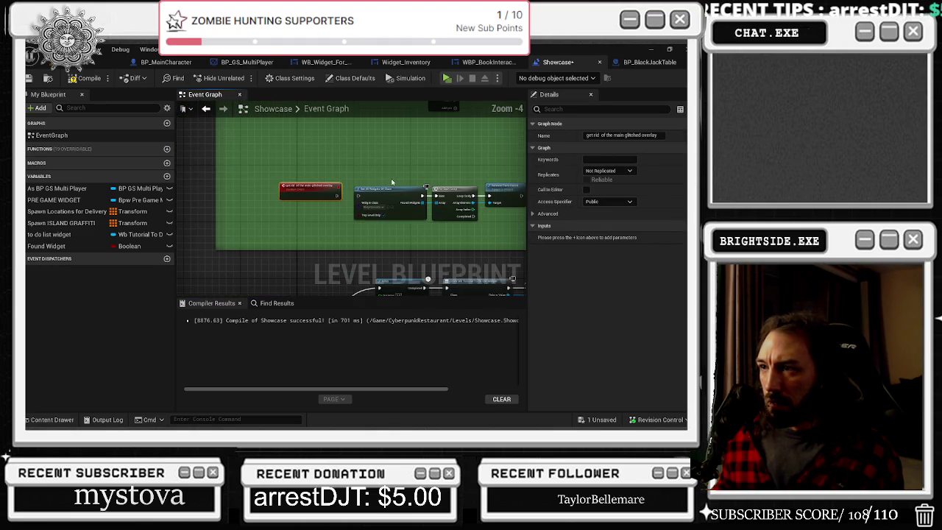
{"action": "scroll", "coordinate": [366, 231], "scroll_direction": "down", "scroll_amount": 2}
{"action": "scroll", "coordinate": [366, 231], "scroll_direction": "down", "scroll_amount": 4}
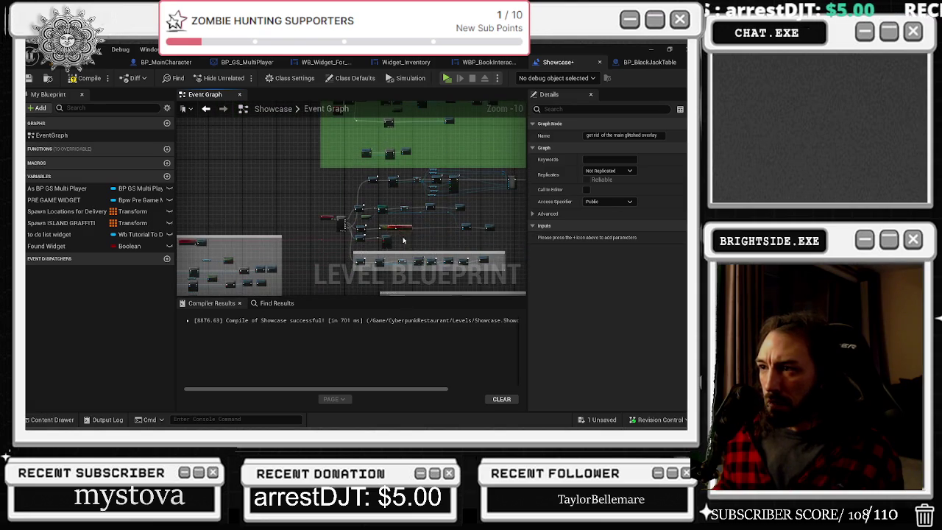
{"action": "scroll", "coordinate": [294, 243], "scroll_direction": "down", "scroll_amount": 2}
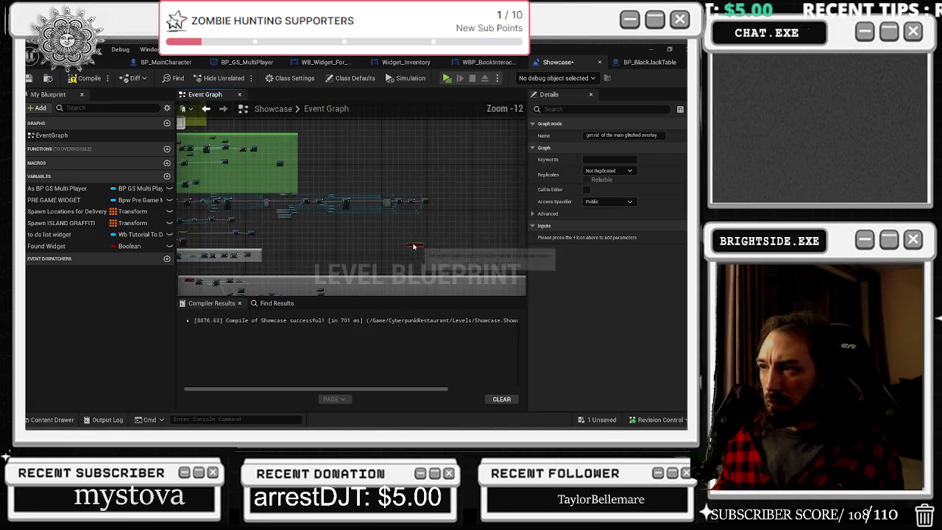
{"action": "scroll", "coordinate": [283, 213], "scroll_direction": "up", "scroll_amount": 9}
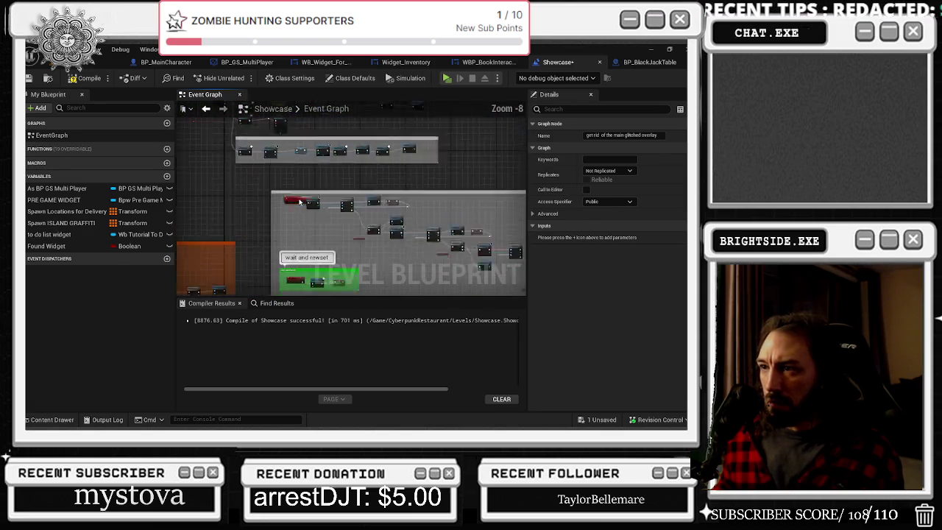
{"action": "mouse_move", "coordinate": [283, 213]}
{"action": "left_mouse_down"}
{"action": "mouse_move", "coordinate": [259, 231]}
{"action": "mouse_move", "coordinate": [335, 204]}
{"action": "left_mouse_up"}
{"action": "left_click", "coordinate": [281, 194]}
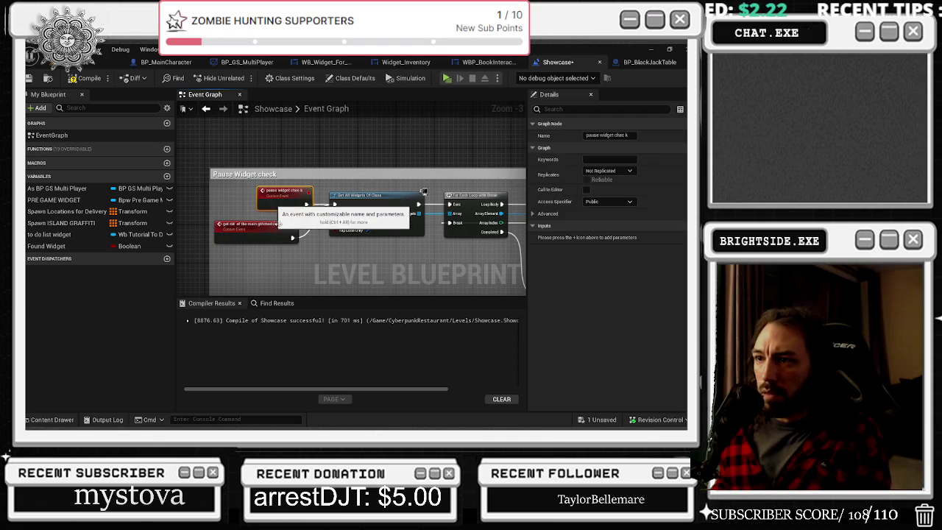
{"action": "left_click_drag", "start_coordinate": [260, 236], "coordinate": [272, 202]}
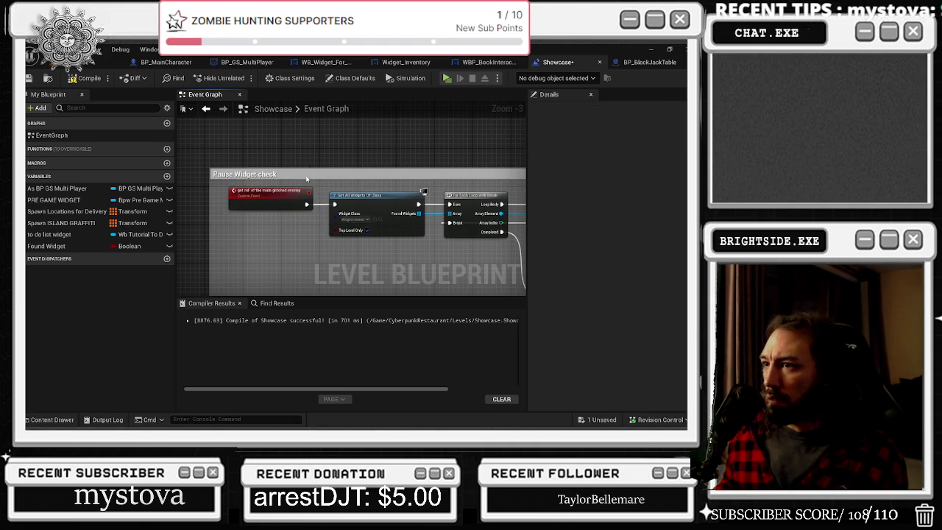
- Enable Show Bubble When Zoomed on the Pause Widget check comment, then select the overlay event
{"action": "left_click", "coordinate": [442, 174]}
{"action": "left_click", "coordinate": [586, 183]}
{"action": "scroll", "coordinate": [294, 272], "scroll_direction": "down", "scroll_amount": 9}
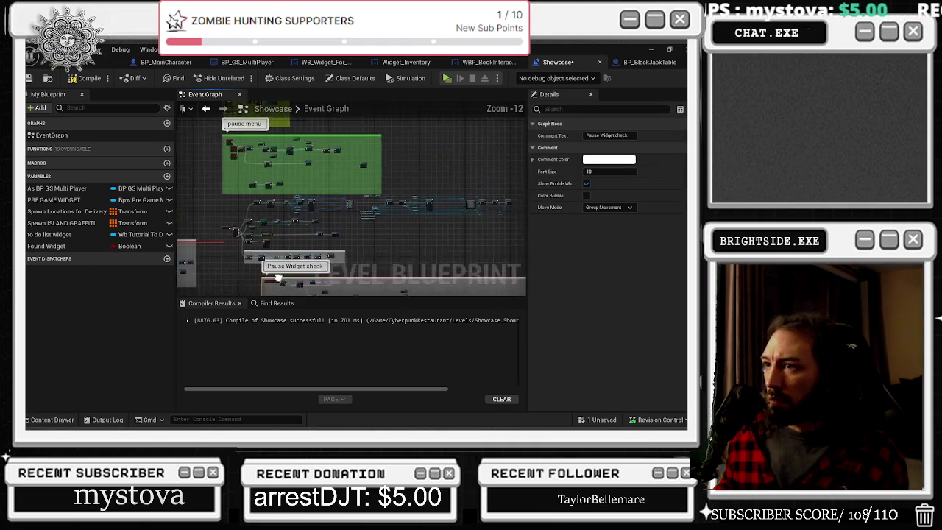
{"action": "scroll", "coordinate": [291, 293], "scroll_direction": "up", "scroll_amount": 9}
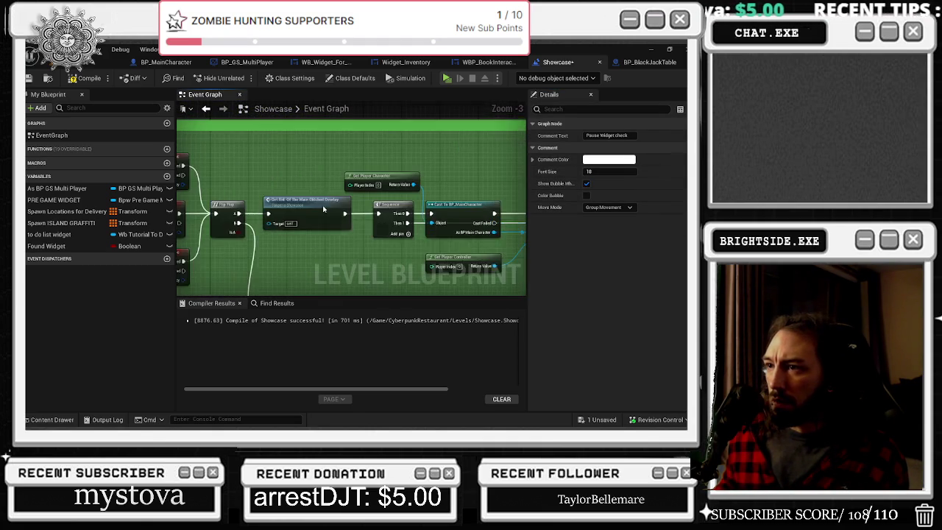
{"action": "left_click", "coordinate": [349, 221]}
{"action": "scroll", "coordinate": [514, 214], "scroll_direction": "up", "scroll_amount": 3}
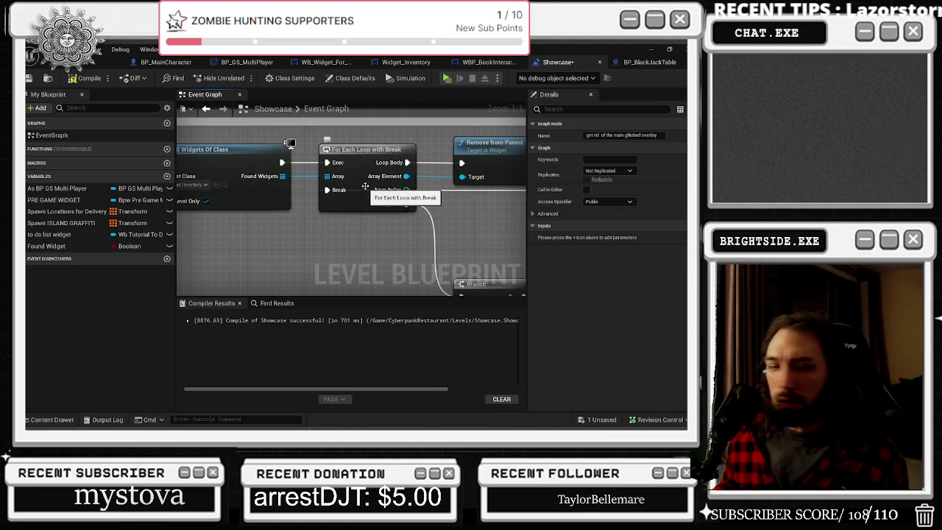
{"action": "key", "text": "alt+Tab"}
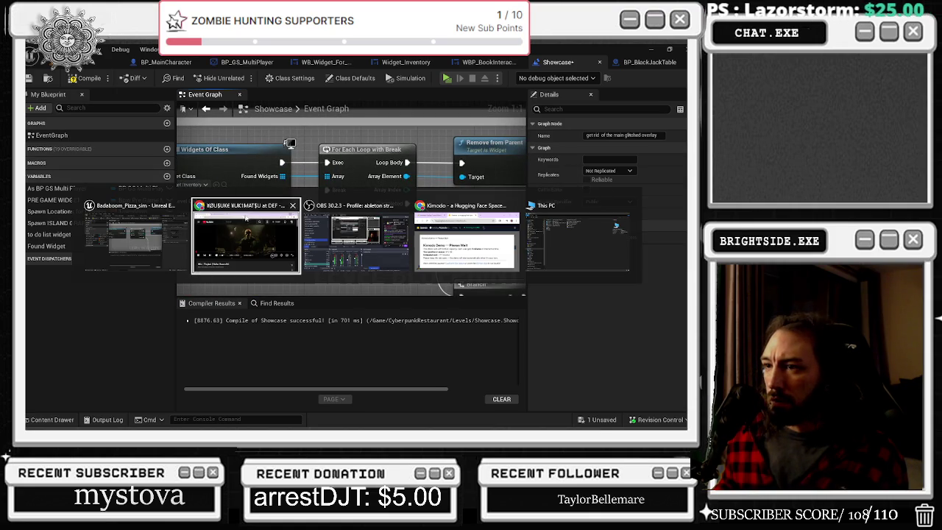
{"action": "key", "text": "Escape"}
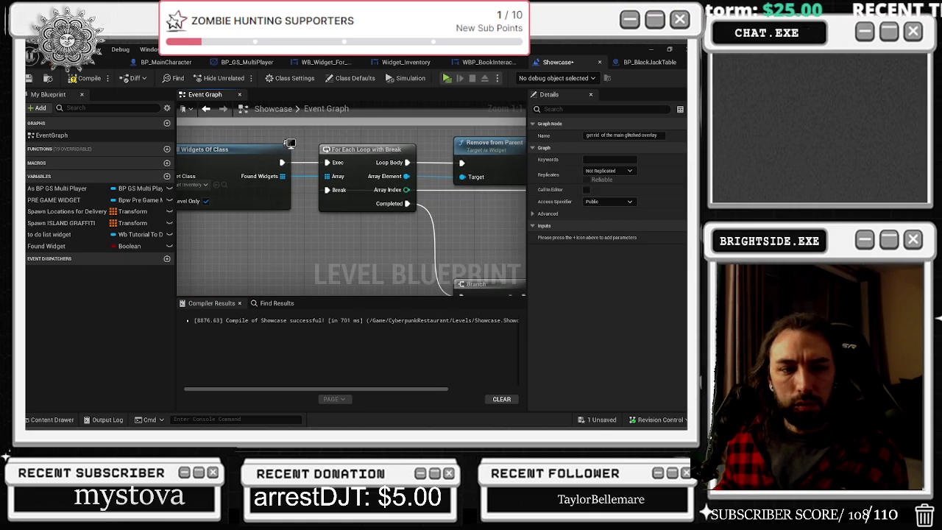
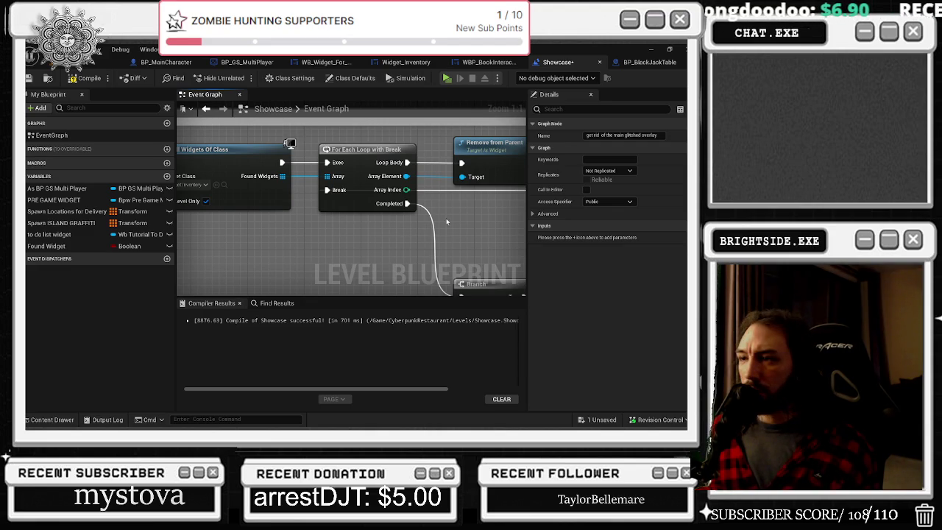
- Inspect the Wait And Reset Pause node and the Set View Target with Blend nodes in the Showcase graph
{"action": "left_click", "coordinate": [496, 217]}
{"action": "scroll", "coordinate": [430, 235], "scroll_direction": "down", "scroll_amount": 1}
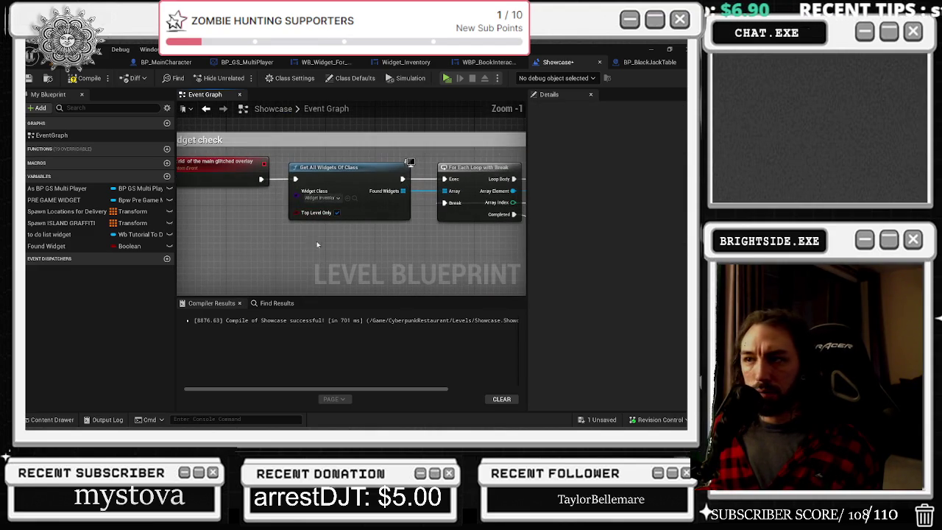
{"action": "scroll", "coordinate": [314, 194], "scroll_direction": "down", "scroll_amount": 2}
{"action": "left_click", "coordinate": [403, 209]}
{"action": "left_click_drag", "start_coordinate": [403, 208], "coordinate": [341, 168]}
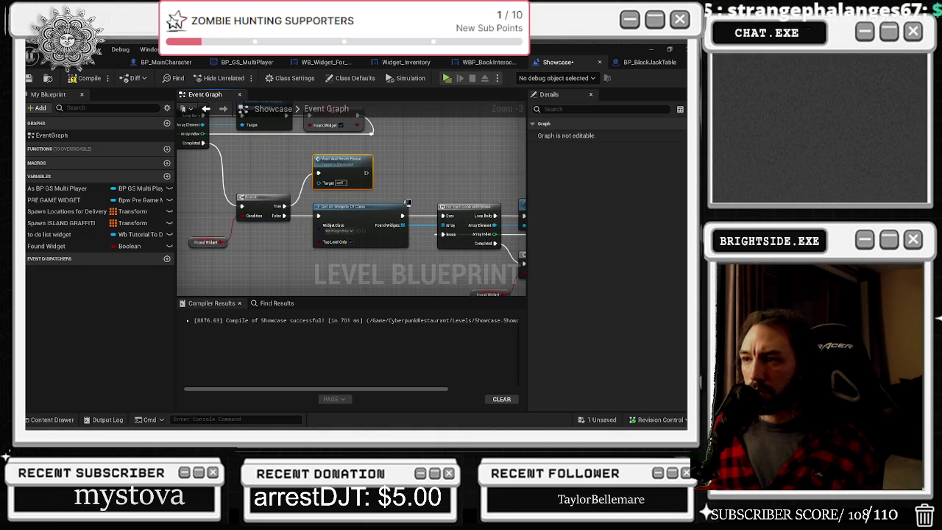
{"action": "scroll", "coordinate": [310, 254], "scroll_direction": "down", "scroll_amount": 1}
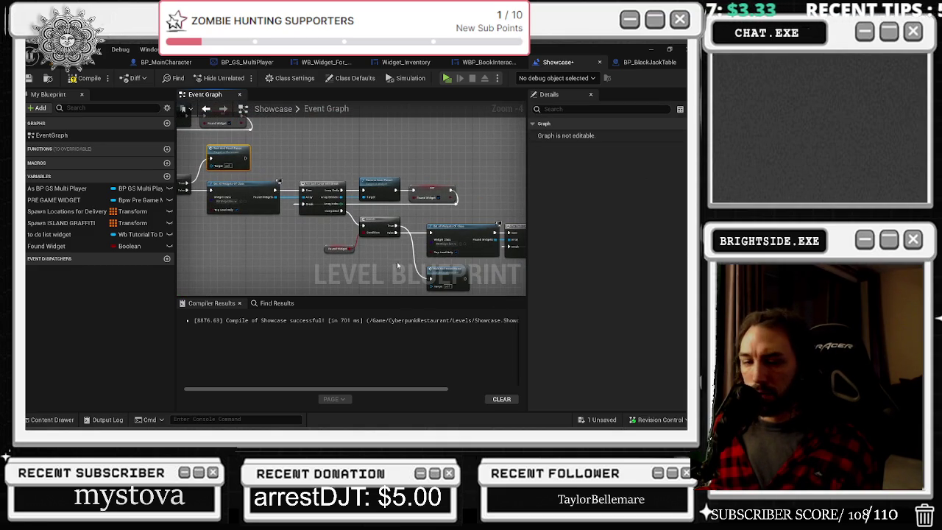
{"action": "scroll", "coordinate": [392, 262], "scroll_direction": "up", "scroll_amount": 2}
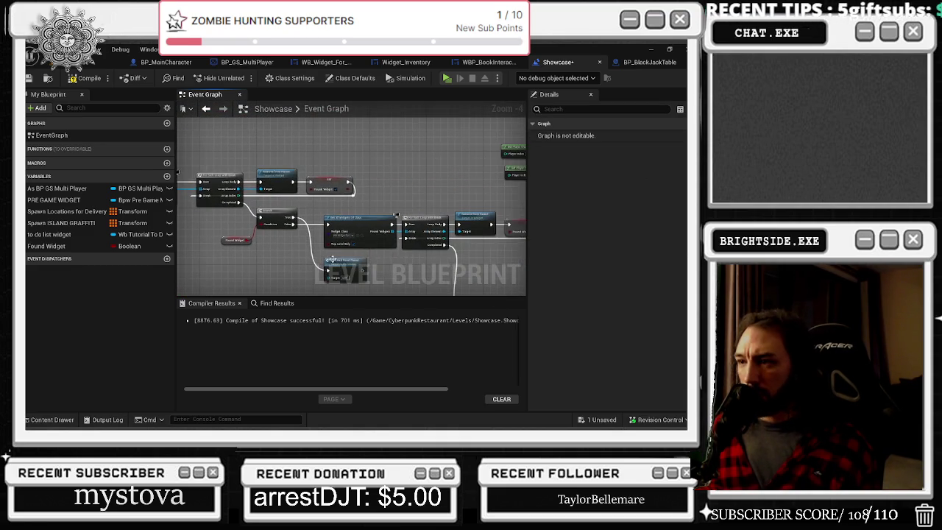
{"action": "mouse_move", "coordinate": [423, 187]}
{"action": "left_mouse_down"}
{"action": "mouse_move", "coordinate": [317, 220]}
{"action": "mouse_move", "coordinate": [231, 270]}
{"action": "mouse_move", "coordinate": [192, 280]}
{"action": "left_mouse_up"}
- Review both For Each Loop and Remove from Parent chains, box-select the pause reset nodes, and return to the level editor
{"action": "mouse_move", "coordinate": [121, 155]}
{"action": "left_mouse_down"}
{"action": "mouse_move", "coordinate": [184, 151]}
{"action": "mouse_move", "coordinate": [290, 120]}
{"action": "left_mouse_up"}
{"action": "mouse_move", "coordinate": [379, 220]}
{"action": "left_mouse_down"}
{"action": "mouse_move", "coordinate": [254, 209]}
{"action": "mouse_move", "coordinate": [529, 234]}
{"action": "mouse_move", "coordinate": [492, 215]}
{"action": "mouse_move", "coordinate": [440, 166]}
{"action": "mouse_move", "coordinate": [269, 142]}
{"action": "left_mouse_up"}
{"action": "scroll", "coordinate": [440, 166], "scroll_direction": "down", "scroll_amount": 1}
{"action": "scroll", "coordinate": [378, 137], "scroll_direction": "down", "scroll_amount": 1}
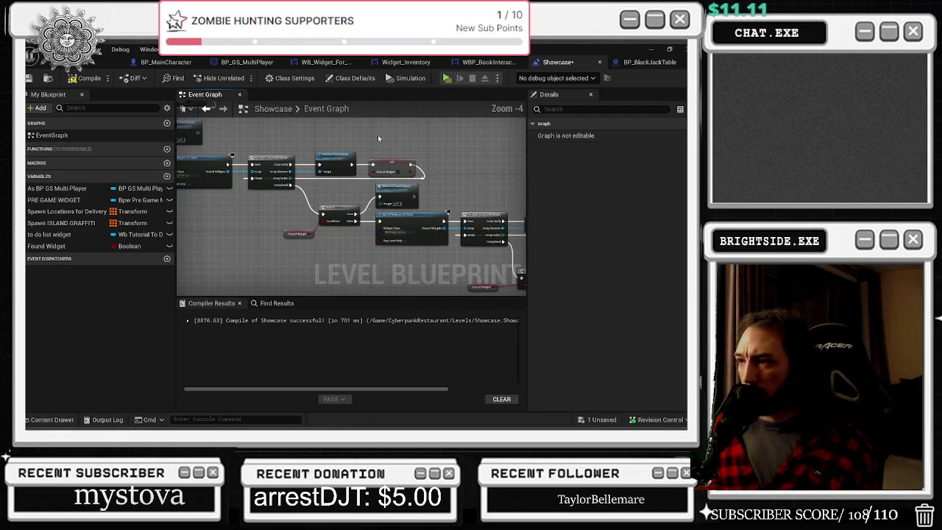
{"action": "scroll", "coordinate": [384, 185], "scroll_direction": "down", "scroll_amount": 8}
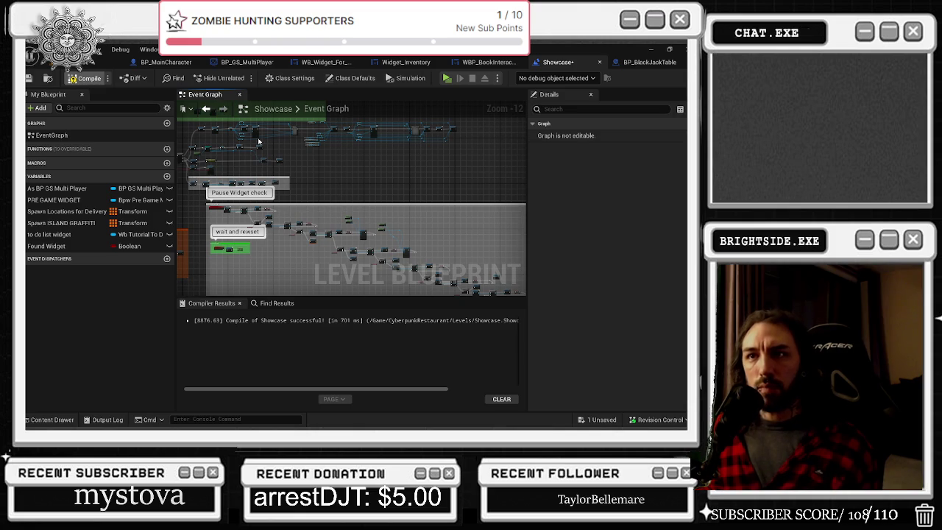
{"action": "left_click_drag", "start_coordinate": [408, 239], "coordinate": [246, 104]}
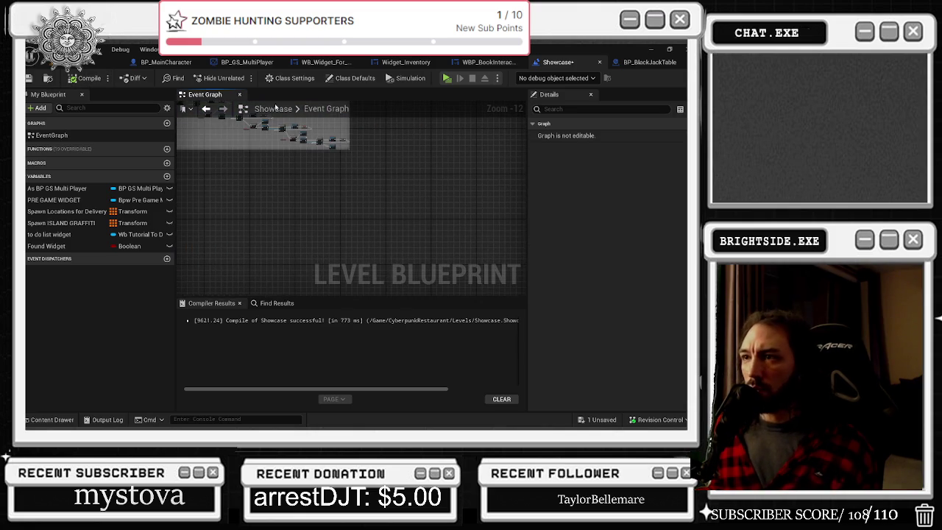
{"action": "scroll", "coordinate": [324, 134], "scroll_direction": "up", "scroll_amount": 9}
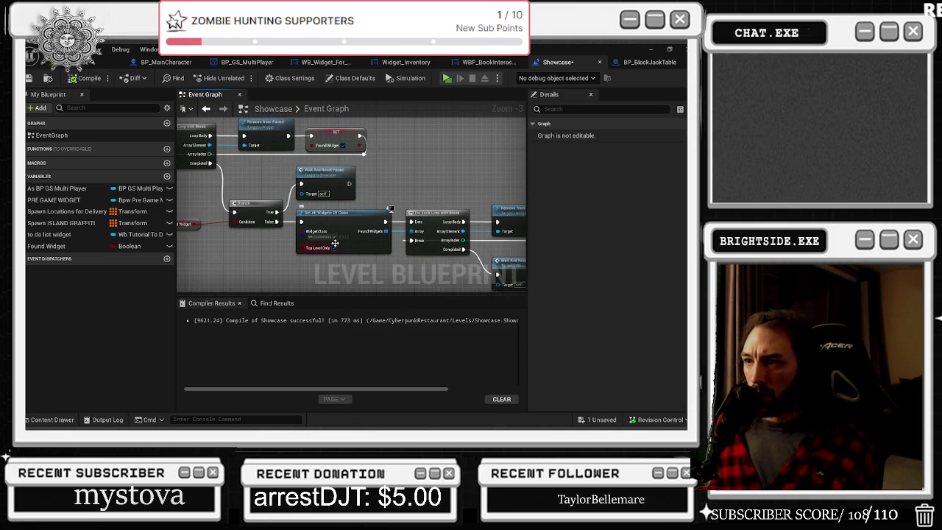
{"action": "scroll", "coordinate": [331, 246], "scroll_direction": "down", "scroll_amount": 1}
{"action": "left_click_drag", "start_coordinate": [331, 247], "coordinate": [287, 226]}
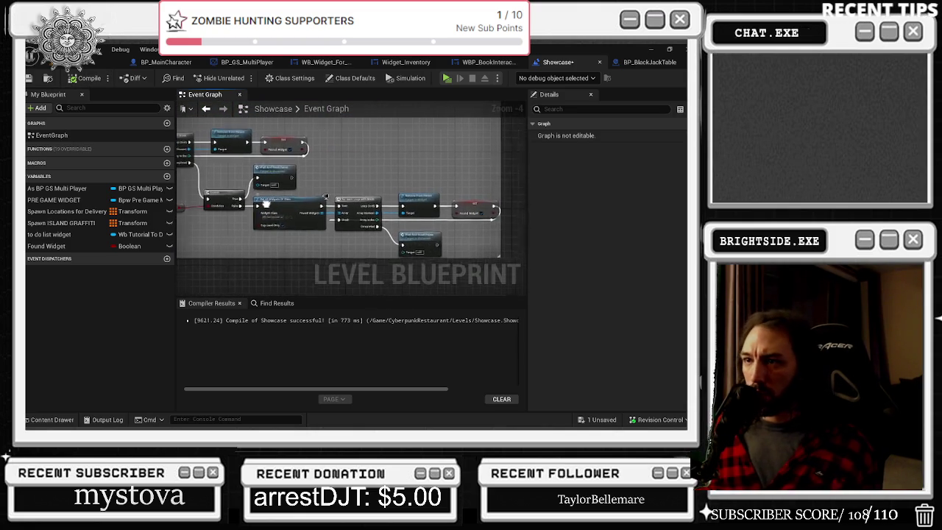
{"action": "mouse_move", "coordinate": [195, 177]}
{"action": "left_mouse_down"}
{"action": "mouse_move", "coordinate": [340, 234]}
{"action": "mouse_move", "coordinate": [484, 255]}
{"action": "left_mouse_up"}
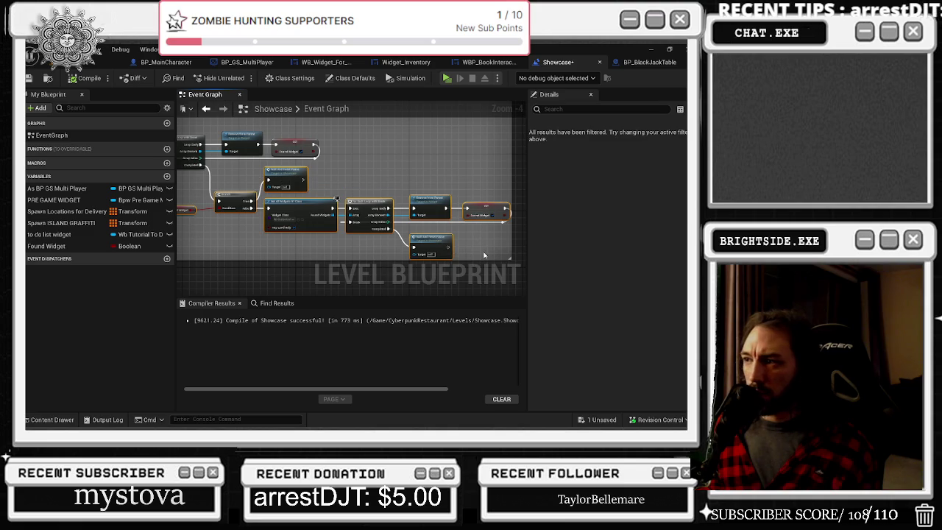
{"action": "mouse_move", "coordinate": [190, 176]}
{"action": "left_mouse_down"}
{"action": "mouse_move", "coordinate": [403, 247]}
{"action": "mouse_move", "coordinate": [506, 253]}
{"action": "left_mouse_up"}
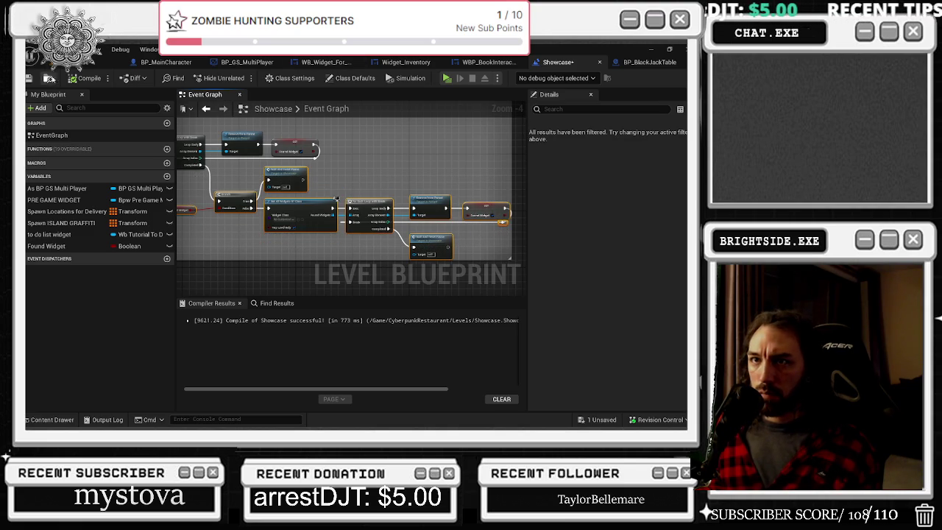
{"action": "left_click", "coordinate": [47, 78]}
- Load the Demonstration level from Favorites > Levels, saving Showcase when prompted
{"action": "left_click", "coordinate": [59, 424]}
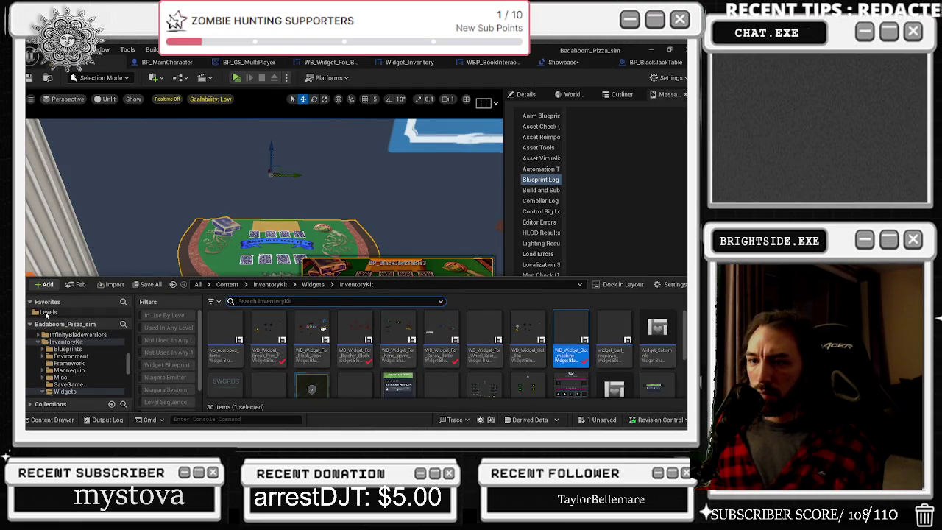
{"action": "left_click", "coordinate": [48, 312]}
{"action": "scroll", "coordinate": [344, 364], "scroll_direction": "down", "scroll_amount": 1}
{"action": "scroll", "coordinate": [353, 353], "scroll_direction": "up", "scroll_amount": 2}
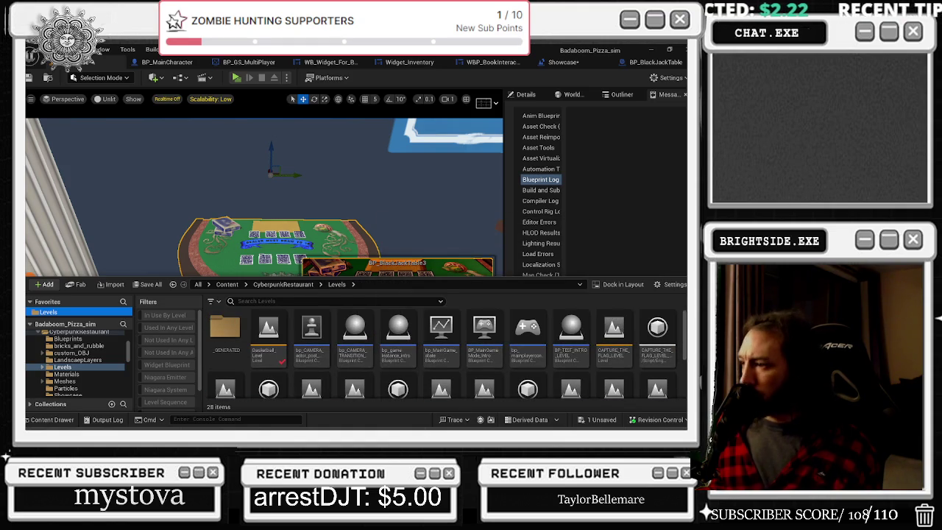
{"action": "scroll", "coordinate": [440, 339], "scroll_direction": "down", "scroll_amount": 2}
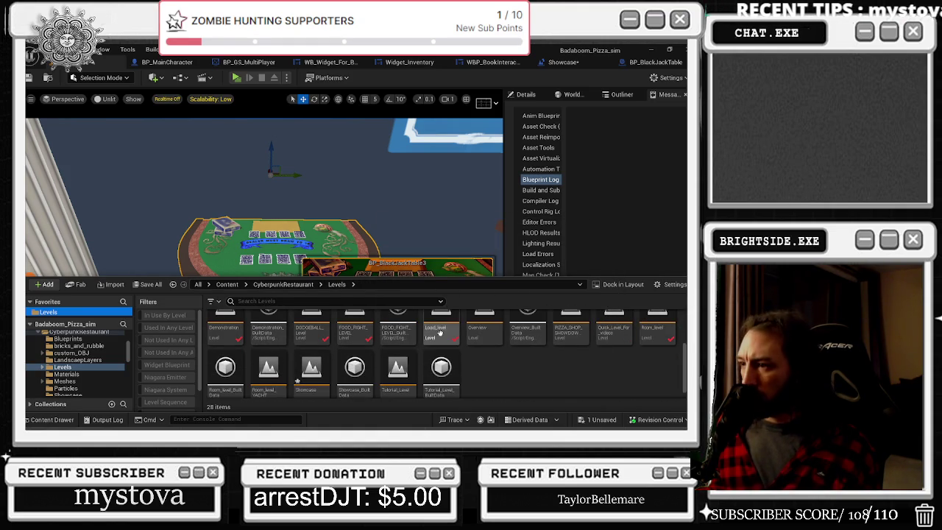
{"action": "left_click", "coordinate": [223, 332]}
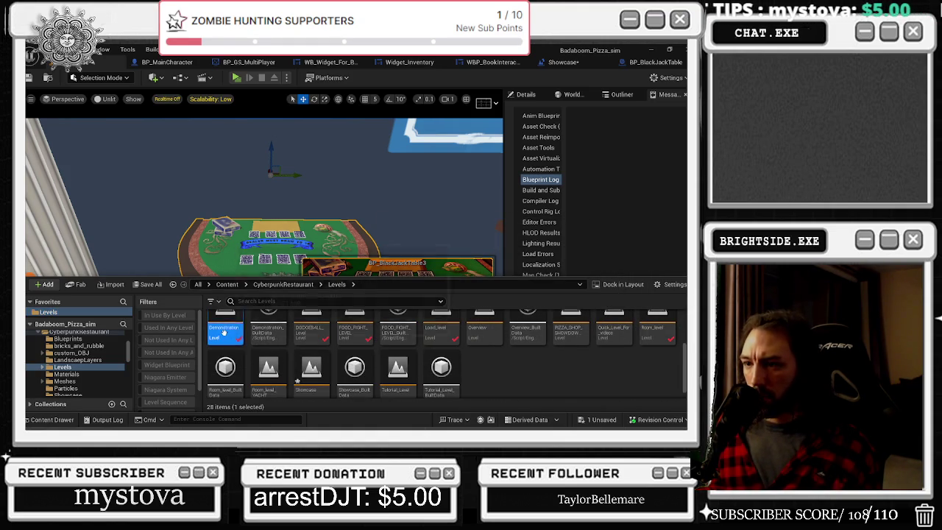
{"action": "double_click", "coordinate": [224, 332]}
{"action": "left_click", "coordinate": [392, 341]}
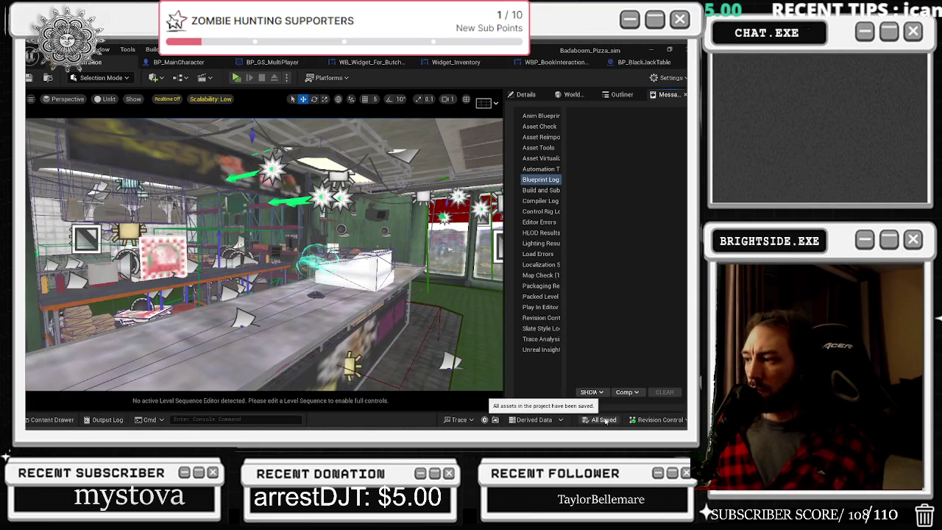
{"action": "left_click", "coordinate": [177, 78]}
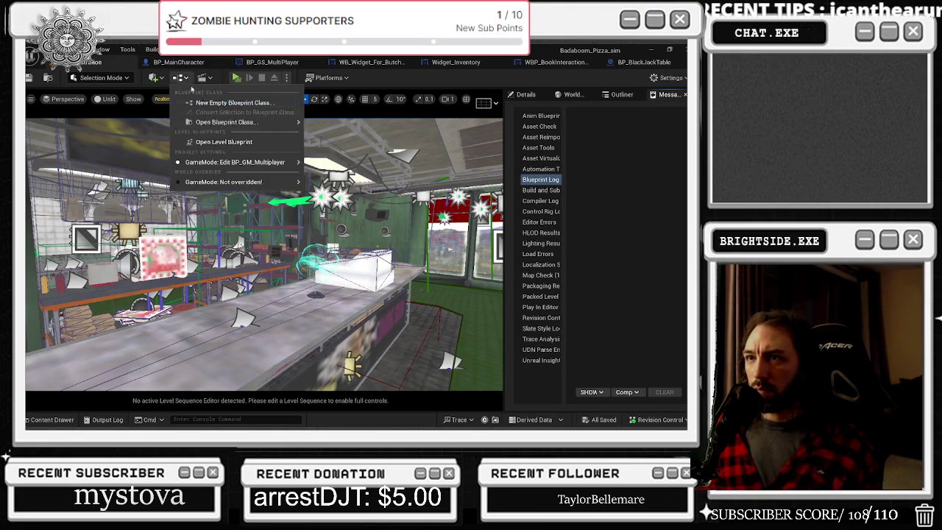
- Open the Demonstration Level Blueprint and move the green pause menu comment up and left
{"action": "left_click", "coordinate": [221, 140]}
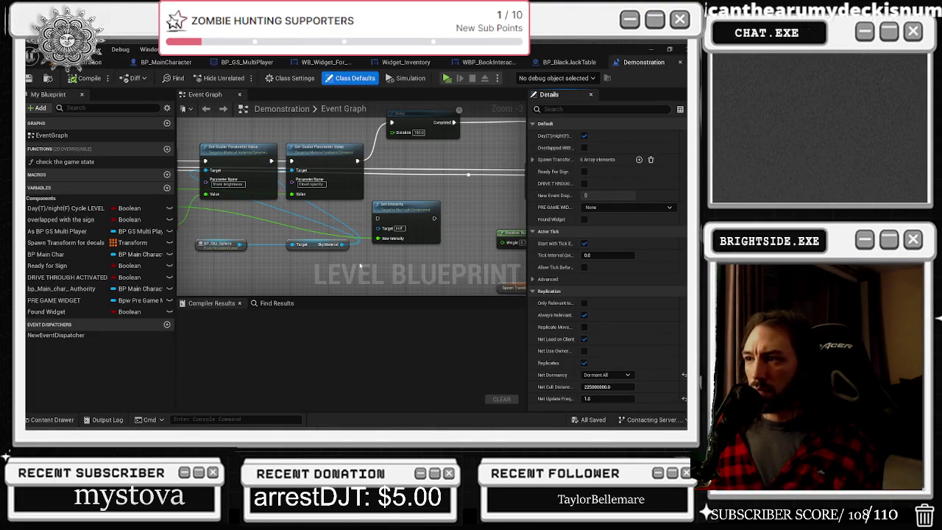
{"action": "scroll", "coordinate": [359, 265], "scroll_direction": "down", "scroll_amount": 9}
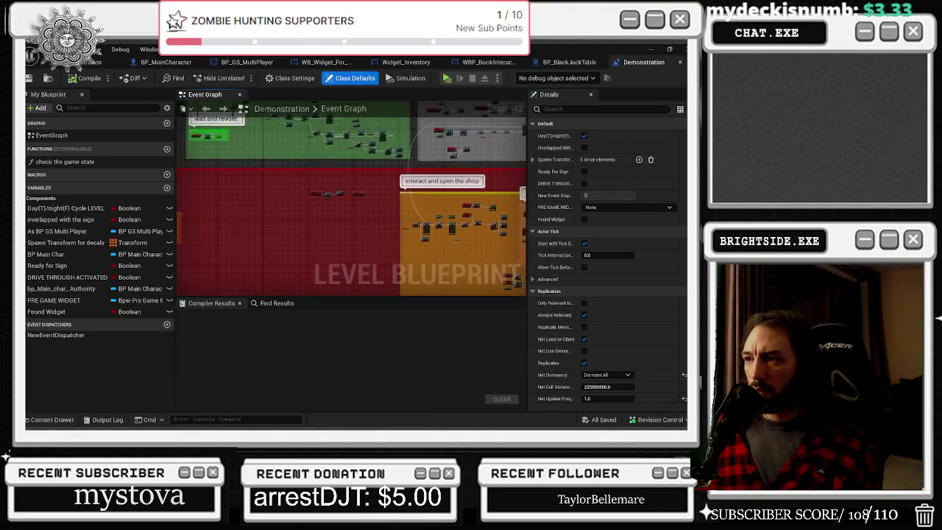
{"action": "left_click_drag", "start_coordinate": [389, 213], "coordinate": [472, 212]}
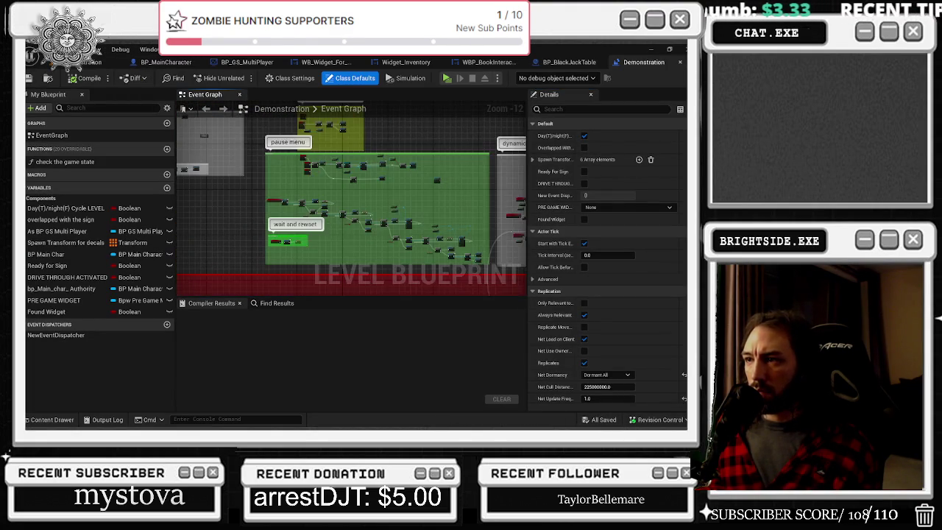
{"action": "mouse_move", "coordinate": [419, 159]}
{"action": "left_mouse_down"}
{"action": "mouse_move", "coordinate": [428, 203]}
{"action": "mouse_move", "coordinate": [346, 203]}
{"action": "left_mouse_up"}
{"action": "left_click_drag", "start_coordinate": [437, 282], "coordinate": [240, 170]}
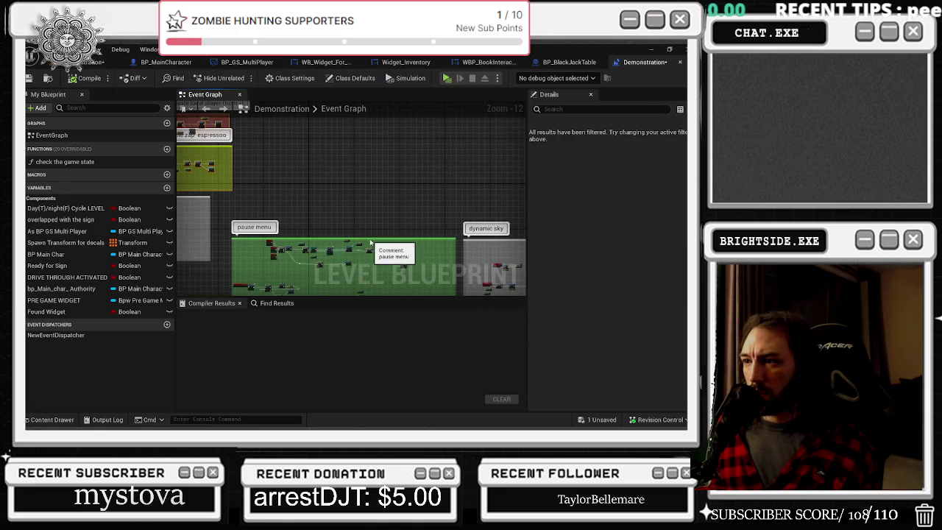
{"action": "left_click_drag", "start_coordinate": [367, 237], "coordinate": [348, 199]}
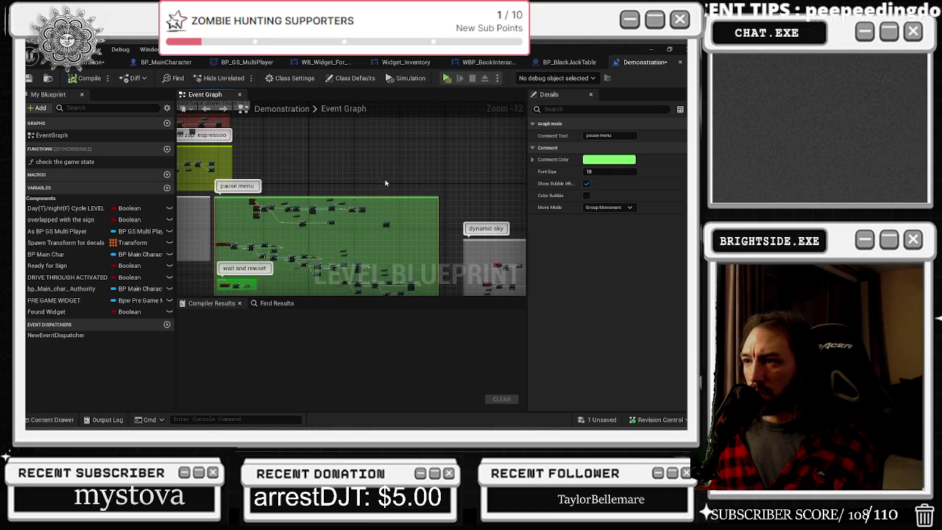
{"action": "left_click_drag", "start_coordinate": [419, 258], "coordinate": [394, 188]}
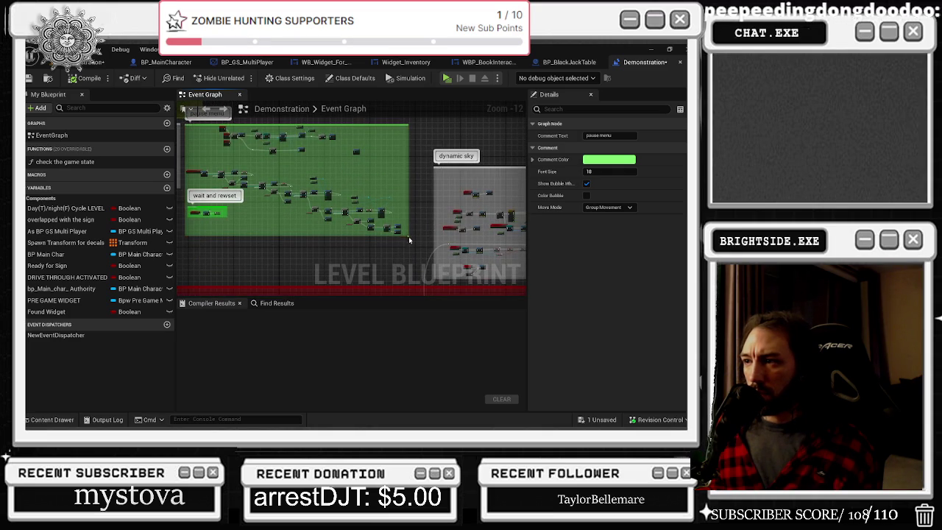
- Enlarge the pause menu comment box by extending its bottom edge down and its right edge outward
{"action": "left_click_drag", "start_coordinate": [409, 237], "coordinate": [410, 282]}
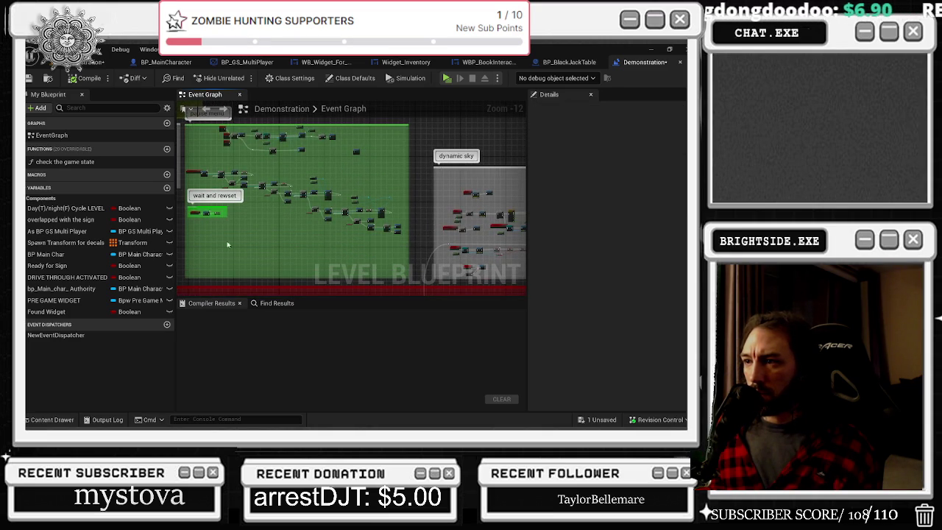
{"action": "left_click", "coordinate": [395, 252]}
{"action": "mouse_move", "coordinate": [410, 253]}
{"action": "left_mouse_down"}
{"action": "mouse_move", "coordinate": [279, 178]}
{"action": "mouse_move", "coordinate": [374, 169]}
{"action": "left_mouse_up"}
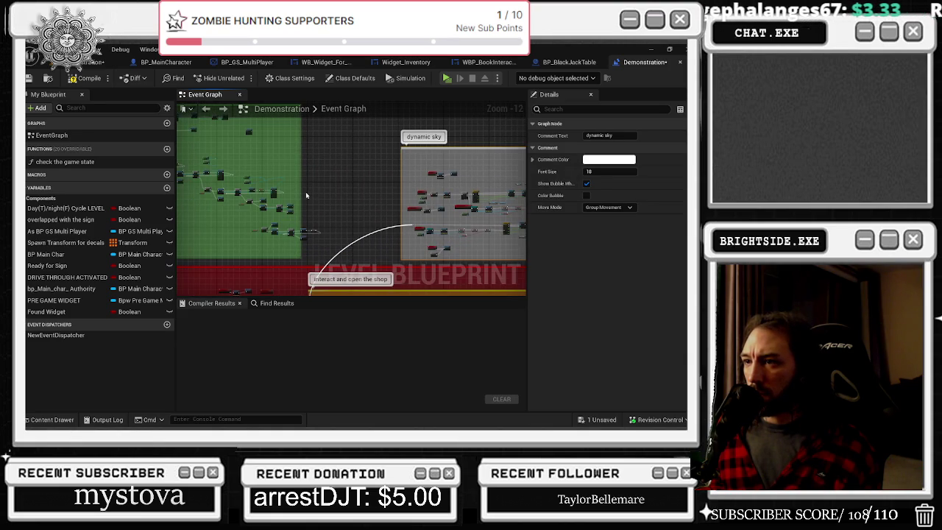
{"action": "left_click_drag", "start_coordinate": [300, 190], "coordinate": [356, 191]}
{"action": "scroll", "coordinate": [292, 233], "scroll_direction": "up", "scroll_amount": 4}
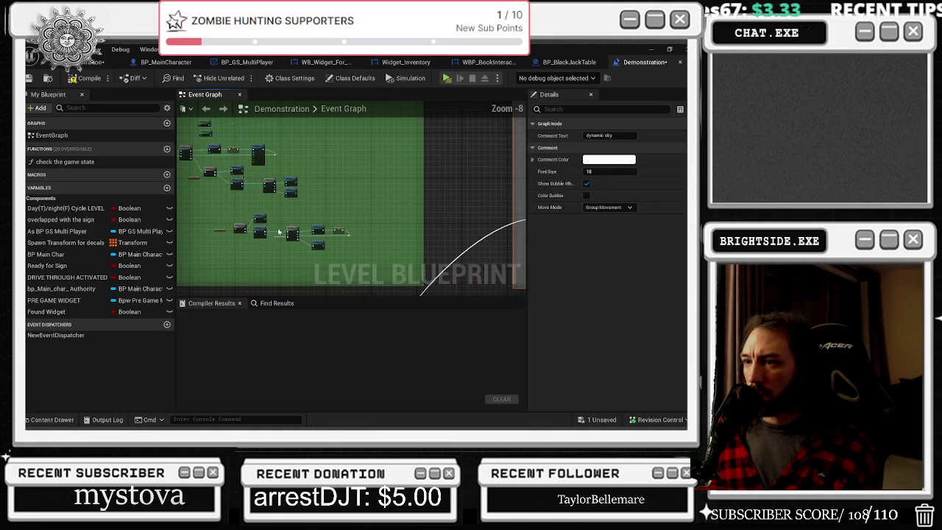
{"action": "left_click", "coordinate": [339, 254]}
{"action": "scroll", "coordinate": [335, 236], "scroll_direction": "up", "scroll_amount": 2}
{"action": "left_click_drag", "start_coordinate": [358, 217], "coordinate": [356, 219]}
{"action": "left_click_drag", "start_coordinate": [348, 278], "coordinate": [349, 278]}
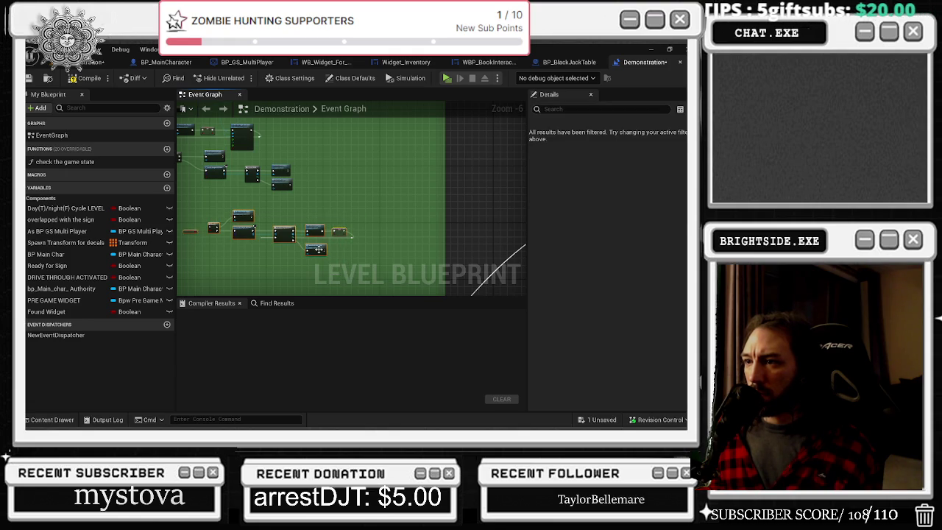
{"action": "scroll", "coordinate": [385, 232], "scroll_direction": "up", "scroll_amount": 4}
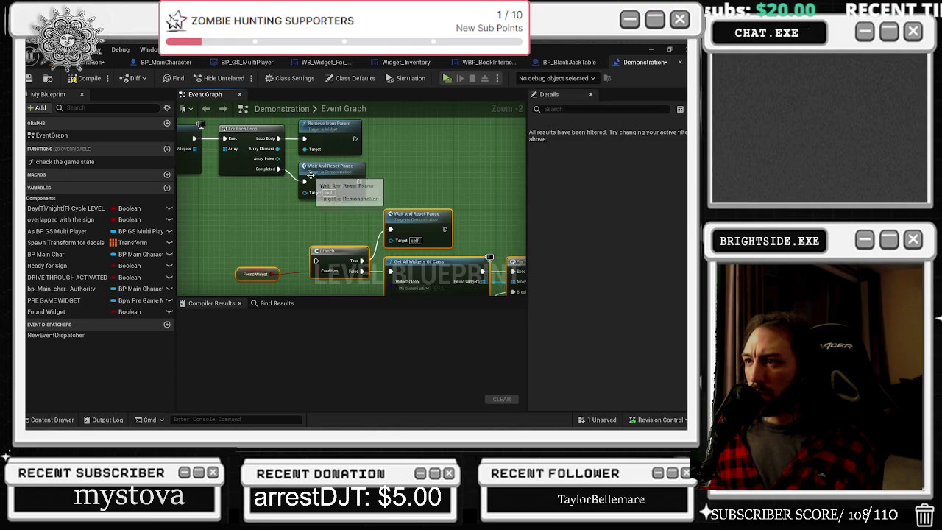
- Move the For Each Loop and Get All Widgets Of Class nodes down and right
{"action": "mouse_move", "coordinate": [267, 168]}
{"action": "left_mouse_down"}
{"action": "mouse_move", "coordinate": [280, 178]}
{"action": "mouse_move", "coordinate": [278, 169]}
{"action": "mouse_move", "coordinate": [316, 261]}
{"action": "left_mouse_up"}
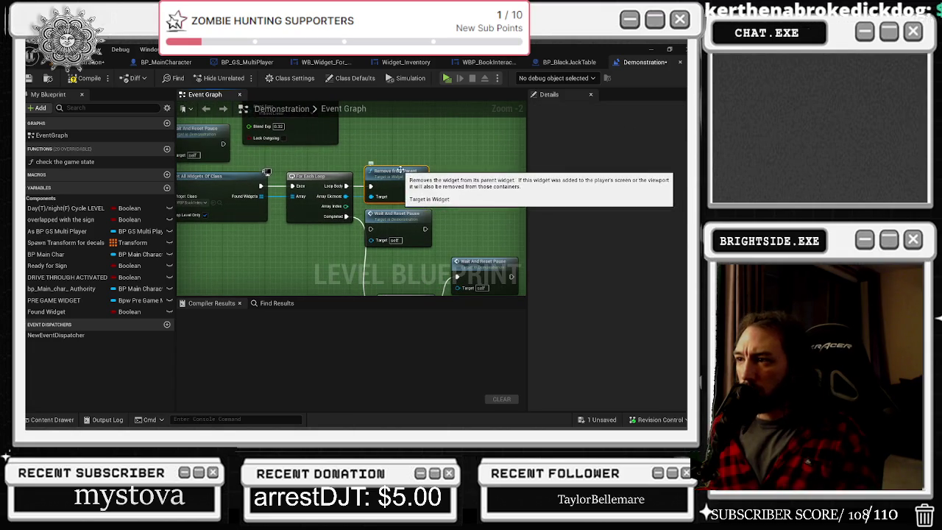
{"action": "left_click", "coordinate": [400, 177]}
{"action": "scroll", "coordinate": [406, 149], "scroll_direction": "down", "scroll_amount": 1}
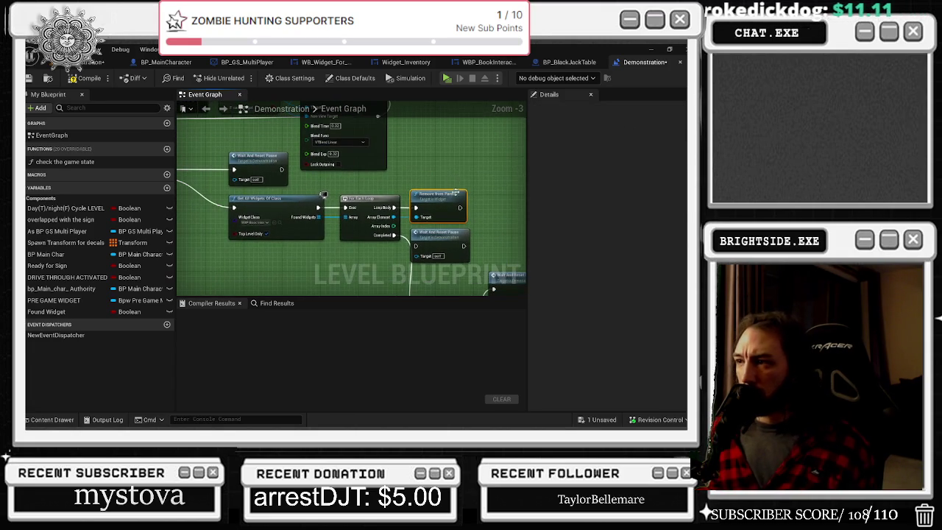
{"action": "scroll", "coordinate": [450, 263], "scroll_direction": "down", "scroll_amount": 1}
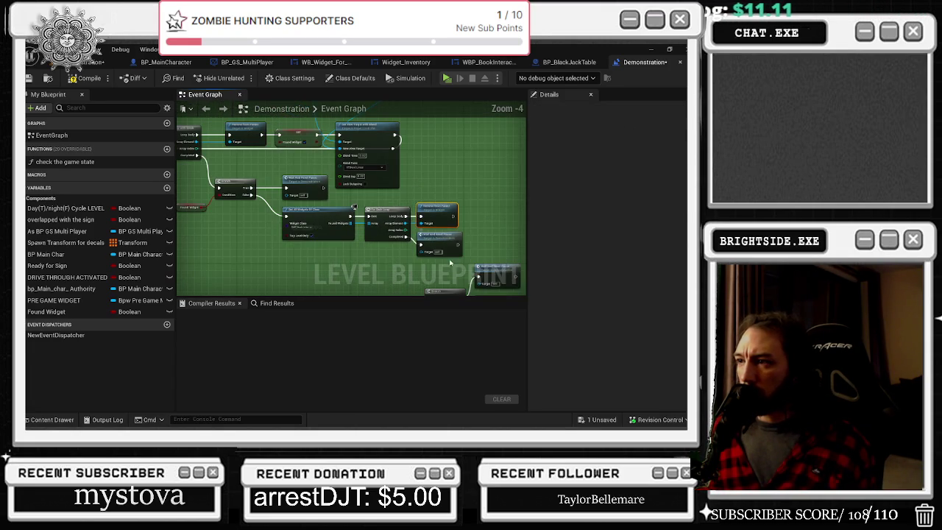
{"action": "left_click", "coordinate": [314, 216]}
{"action": "mouse_move", "coordinate": [315, 216]}
{"action": "left_mouse_down"}
{"action": "mouse_move", "coordinate": [310, 243]}
{"action": "mouse_move", "coordinate": [327, 269]}
{"action": "mouse_move", "coordinate": [291, 147]}
{"action": "left_mouse_up"}
{"action": "left_click_drag", "start_coordinate": [300, 182], "coordinate": [397, 235]}
{"action": "mouse_move", "coordinate": [419, 167]}
{"action": "left_mouse_down"}
{"action": "mouse_move", "coordinate": [270, 182]}
{"action": "mouse_move", "coordinate": [292, 192]}
{"action": "mouse_move", "coordinate": [235, 180]}
{"action": "mouse_move", "coordinate": [199, 254]}
{"action": "left_mouse_up"}
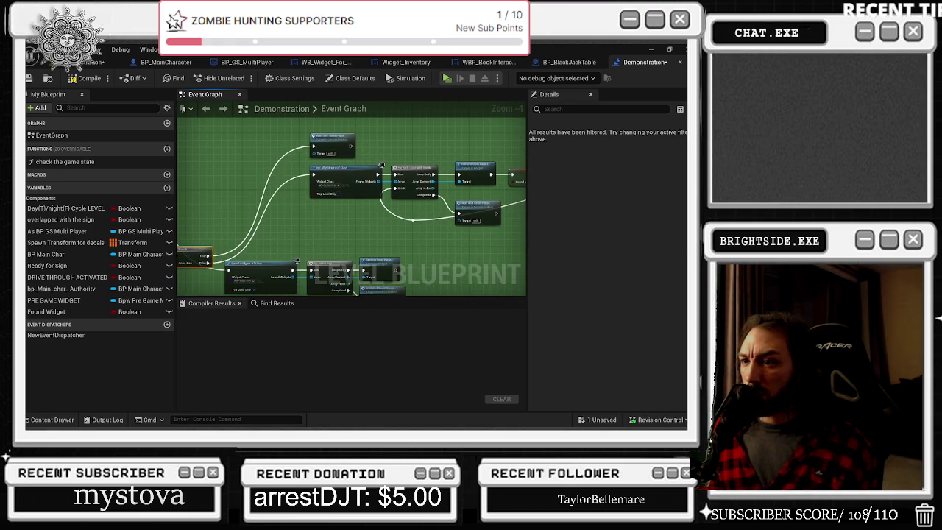
- Rewire the Branch node, undo those Branch-area changes, and bring up the window switcher
{"action": "left_click_drag", "start_coordinate": [220, 223], "coordinate": [260, 237]}
{"action": "mouse_move", "coordinate": [281, 274]}
{"action": "left_mouse_down"}
{"action": "mouse_move", "coordinate": [273, 270]}
{"action": "mouse_move", "coordinate": [285, 245]}
{"action": "left_mouse_up"}
{"action": "key", "text": "ctrl+z"}
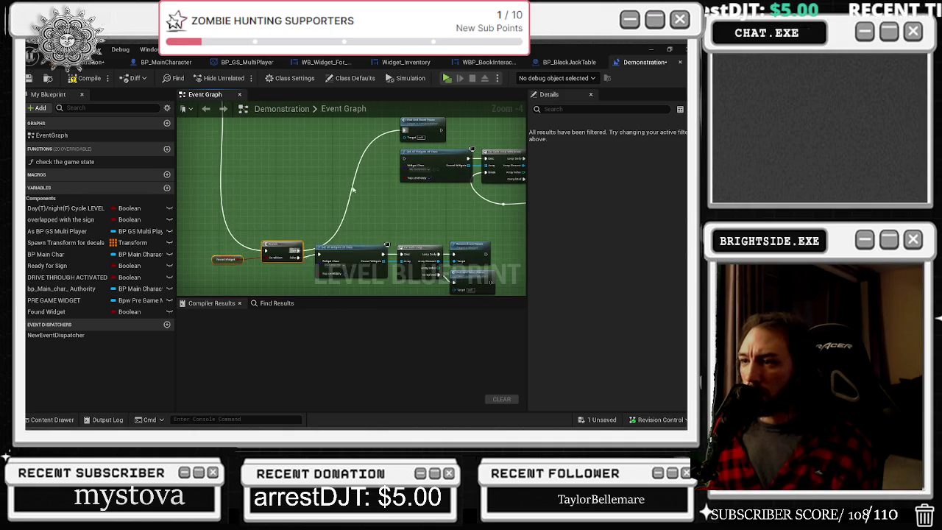
{"action": "key", "text": "alt+Tab"}
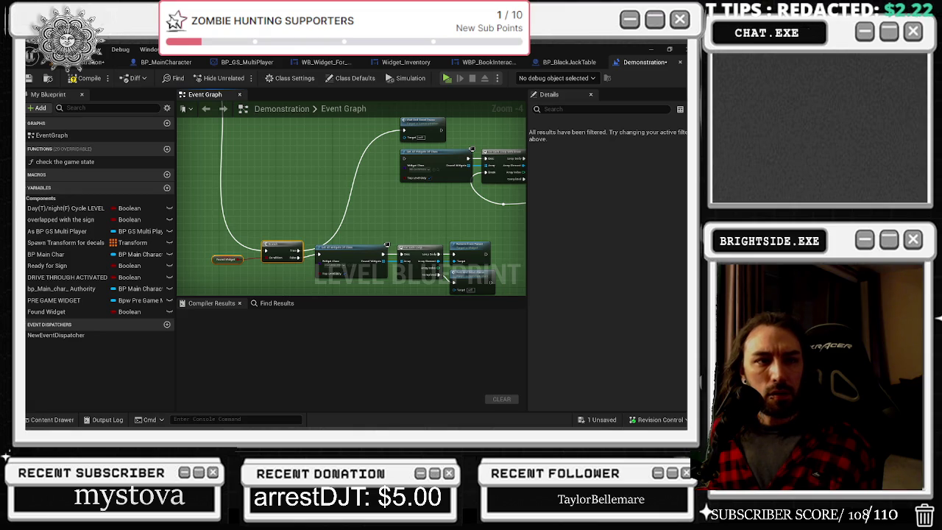
{"action": "key", "text": "alt+Tab"}
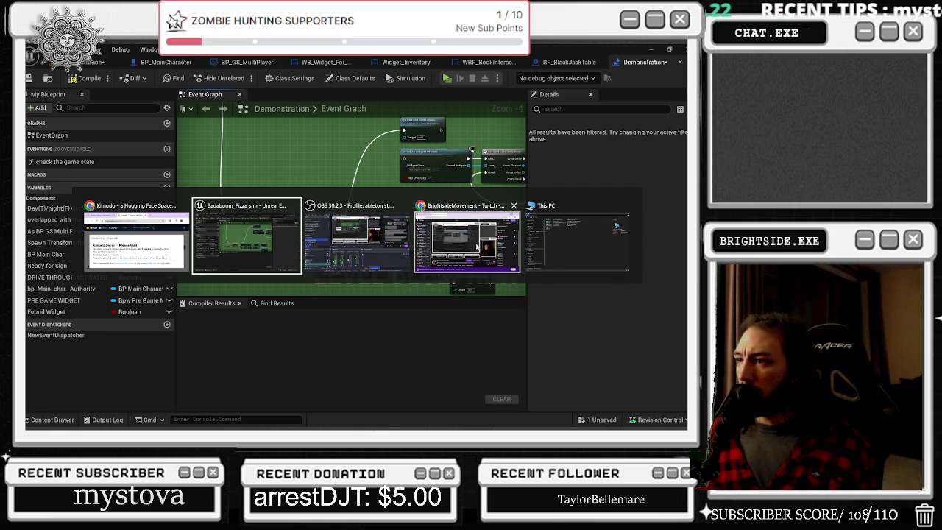
- Play REZZMAU5 WE1 | Tomorrowland 2024 from the YouTube mix, skip to 0:46, then return to Unreal
{"action": "key", "text": "Escape"}
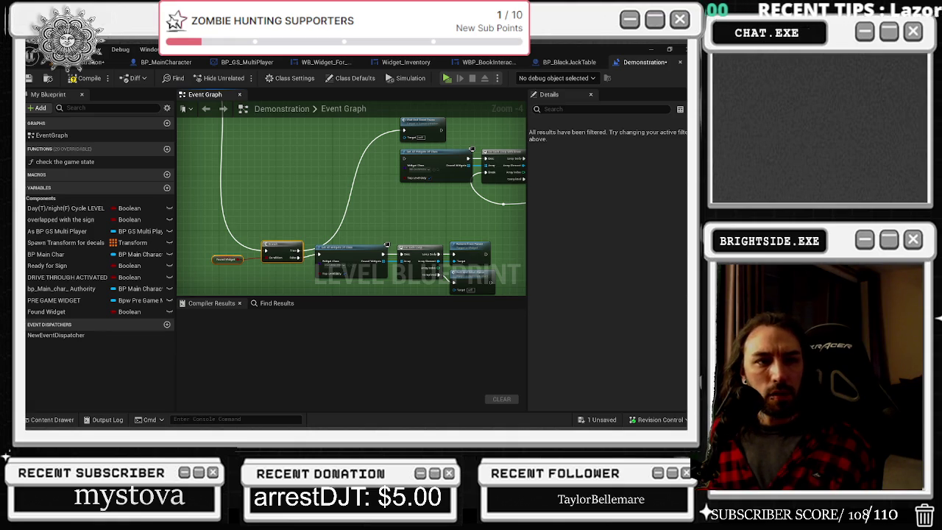
{"action": "key", "text": "alt+Tab"}
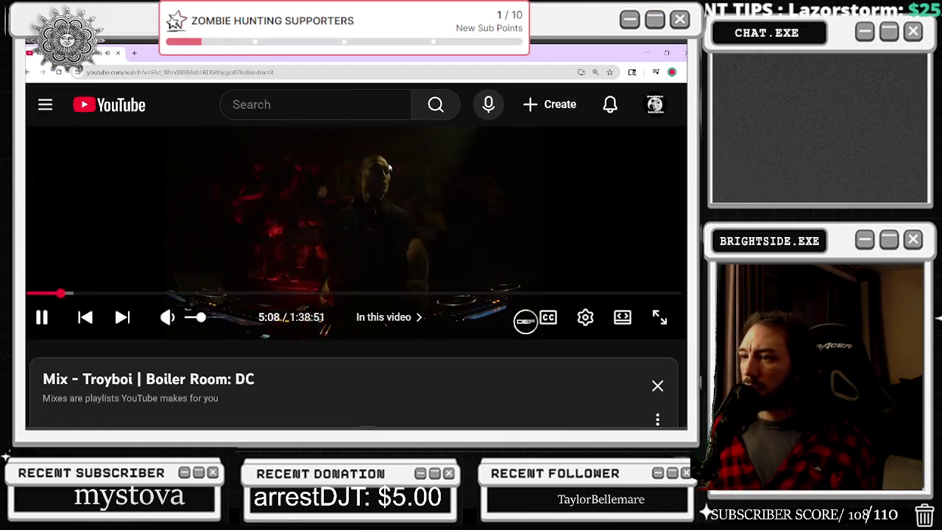
{"action": "scroll", "coordinate": [389, 166], "scroll_direction": "down", "scroll_amount": 5}
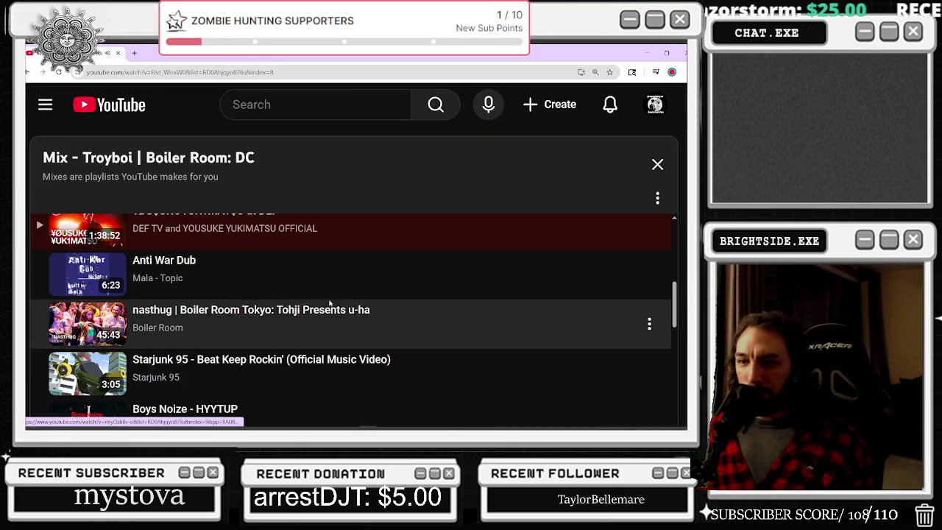
{"action": "scroll", "coordinate": [320, 328], "scroll_direction": "down", "scroll_amount": 2}
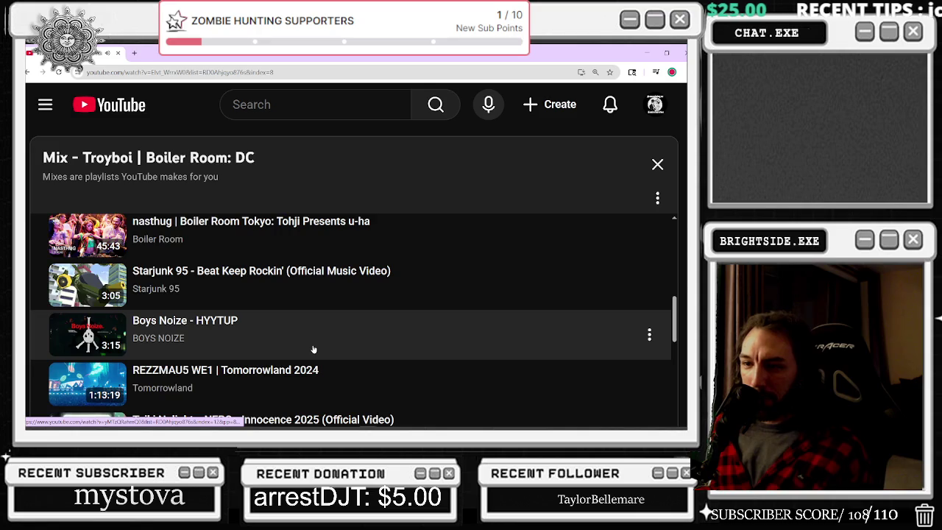
{"action": "scroll", "coordinate": [313, 348], "scroll_direction": "down", "scroll_amount": 2}
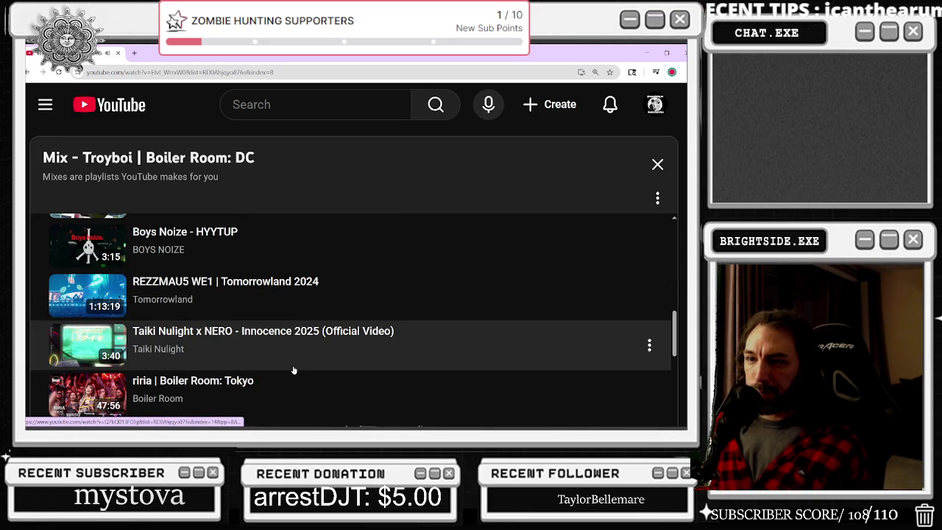
{"action": "left_click", "coordinate": [277, 299]}
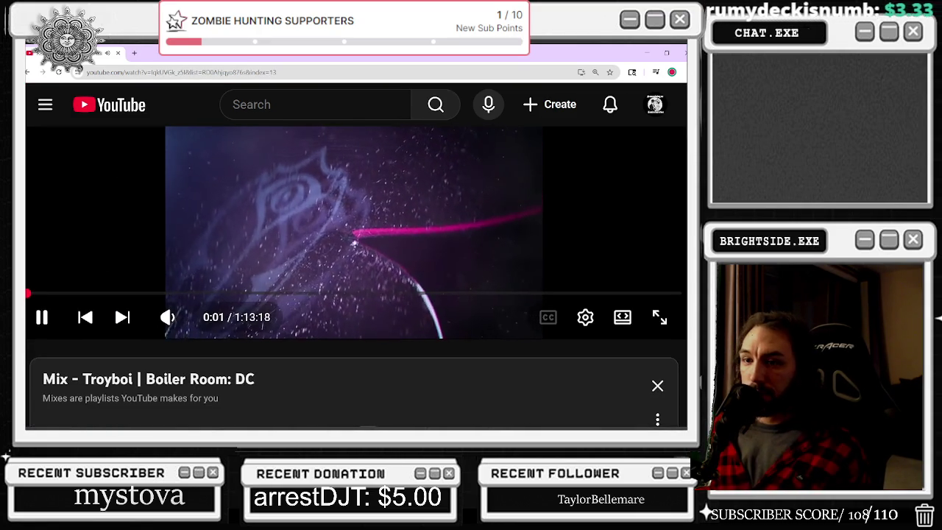
{"action": "left_click", "coordinate": [33, 293]}
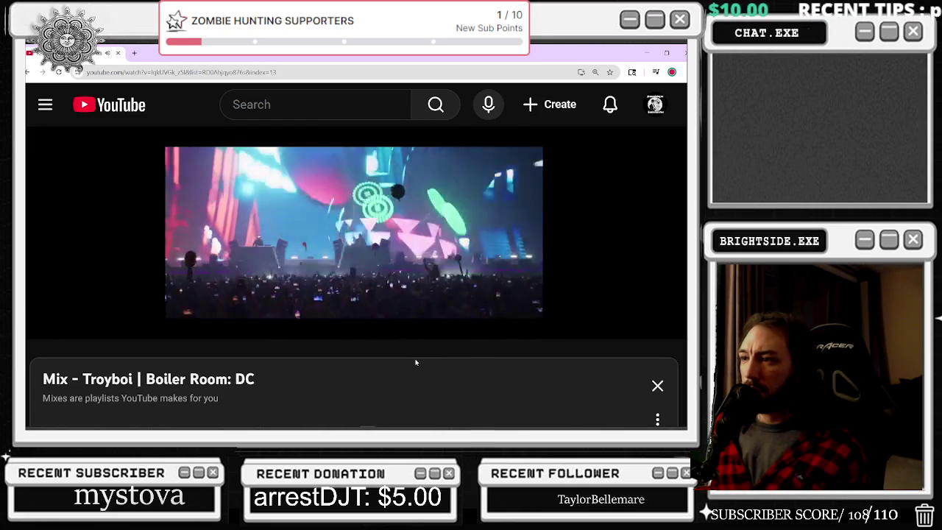
{"action": "mouse_move", "coordinate": [431, 311]}
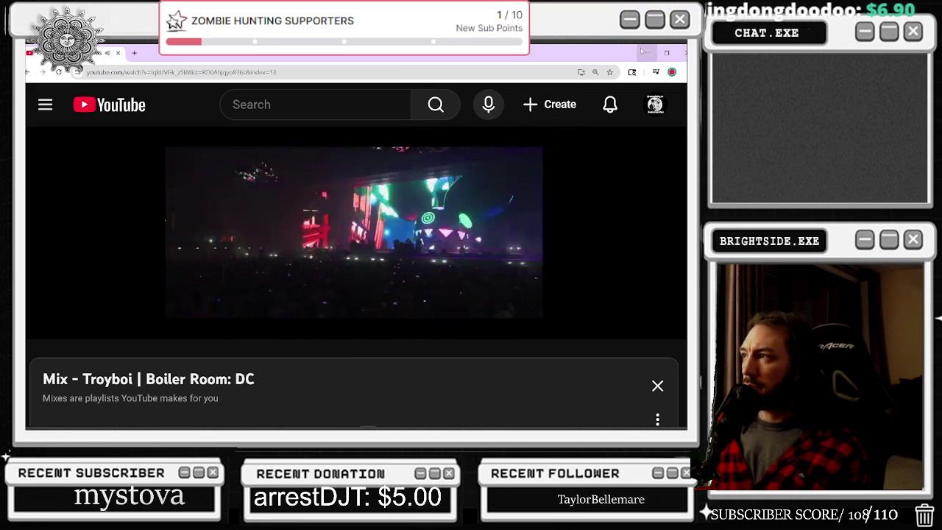
{"action": "key", "text": "alt+Tab"}
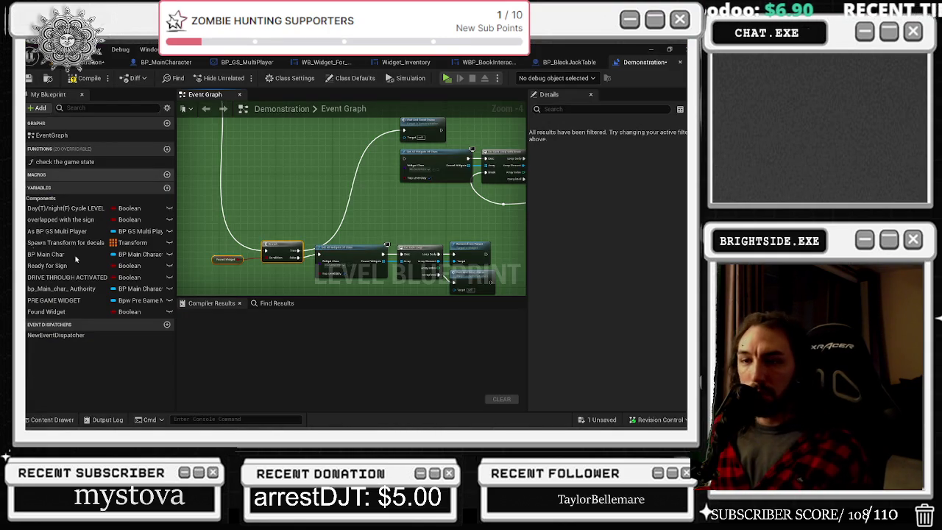
- Regroup the Branch, Found Widget and Wait node chains, placing the lower group beside the upper nodes
{"action": "left_click_drag", "start_coordinate": [368, 218], "coordinate": [340, 199]}
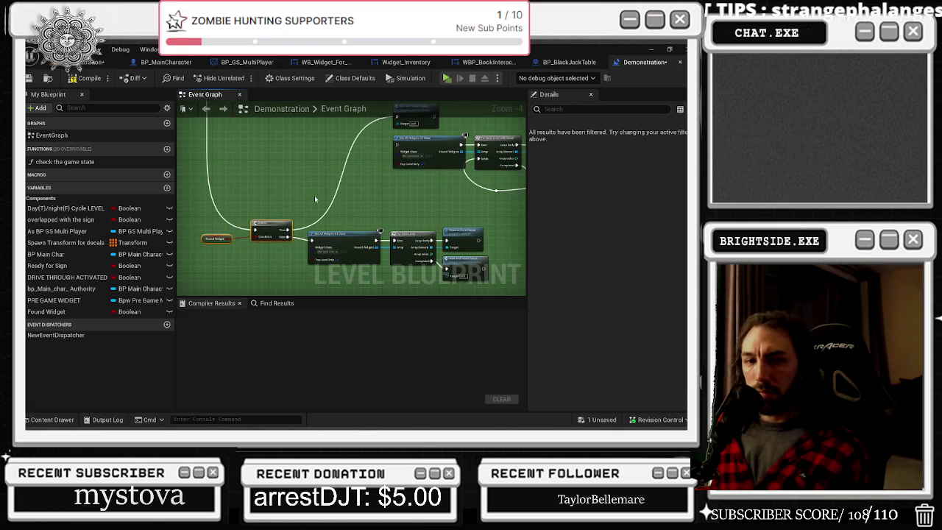
{"action": "mouse_move", "coordinate": [324, 199]}
{"action": "left_mouse_down"}
{"action": "mouse_move", "coordinate": [263, 185]}
{"action": "mouse_move", "coordinate": [297, 193]}
{"action": "left_mouse_up"}
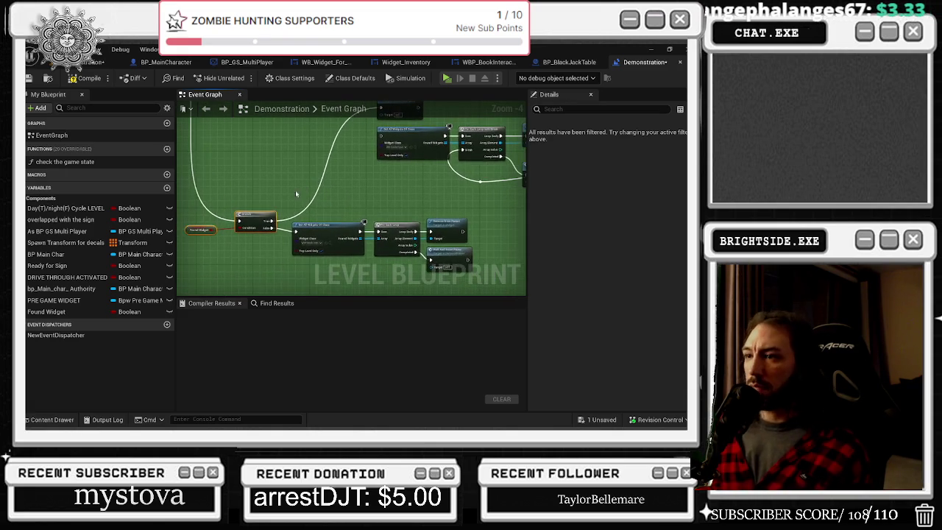
{"action": "mouse_move", "coordinate": [252, 218]}
{"action": "left_mouse_down"}
{"action": "mouse_move", "coordinate": [484, 282]}
{"action": "mouse_move", "coordinate": [464, 267]}
{"action": "left_mouse_up"}
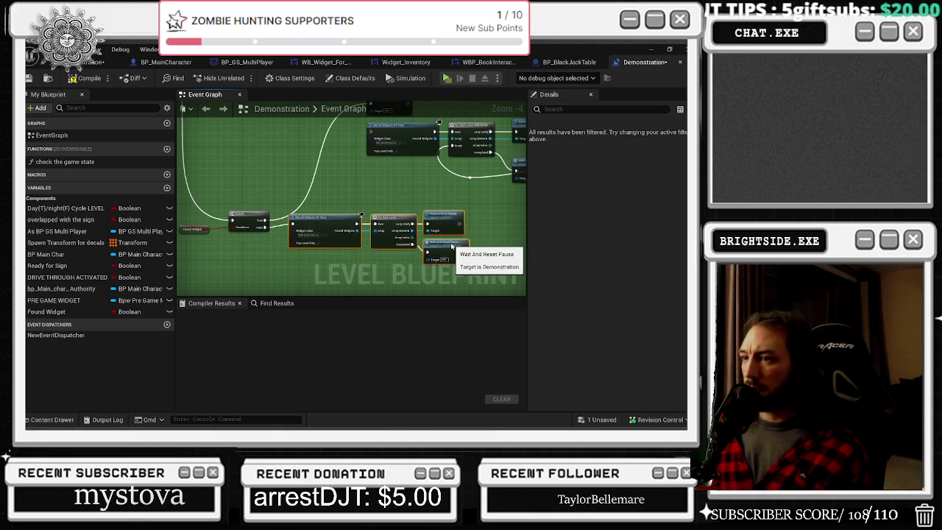
{"action": "left_click_drag", "start_coordinate": [400, 191], "coordinate": [432, 292]}
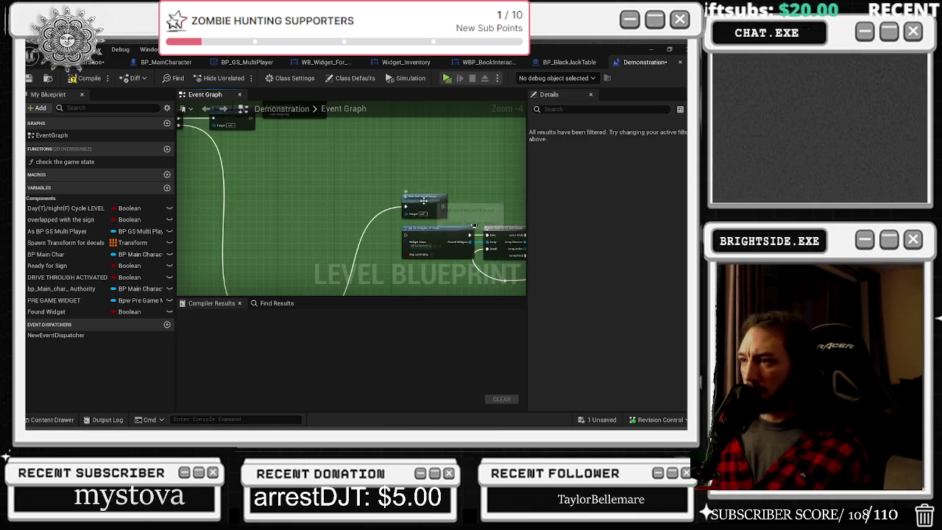
{"action": "left_click_drag", "start_coordinate": [427, 198], "coordinate": [279, 230]}
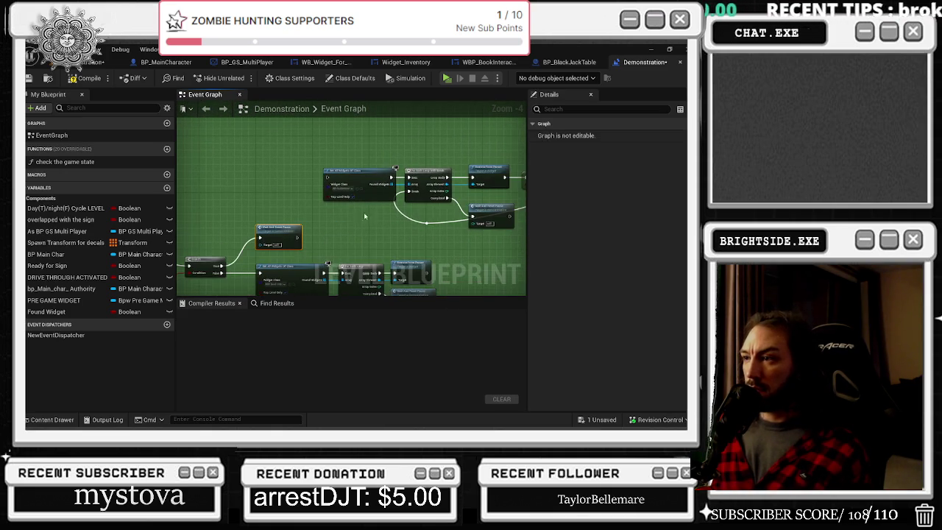
{"action": "scroll", "coordinate": [376, 214], "scroll_direction": "down", "scroll_amount": 3}
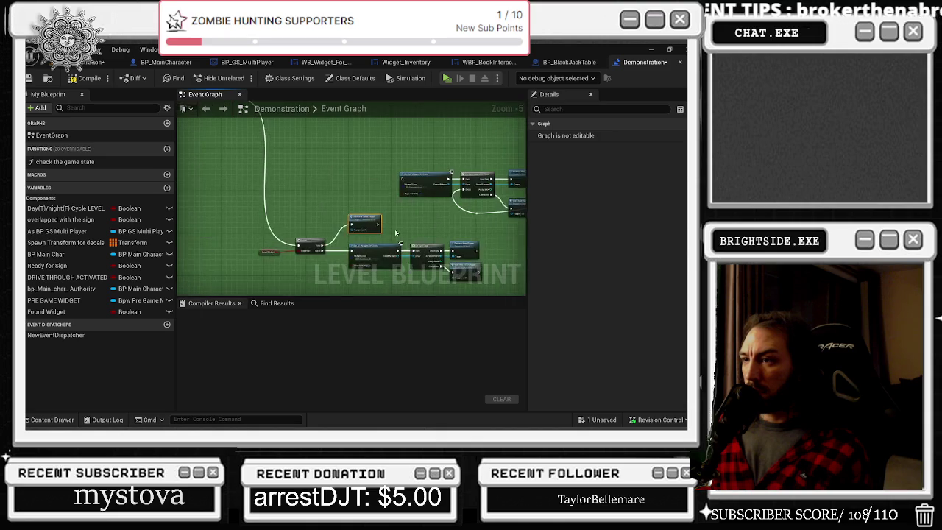
{"action": "mouse_move", "coordinate": [448, 271]}
{"action": "left_mouse_down"}
{"action": "mouse_move", "coordinate": [433, 188]}
{"action": "mouse_move", "coordinate": [456, 176]}
{"action": "mouse_move", "coordinate": [381, 215]}
{"action": "mouse_move", "coordinate": [395, 178]}
{"action": "mouse_move", "coordinate": [378, 209]}
{"action": "left_mouse_up"}
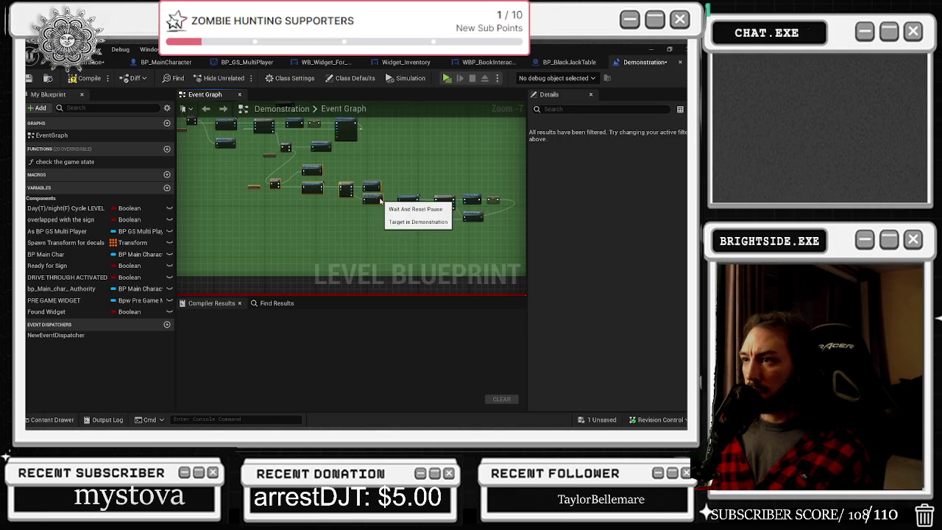
{"action": "scroll", "coordinate": [296, 177], "scroll_direction": "up", "scroll_amount": 2}
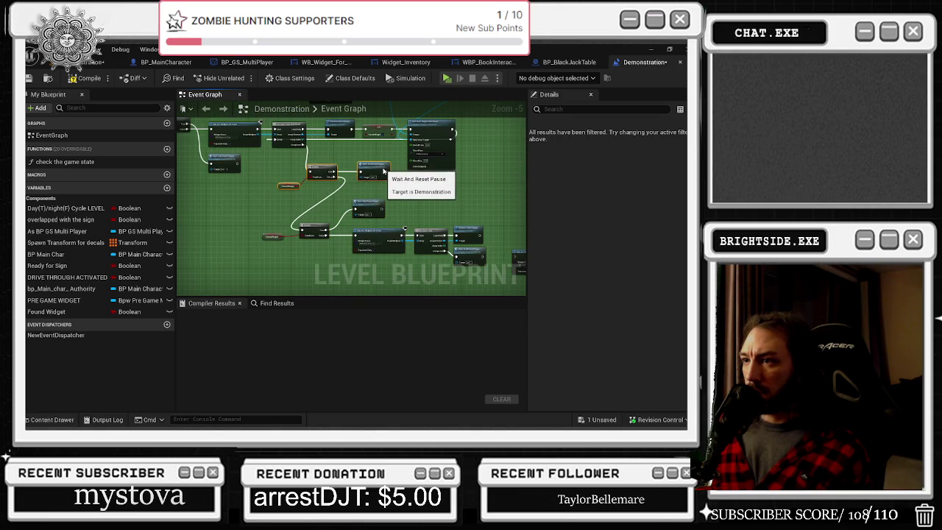
{"action": "left_click_drag", "start_coordinate": [336, 216], "coordinate": [270, 186]}
{"action": "left_click_drag", "start_coordinate": [438, 240], "coordinate": [485, 217]}
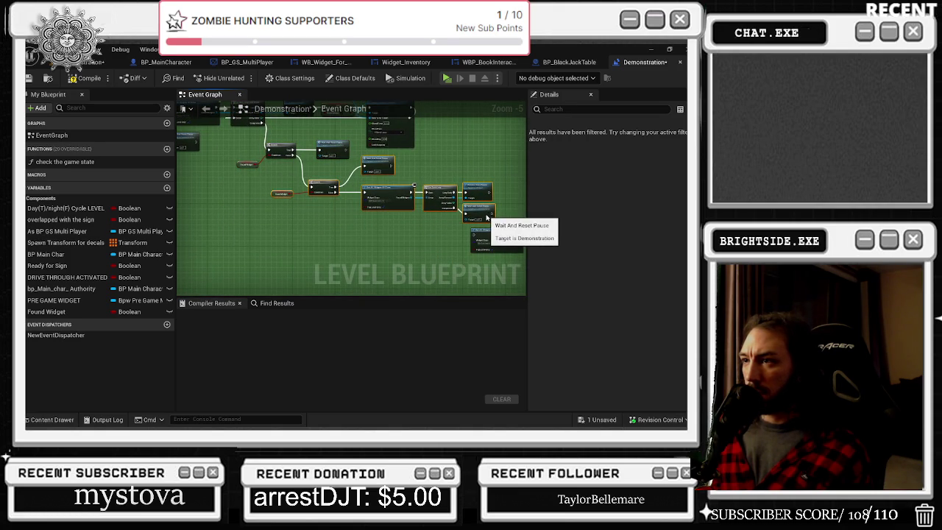
{"action": "left_click", "coordinate": [474, 165]}
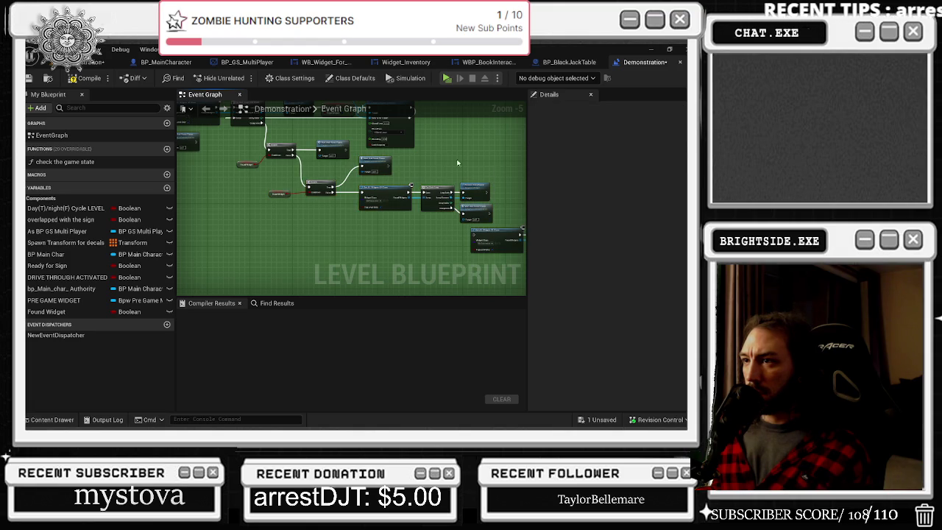
{"action": "scroll", "coordinate": [311, 157], "scroll_direction": "up", "scroll_amount": 1}
- Wire the loop's Completed exec into the second Branch and break the first Branch's False link
{"action": "left_click_drag", "start_coordinate": [466, 176], "coordinate": [492, 209]}
{"action": "scroll", "coordinate": [390, 187], "scroll_direction": "up", "scroll_amount": 1}
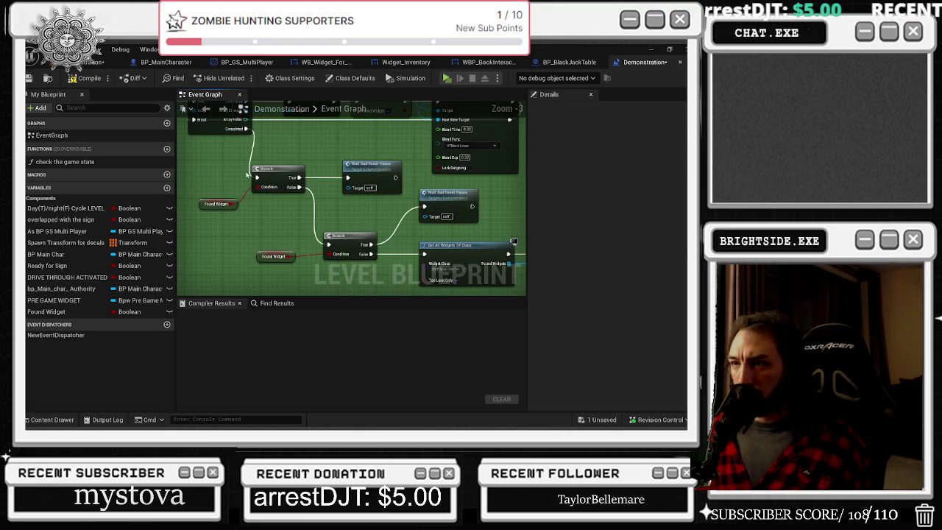
{"action": "left_click_drag", "start_coordinate": [256, 177], "coordinate": [328, 244]}
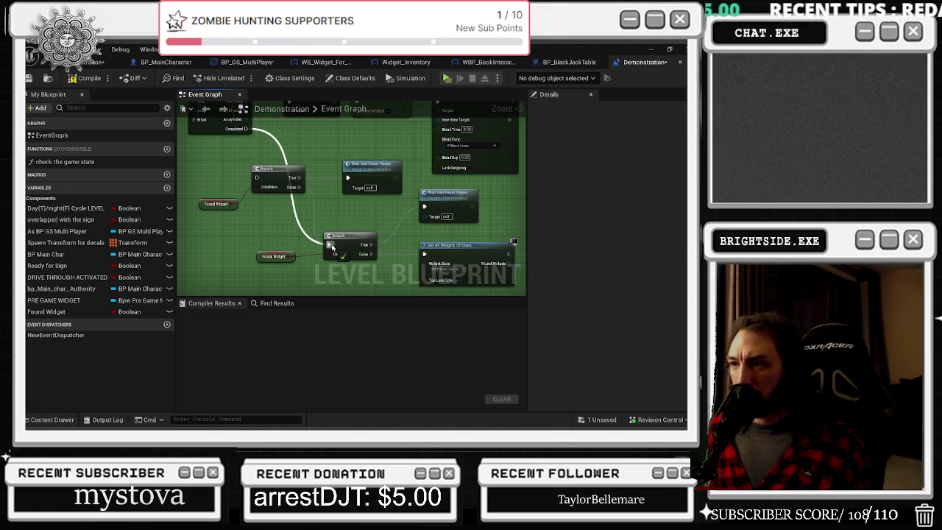
{"action": "mouse_move", "coordinate": [370, 205]}
{"action": "left_mouse_down"}
{"action": "mouse_move", "coordinate": [283, 241]}
{"action": "mouse_move", "coordinate": [340, 218]}
{"action": "left_mouse_up"}
{"action": "left_click", "coordinate": [299, 187], "text": "alt"}
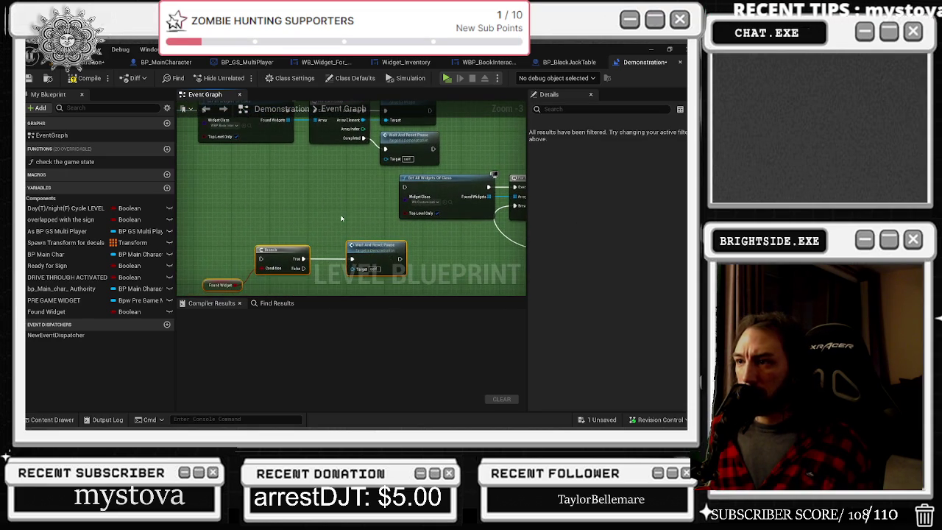
- Delete the extra Wait And Reset Pause node, wire Completed into the Branch, and reposition the Branch group
{"action": "left_click", "coordinate": [414, 145]}
{"action": "key", "text": "Delete"}
{"action": "mouse_move", "coordinate": [364, 139]}
{"action": "left_mouse_down"}
{"action": "mouse_move", "coordinate": [262, 265]}
{"action": "mouse_move", "coordinate": [407, 188]}
{"action": "left_mouse_up"}
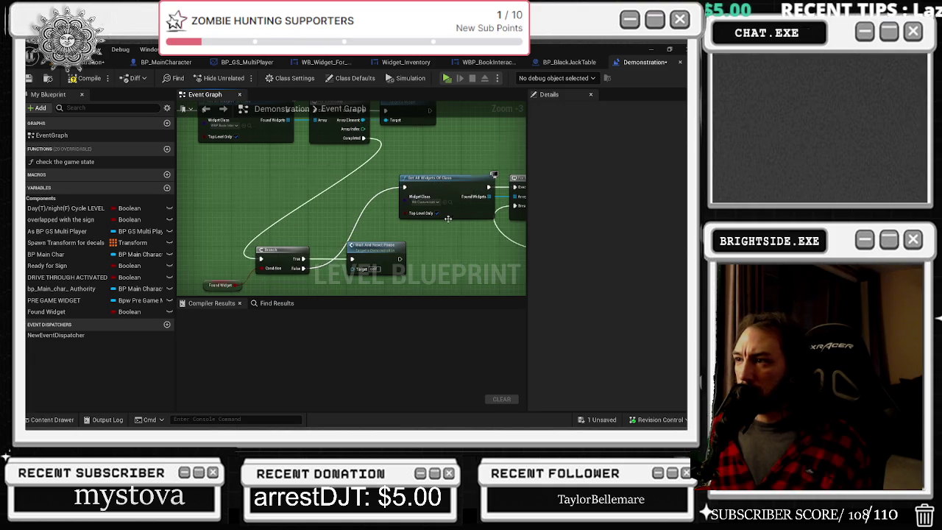
{"action": "scroll", "coordinate": [449, 223], "scroll_direction": "down", "scroll_amount": 2}
{"action": "left_click_drag", "start_coordinate": [421, 236], "coordinate": [426, 264]}
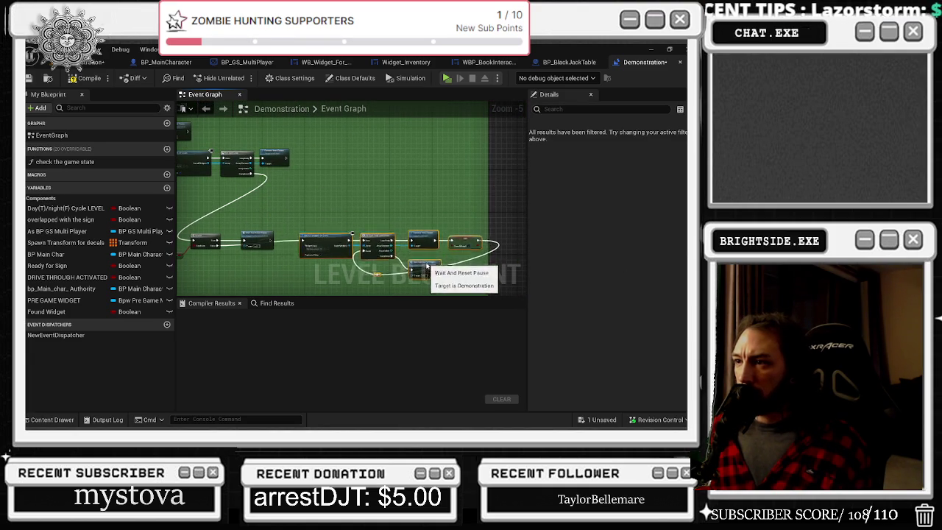
{"action": "left_click_drag", "start_coordinate": [223, 216], "coordinate": [302, 261]}
{"action": "mouse_move", "coordinate": [323, 223]}
{"action": "left_mouse_down"}
{"action": "mouse_move", "coordinate": [390, 175]}
{"action": "mouse_move", "coordinate": [395, 222]}
{"action": "mouse_move", "coordinate": [401, 166]}
{"action": "left_mouse_up"}
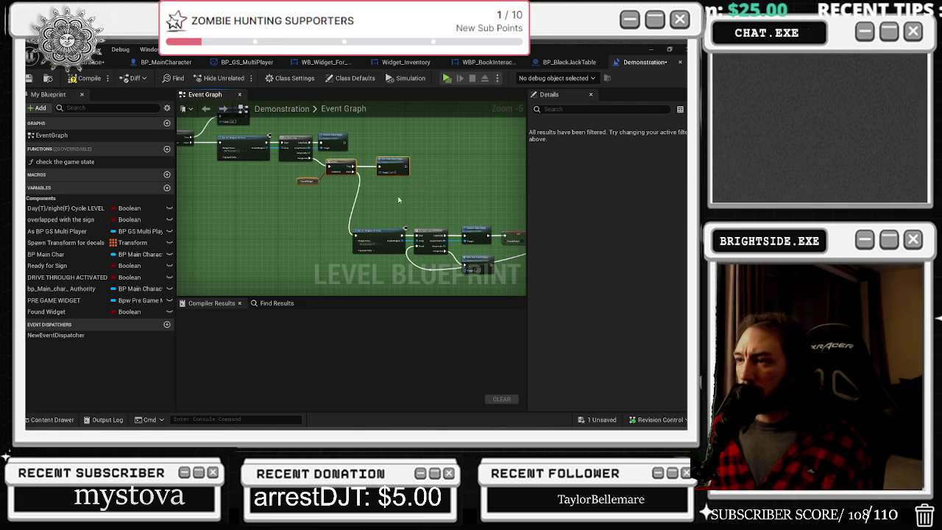
- Add a reroute on the SET exec wire and lower the Wait And Reset Pause node slightly
{"action": "left_click_drag", "start_coordinate": [398, 199], "coordinate": [502, 193]}
{"action": "left_click_drag", "start_coordinate": [475, 242], "coordinate": [421, 220]}
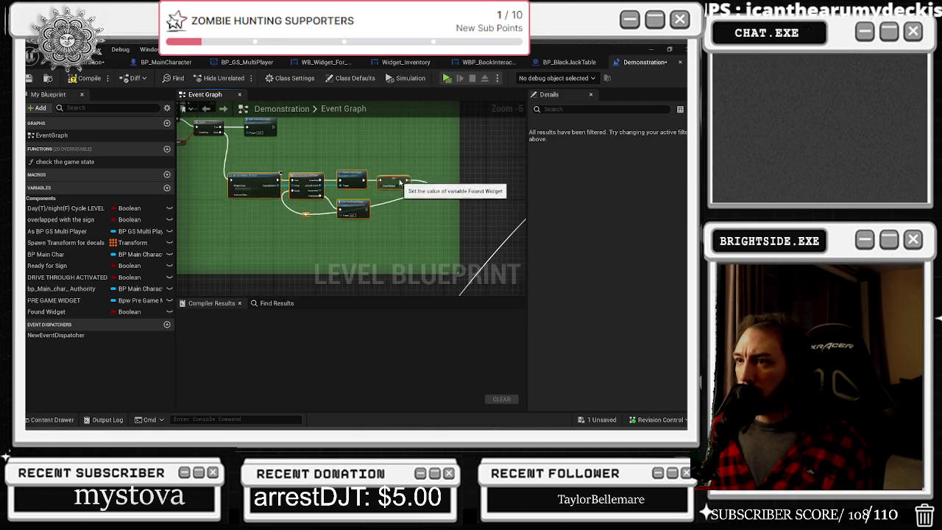
{"action": "scroll", "coordinate": [277, 181], "scroll_direction": "up", "scroll_amount": 3}
{"action": "left_click", "coordinate": [337, 258]}
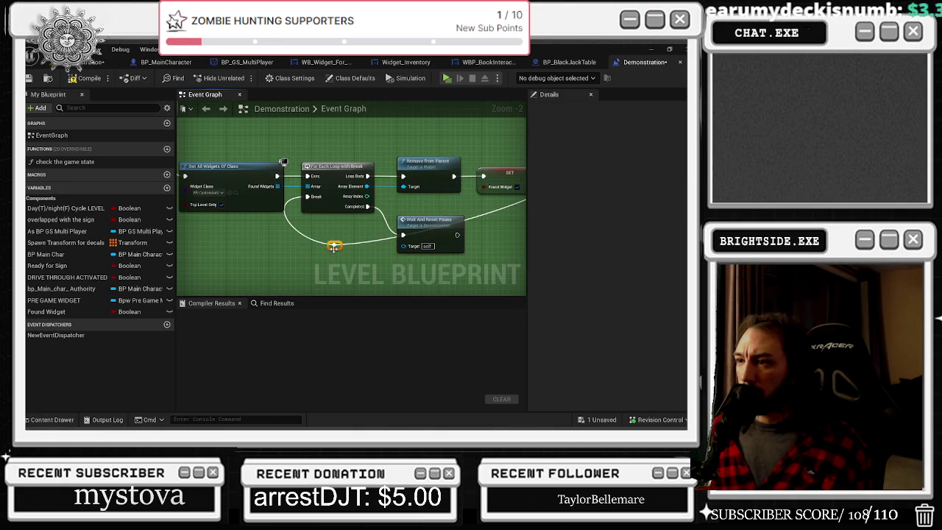
{"action": "left_click_drag", "start_coordinate": [388, 223], "coordinate": [269, 221]}
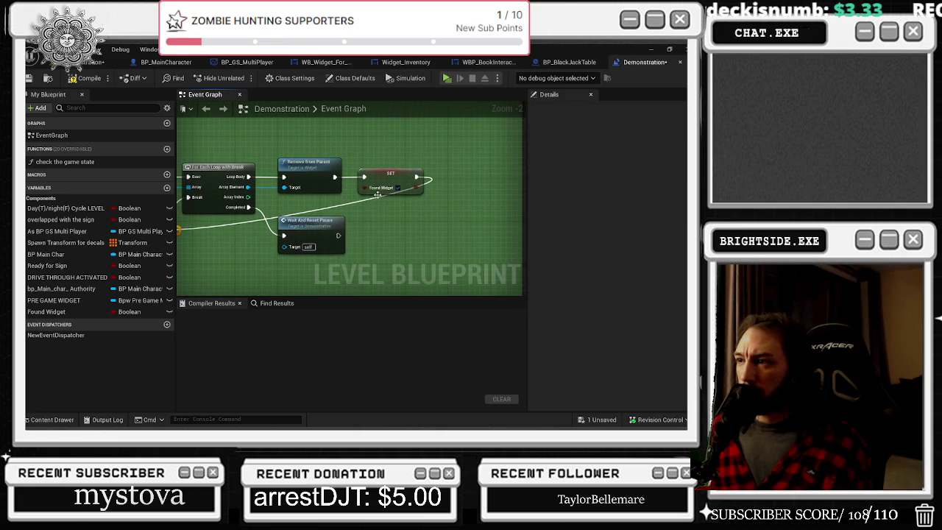
{"action": "double_click", "coordinate": [353, 202]}
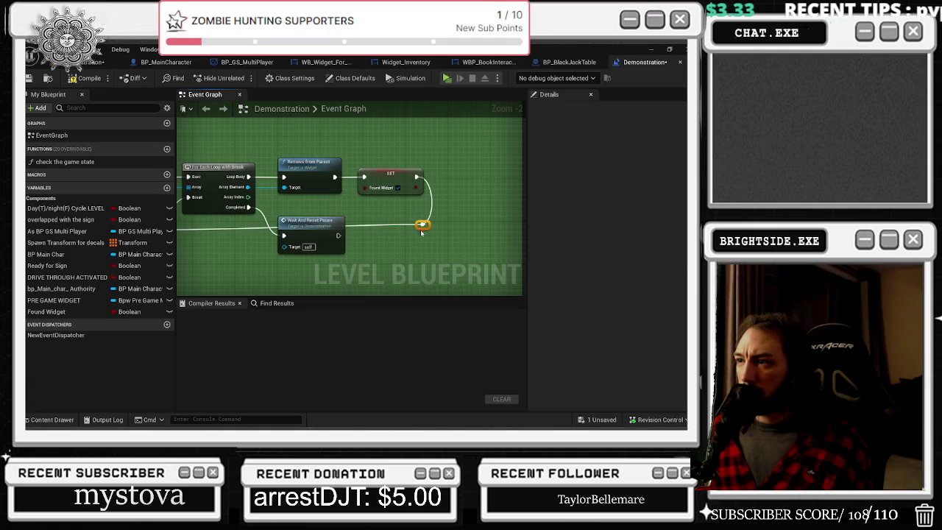
{"action": "left_click_drag", "start_coordinate": [425, 238], "coordinate": [491, 243]}
{"action": "left_click_drag", "start_coordinate": [405, 226], "coordinate": [403, 252]}
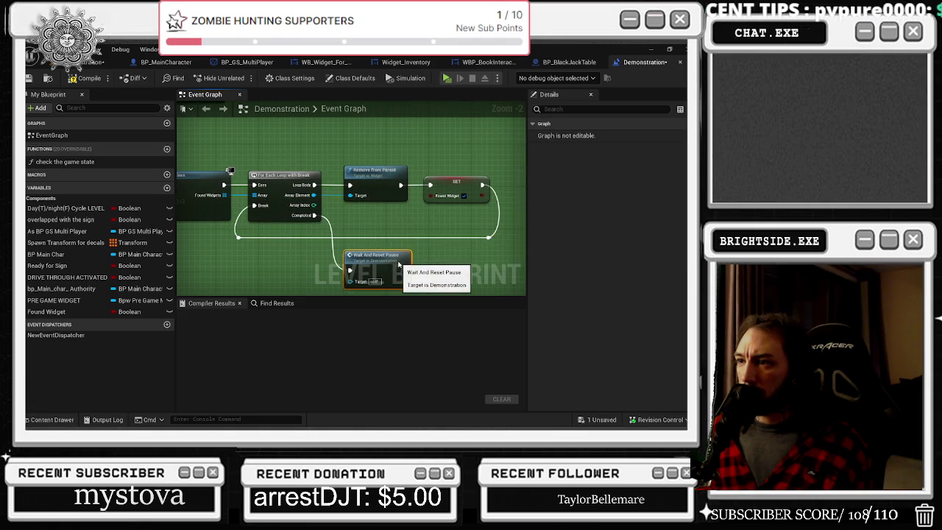
{"action": "scroll", "coordinate": [397, 224], "scroll_direction": "down", "scroll_amount": 1}
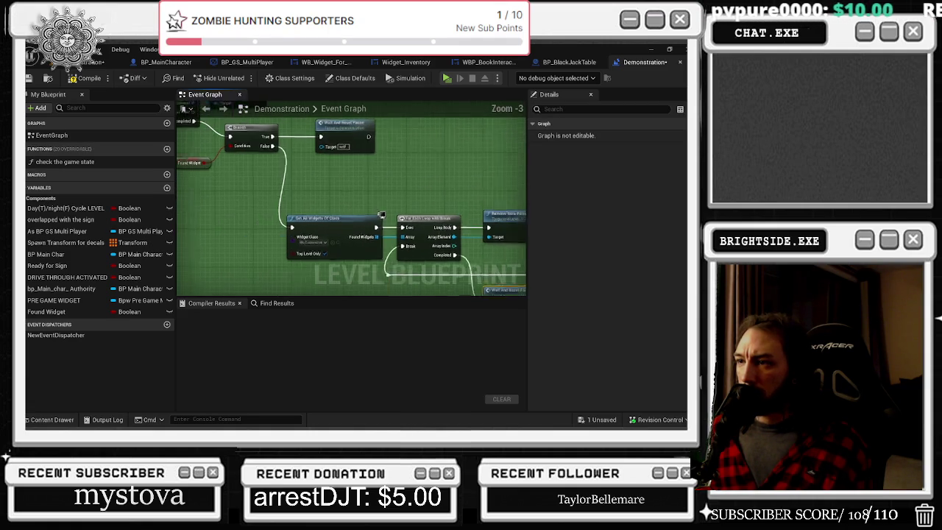
{"action": "mouse_move", "coordinate": [353, 264]}
{"action": "left_mouse_down"}
{"action": "mouse_move", "coordinate": [273, 250]}
{"action": "mouse_move", "coordinate": [228, 187]}
{"action": "left_mouse_up"}
{"action": "left_click_drag", "start_coordinate": [450, 140], "coordinate": [404, 188]}
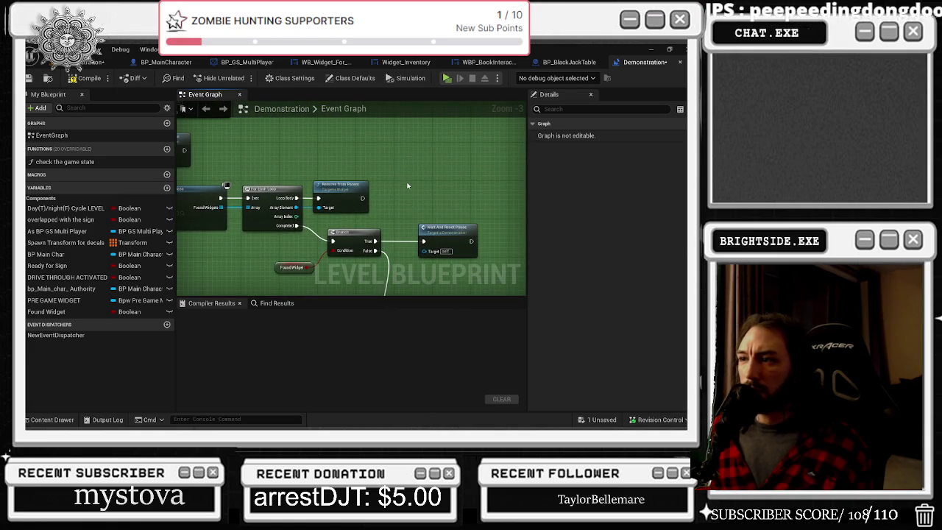
- Add a For Each Loop with Break from FoundWidgets, wiring Array Element to Remove From Parent and Completed to the Branch
{"action": "left_click_drag", "start_coordinate": [220, 207], "coordinate": [254, 162]}
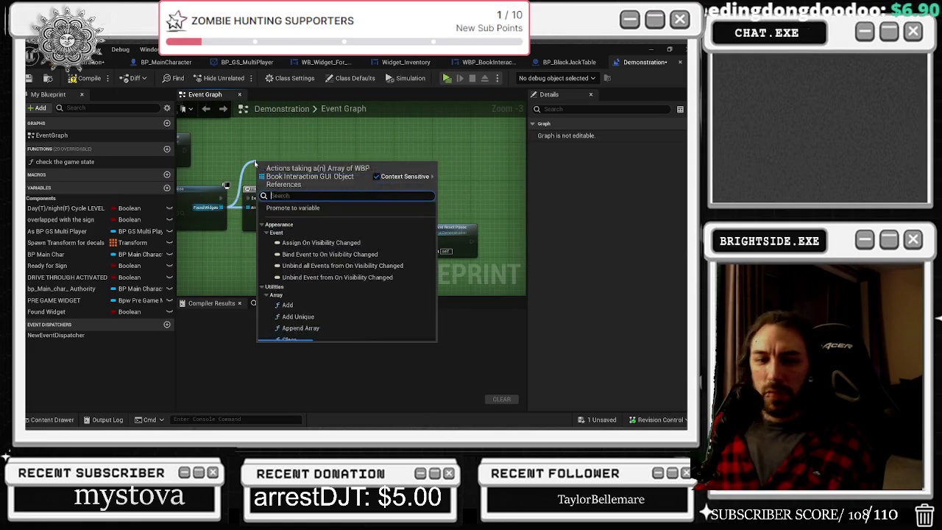
{"action": "type", "text": "for each"}
{"action": "key", "text": "Down"}
{"action": "key", "text": "Return"}
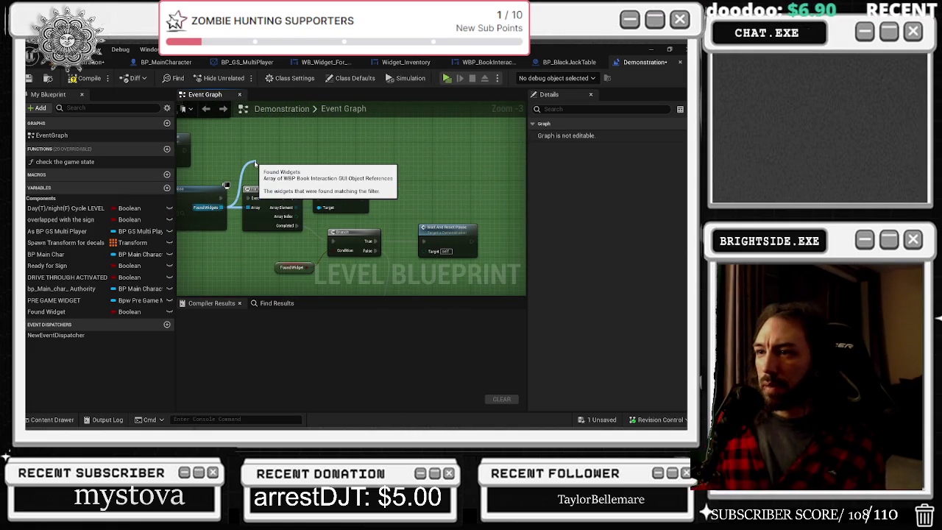
{"action": "left_click_drag", "start_coordinate": [279, 168], "coordinate": [266, 155]}
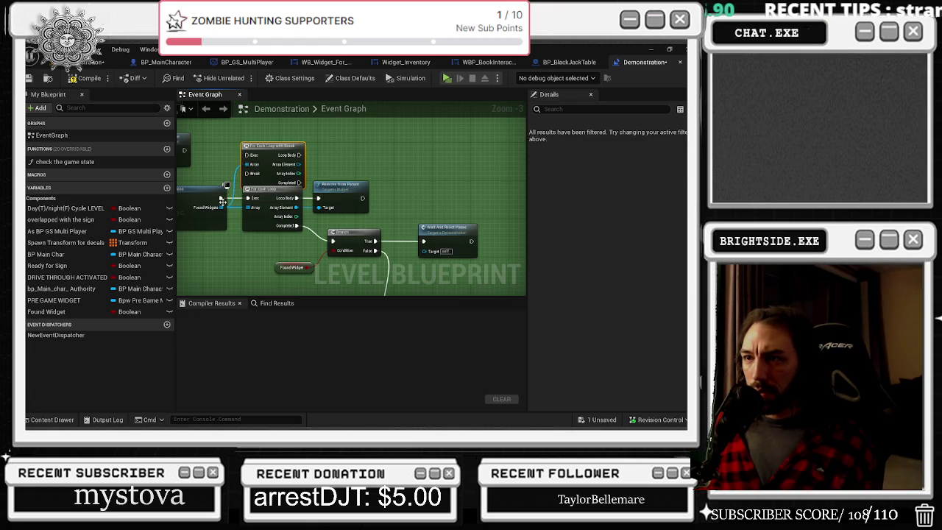
{"action": "mouse_move", "coordinate": [287, 199]}
{"action": "left_mouse_down"}
{"action": "mouse_move", "coordinate": [305, 205]}
{"action": "mouse_move", "coordinate": [299, 164]}
{"action": "left_mouse_up"}
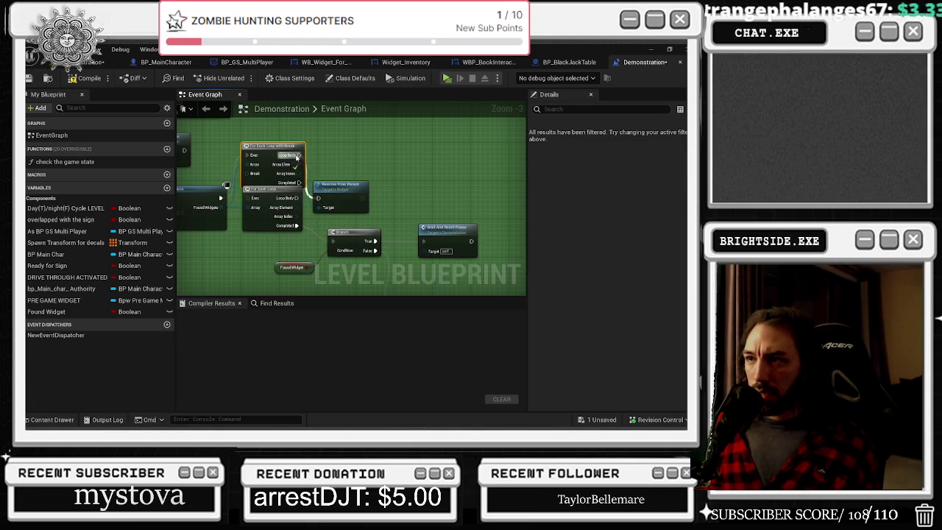
{"action": "left_click_drag", "start_coordinate": [333, 184], "coordinate": [328, 141]}
{"action": "left_click_drag", "start_coordinate": [293, 227], "coordinate": [307, 182]}
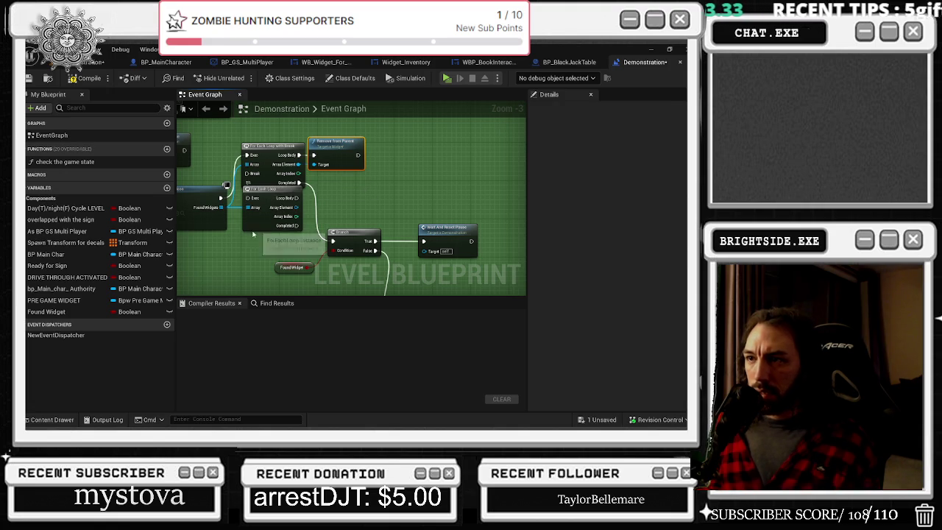
- Delete the old For Each Loop and add a SET Found Widget node wired into the loop's Break
{"action": "left_click_drag", "start_coordinate": [257, 225], "coordinate": [252, 242]}
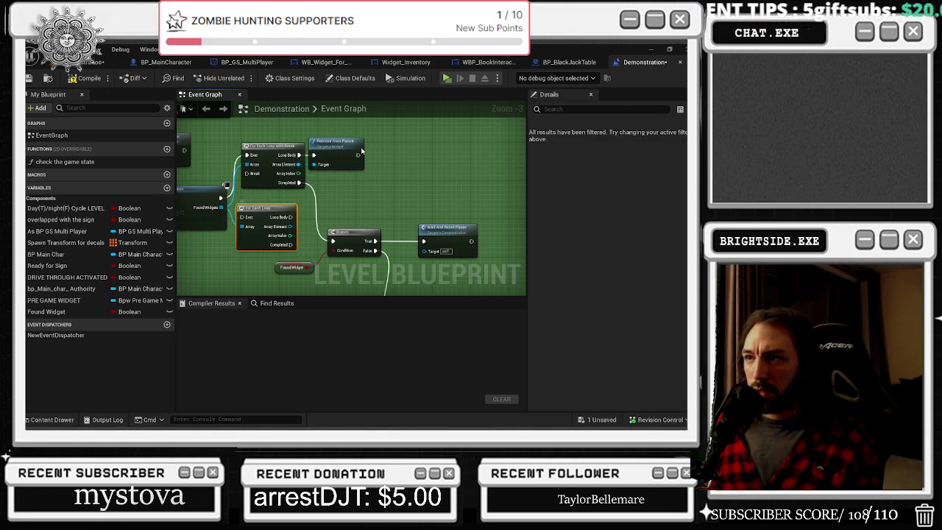
{"action": "key", "text": "Delete"}
{"action": "mouse_move", "coordinate": [46, 311]}
{"action": "left_mouse_down"}
{"action": "mouse_move", "coordinate": [405, 151]}
{"action": "mouse_move", "coordinate": [367, 158]}
{"action": "mouse_move", "coordinate": [435, 157]}
{"action": "mouse_move", "coordinate": [254, 163]}
{"action": "mouse_move", "coordinate": [253, 178]}
{"action": "left_mouse_up"}
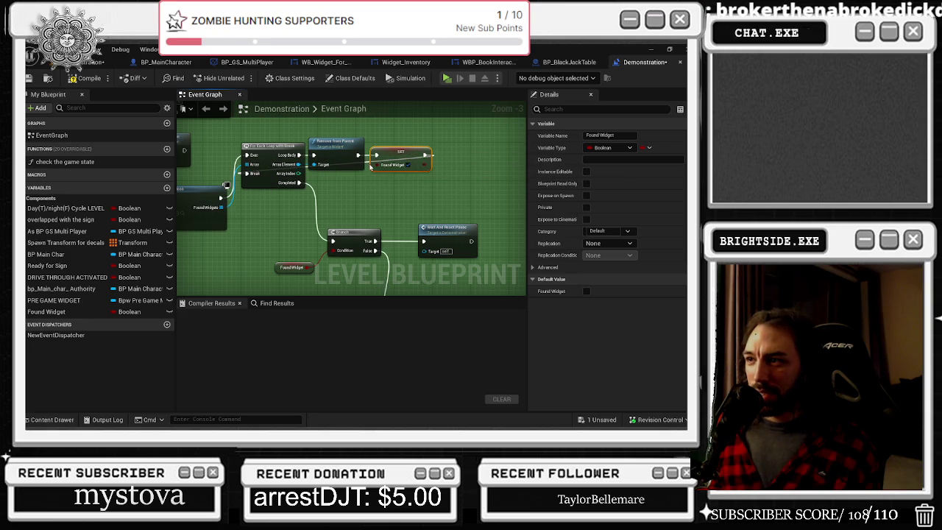
{"action": "left_click", "coordinate": [366, 160]}
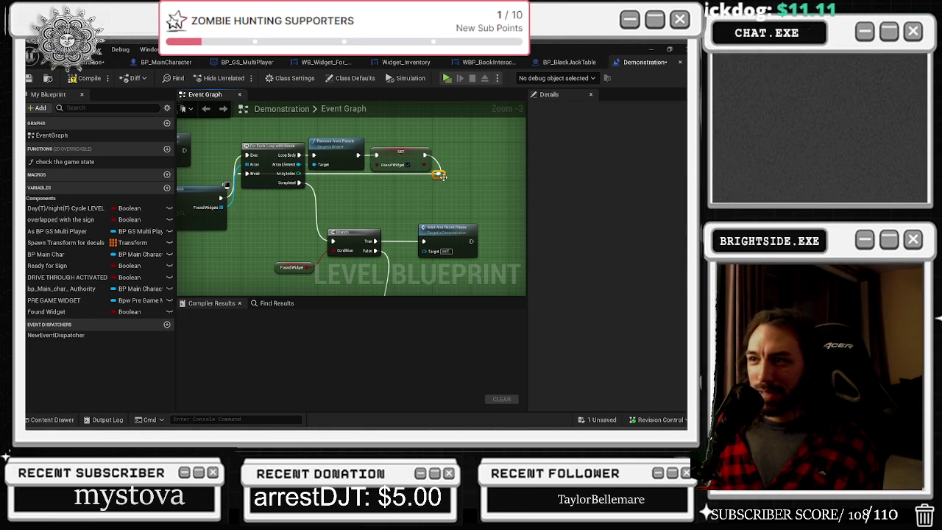
{"action": "scroll", "coordinate": [440, 181], "scroll_direction": "down", "scroll_amount": 1}
{"action": "left_click", "coordinate": [229, 197]}
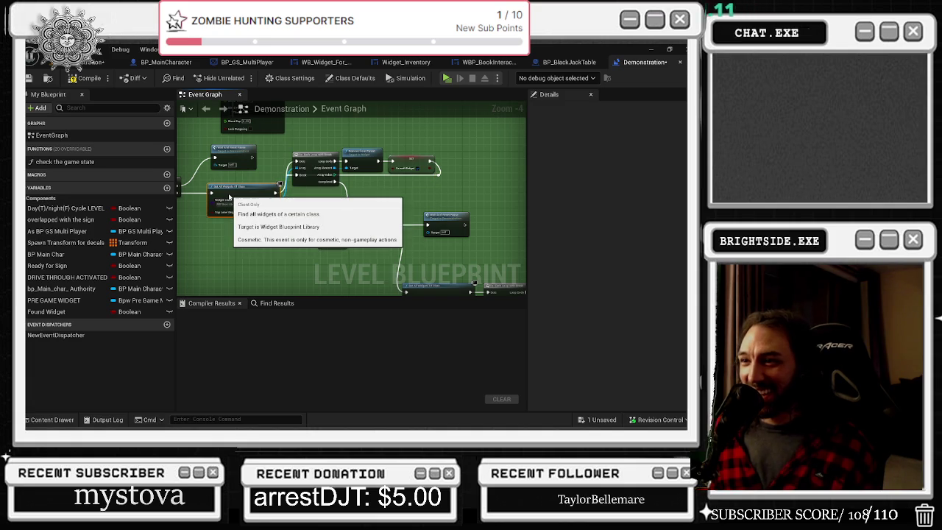
- Reposition the loop, Remove From Parent, Set, Wait And Reset Pause, Branch and Set Input Mode nodes
{"action": "left_click_drag", "start_coordinate": [404, 170], "coordinate": [417, 192]}
{"action": "left_click_drag", "start_coordinate": [454, 145], "coordinate": [418, 124]}
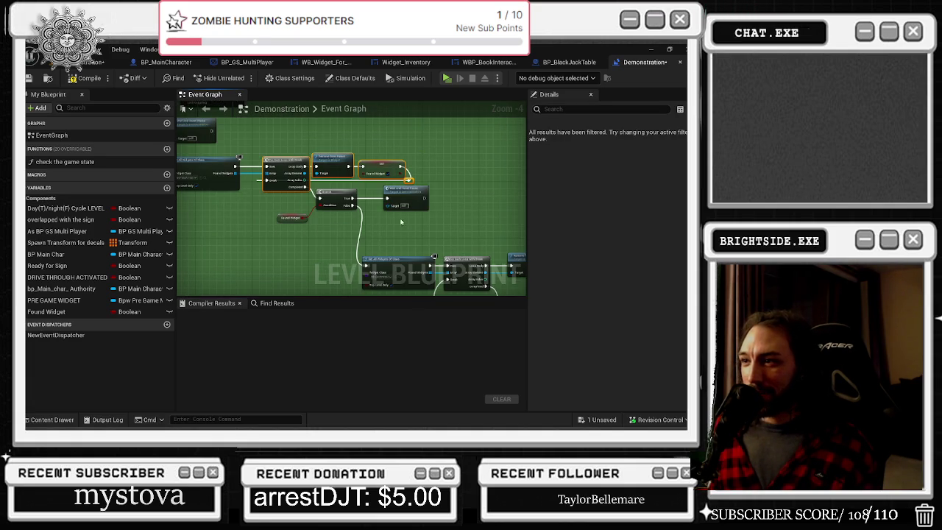
{"action": "left_click_drag", "start_coordinate": [411, 201], "coordinate": [453, 202]}
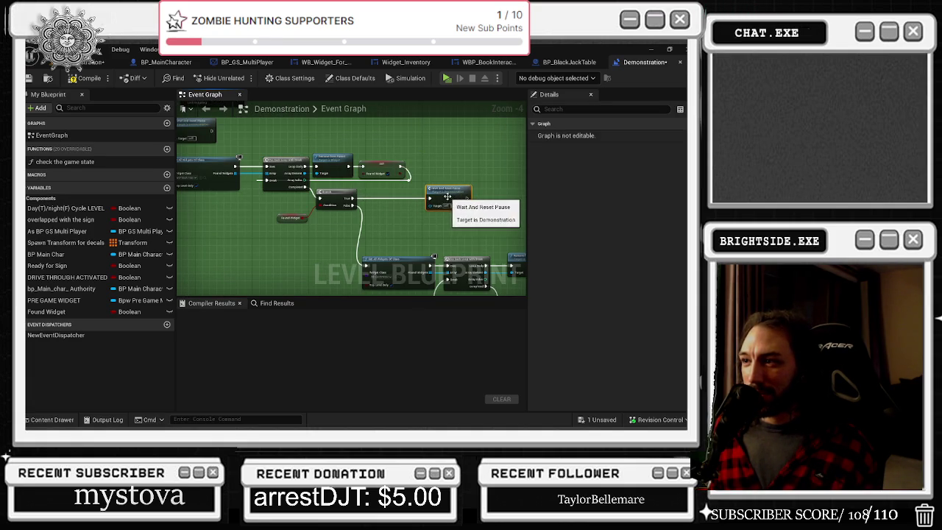
{"action": "left_click_drag", "start_coordinate": [335, 195], "coordinate": [339, 204]}
{"action": "left_click_drag", "start_coordinate": [427, 207], "coordinate": [387, 218]}
{"action": "scroll", "coordinate": [351, 237], "scroll_direction": "down", "scroll_amount": 1}
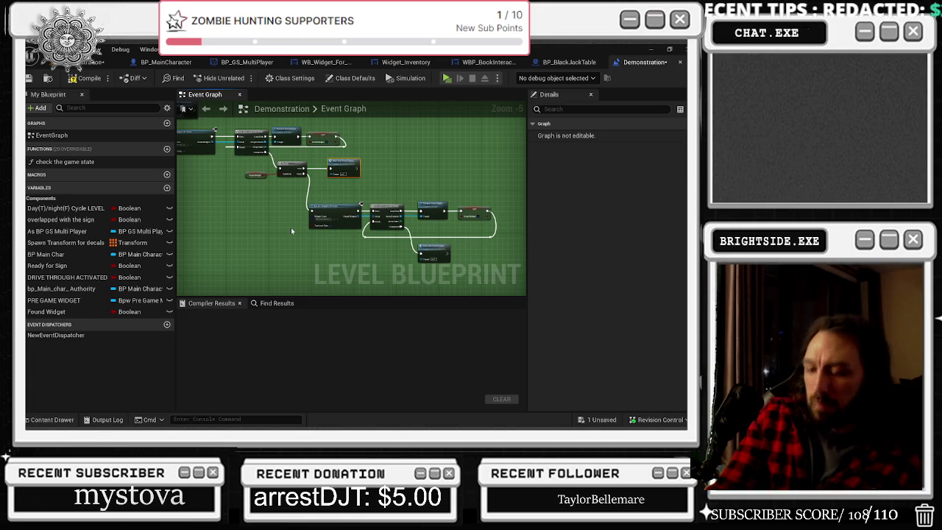
{"action": "scroll", "coordinate": [431, 212], "scroll_direction": "up", "scroll_amount": 2}
{"action": "scroll", "coordinate": [431, 211], "scroll_direction": "down", "scroll_amount": 2}
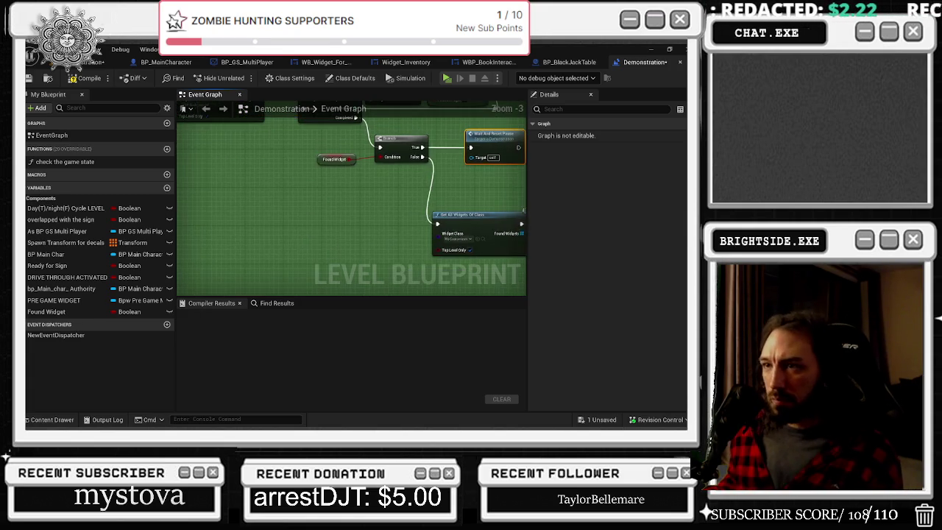
{"action": "scroll", "coordinate": [456, 181], "scroll_direction": "up", "scroll_amount": 2}
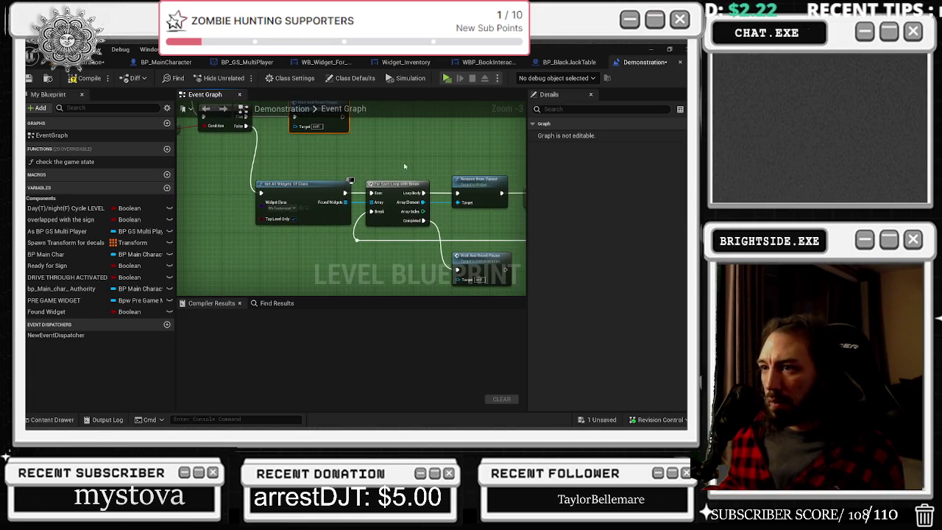
{"action": "left_click_drag", "start_coordinate": [476, 176], "coordinate": [326, 160]}
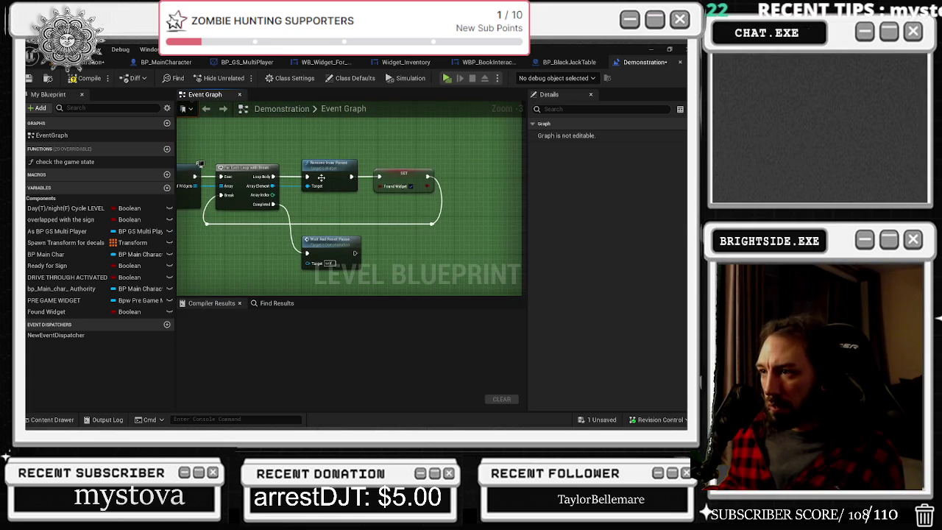
{"action": "left_click", "coordinate": [331, 248]}
{"action": "scroll", "coordinate": [356, 203], "scroll_direction": "down", "scroll_amount": 1}
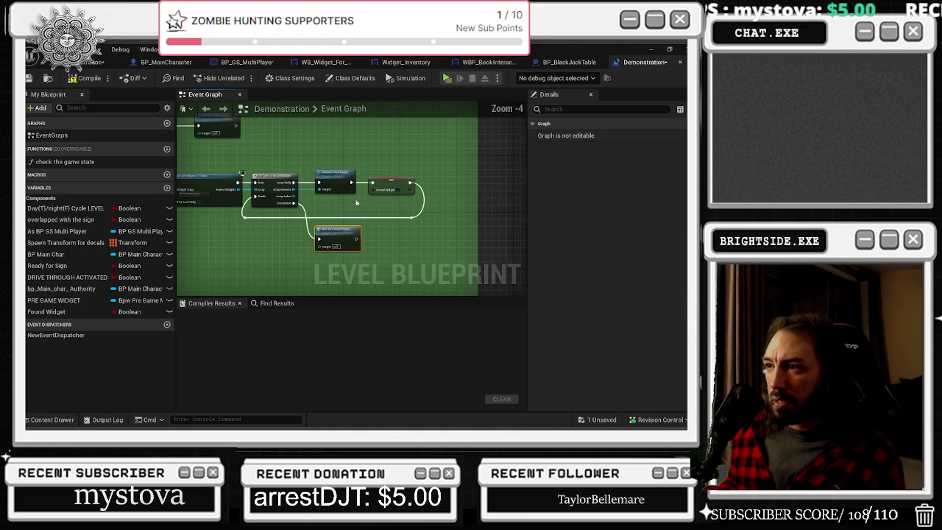
{"action": "scroll", "coordinate": [351, 229], "scroll_direction": "down", "scroll_amount": 3}
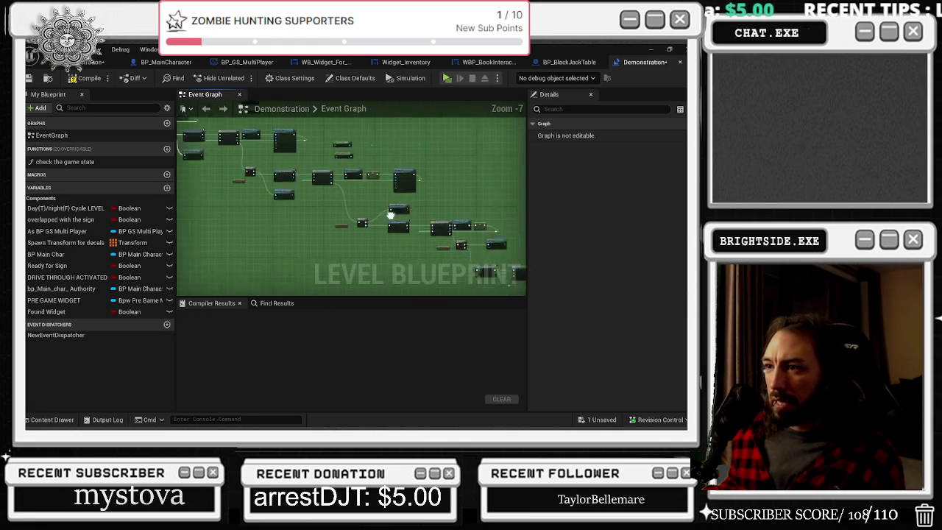
- Compile the Demonstration level blueprint, save the map, and save the level from the main editor
{"action": "left_click", "coordinate": [83, 79]}
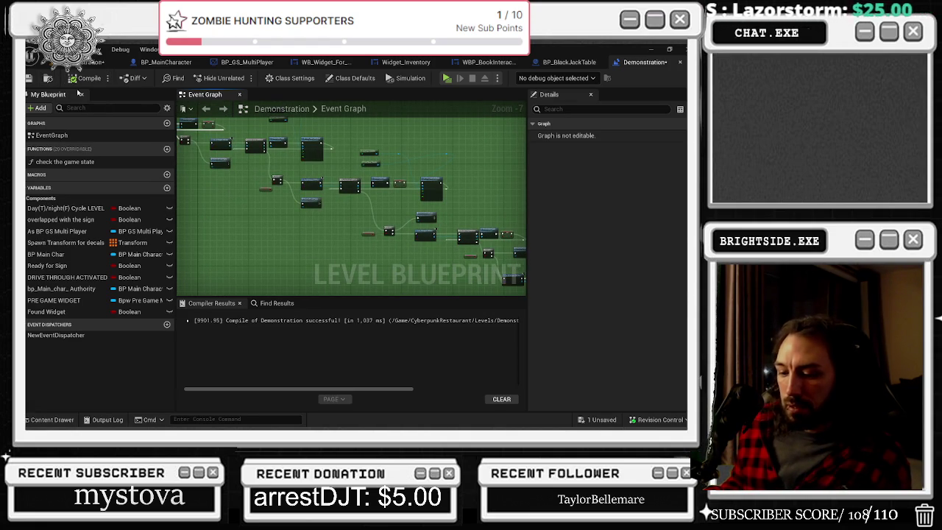
{"action": "key", "text": "ctrl+s"}
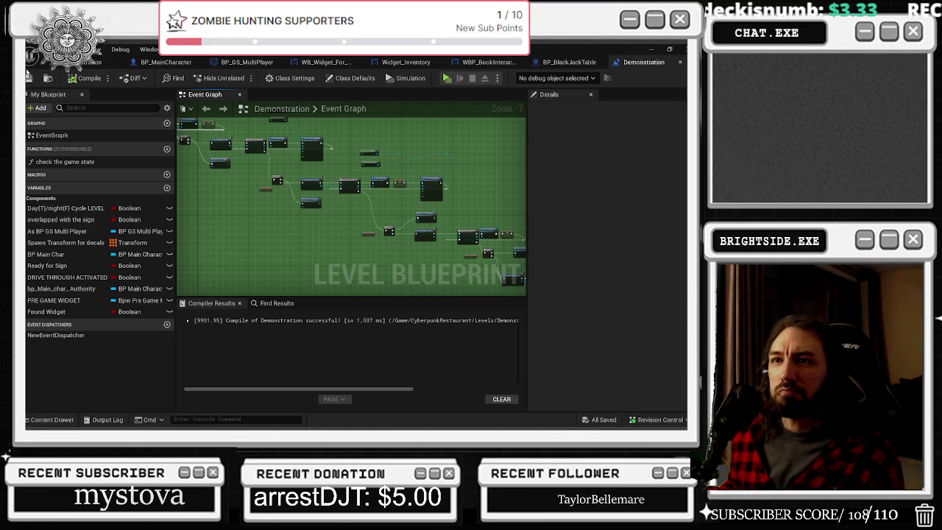
{"action": "key", "text": "ctrl+s"}
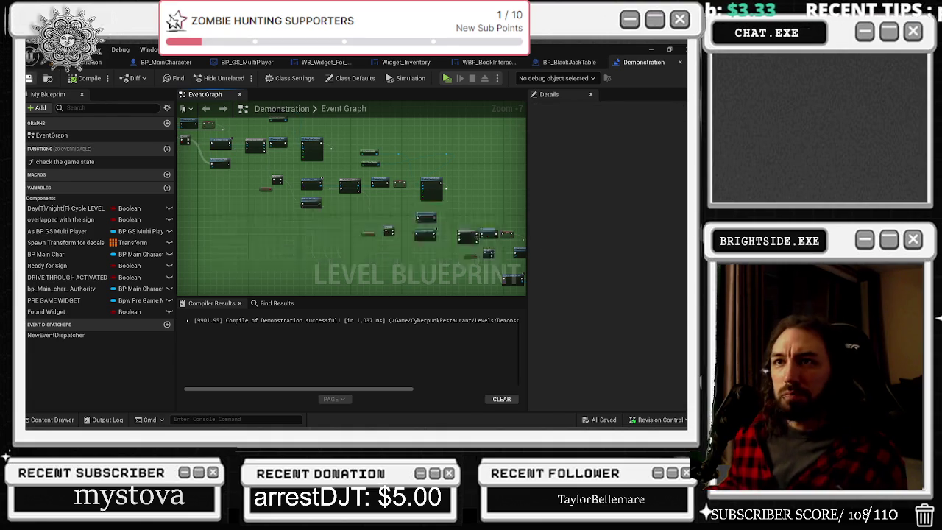
{"action": "left_click", "coordinate": [80, 62]}
{"action": "left_click", "coordinate": [30, 75]}
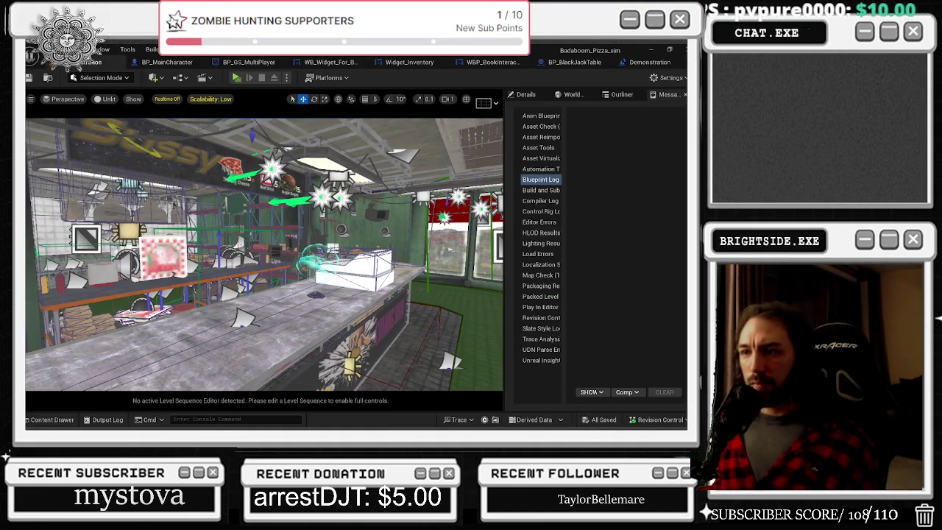
- Cycle through the open BP_MainCharacter, BP_GS_MultiPlayer, widget and BP_BlackJackTable tabs
{"action": "left_click", "coordinate": [167, 62]}
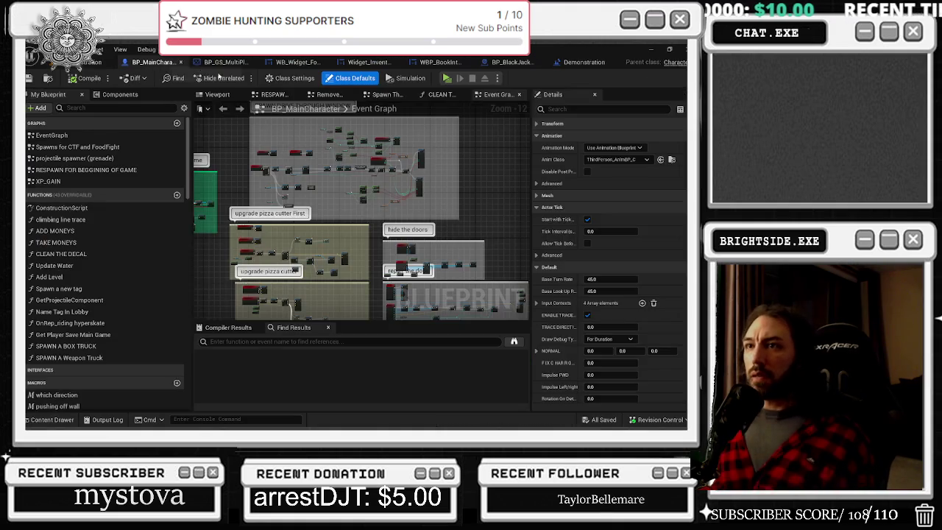
{"action": "left_click", "coordinate": [226, 62]}
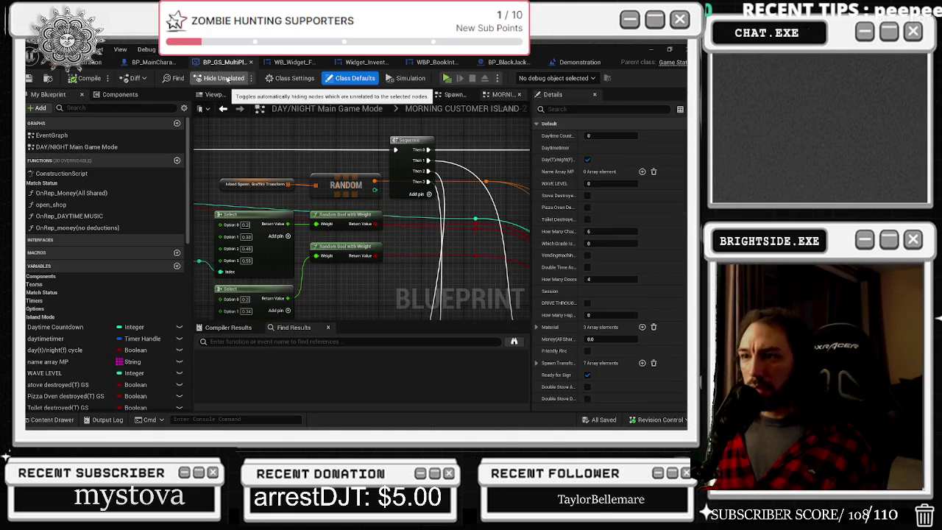
{"action": "left_click", "coordinate": [286, 66]}
{"action": "left_click", "coordinate": [358, 65]}
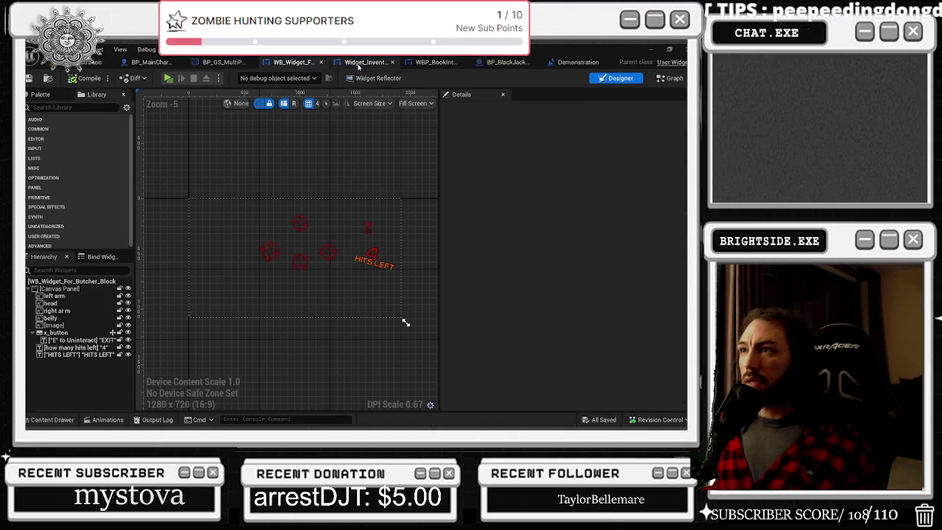
{"action": "left_click", "coordinate": [434, 61]}
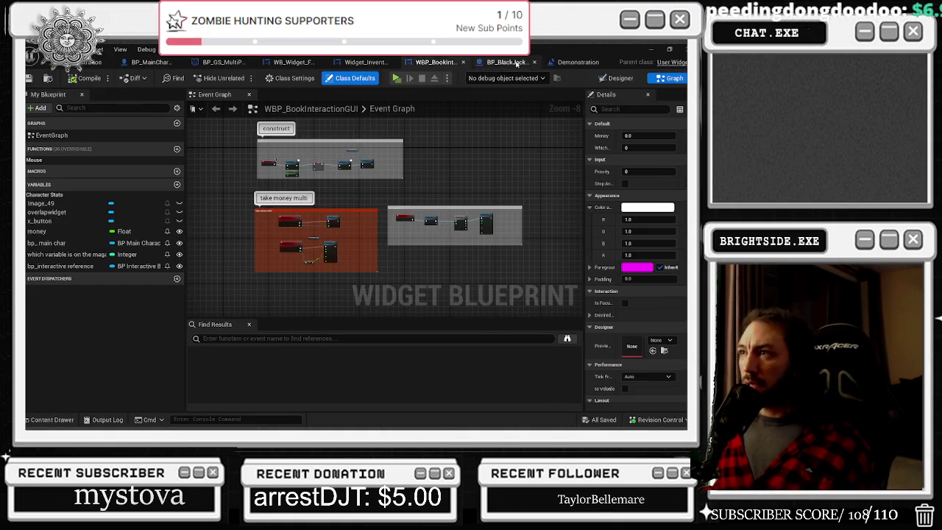
{"action": "left_click", "coordinate": [518, 63]}
- Save the Demonstration map with Ctrl+S and close its blueprint tab
{"action": "left_click", "coordinate": [596, 62]}
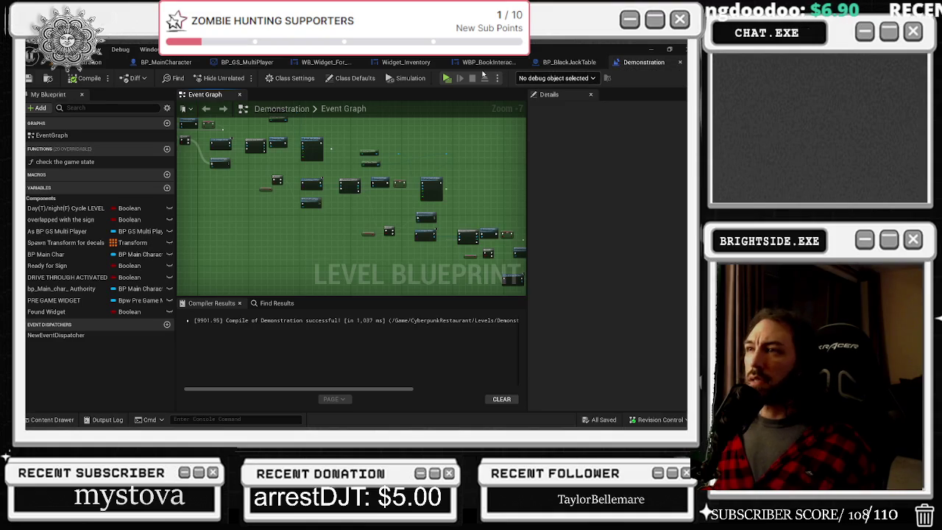
{"action": "key", "text": "ctrl+s"}
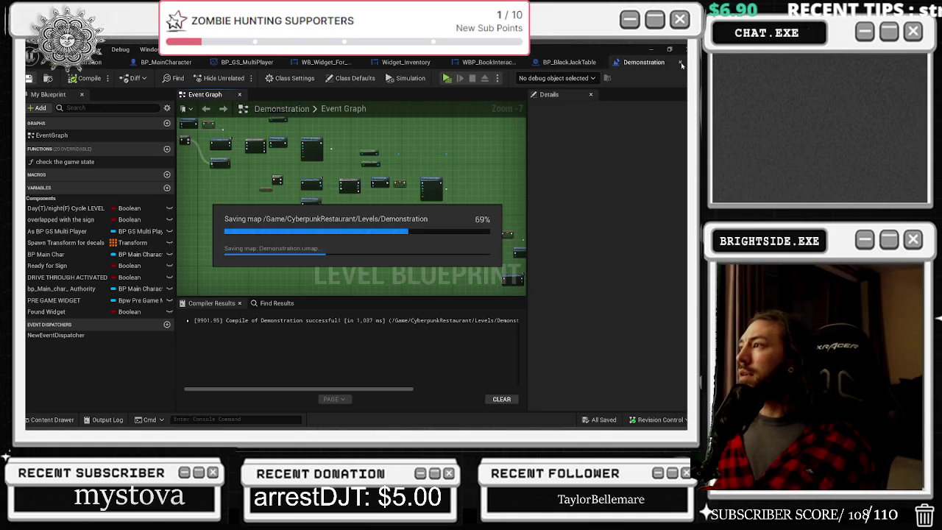
{"action": "left_click", "coordinate": [680, 62]}
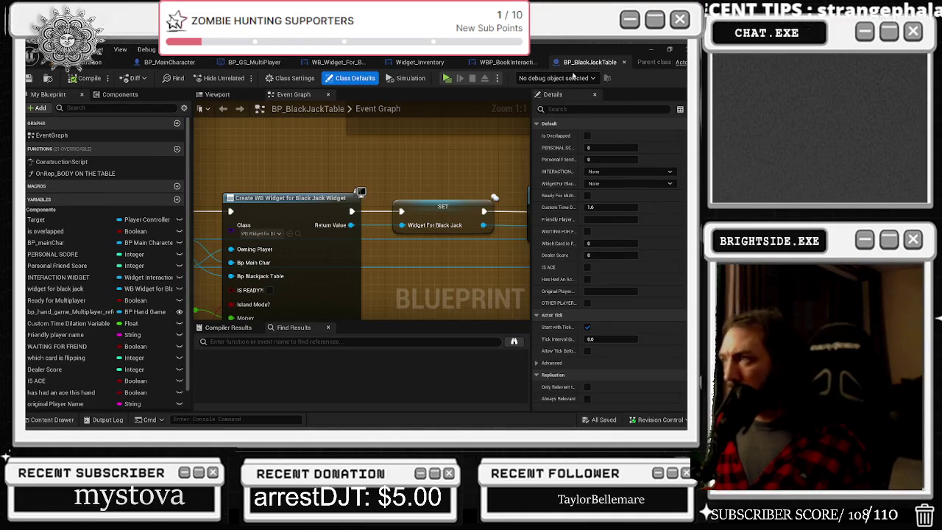
{"action": "left_click", "coordinate": [623, 62]}
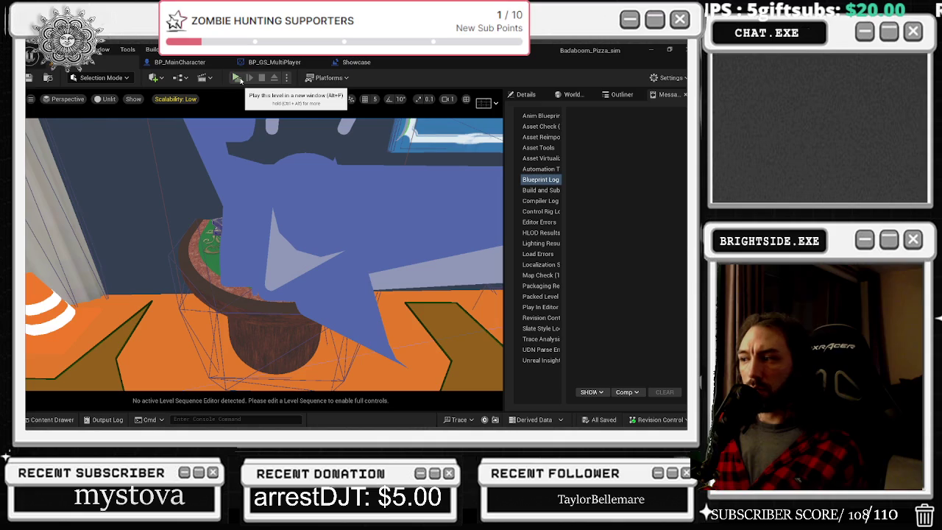
- Start a Play-In-Editor session of the pizza restaurant level
{"action": "left_click", "coordinate": [238, 78]}
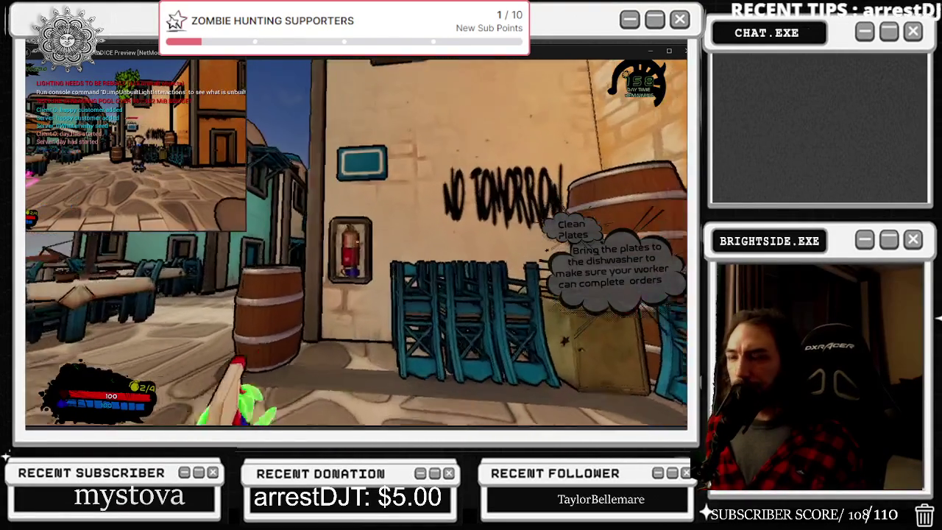
- Enter the fire extinguisher case minigame, then pause and resume to leave the close-up
{"action": "key", "text": "e"}
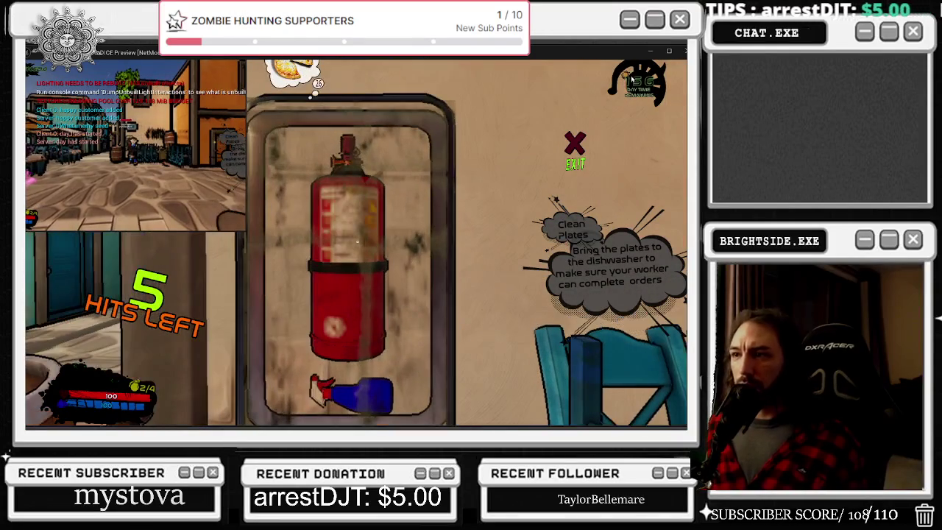
{"action": "key", "text": "Escape"}
{"action": "key", "text": "Escape"}
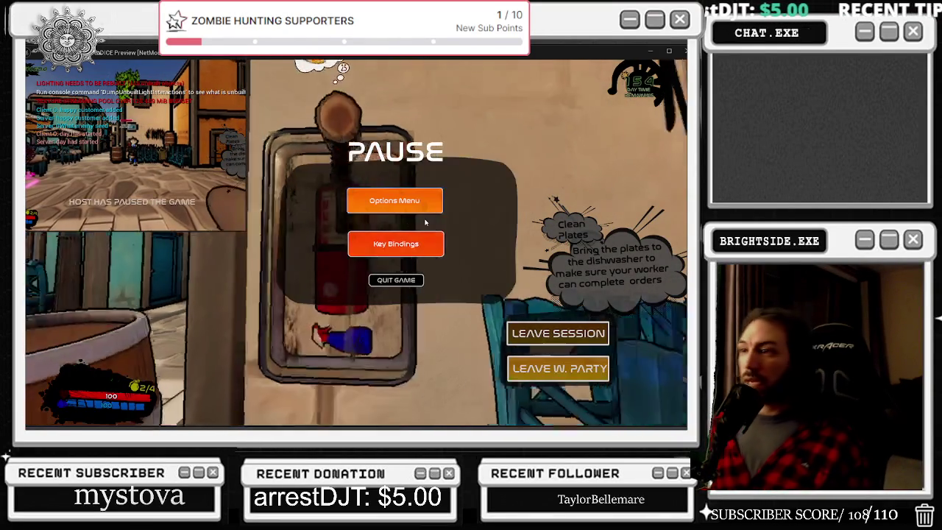
{"action": "key", "text": "Escape"}
- Walk down the alley to the bed, start the butchering minigame, and pause out of it
{"action": "key", "text": "w"}
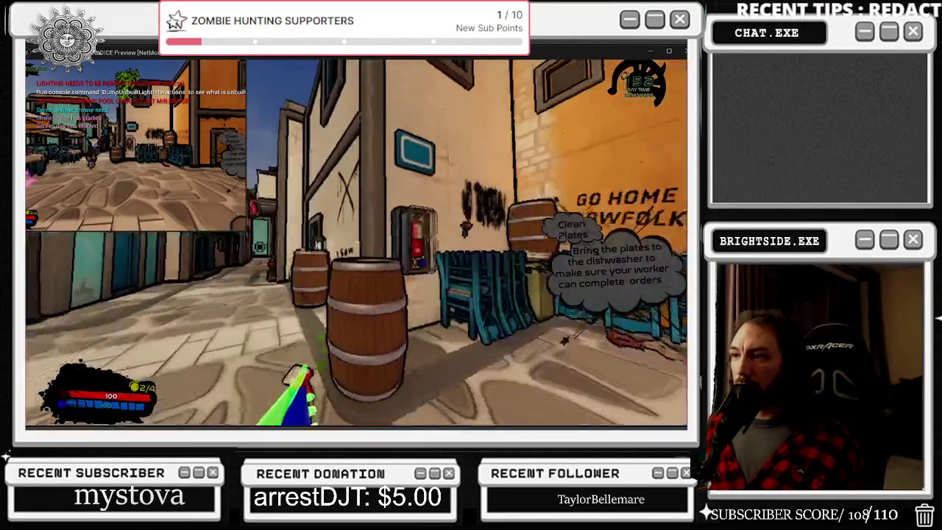
{"action": "key", "text": "w"}
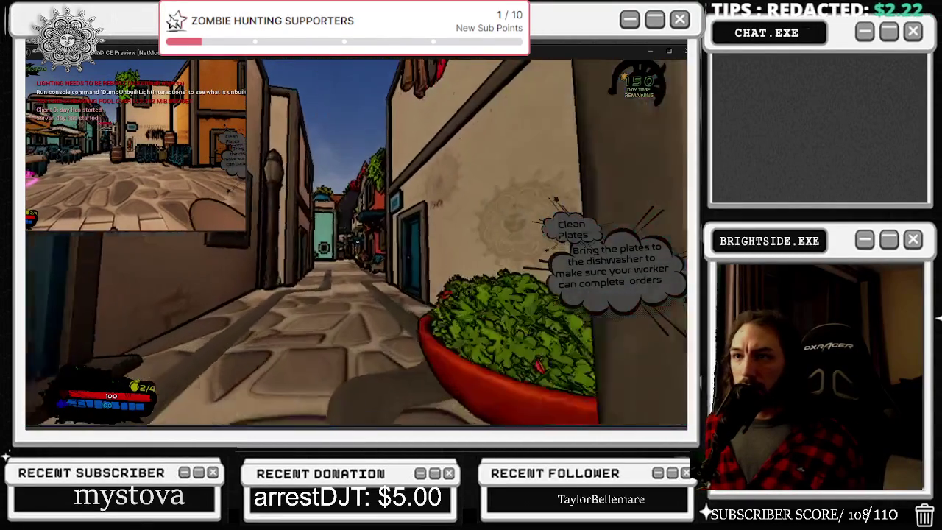
{"action": "key", "text": "w"}
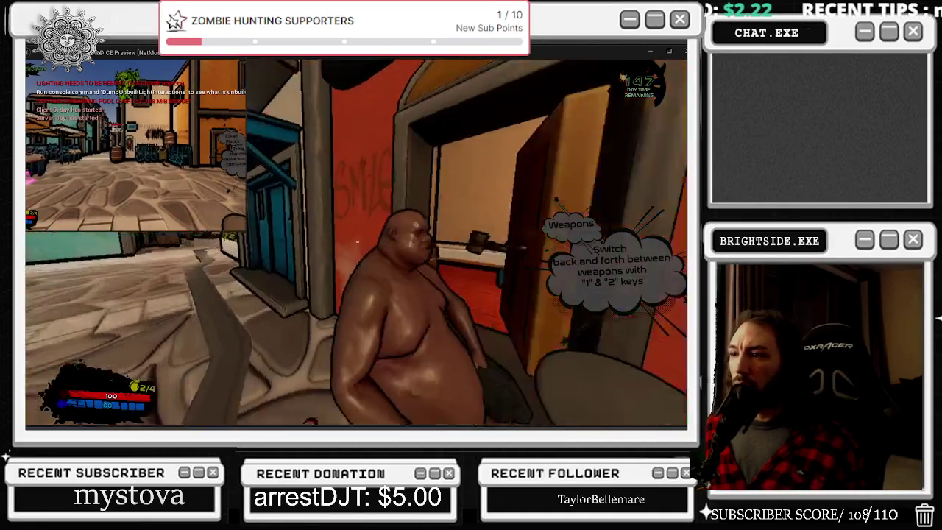
{"action": "left_click", "coordinate": [357, 242]}
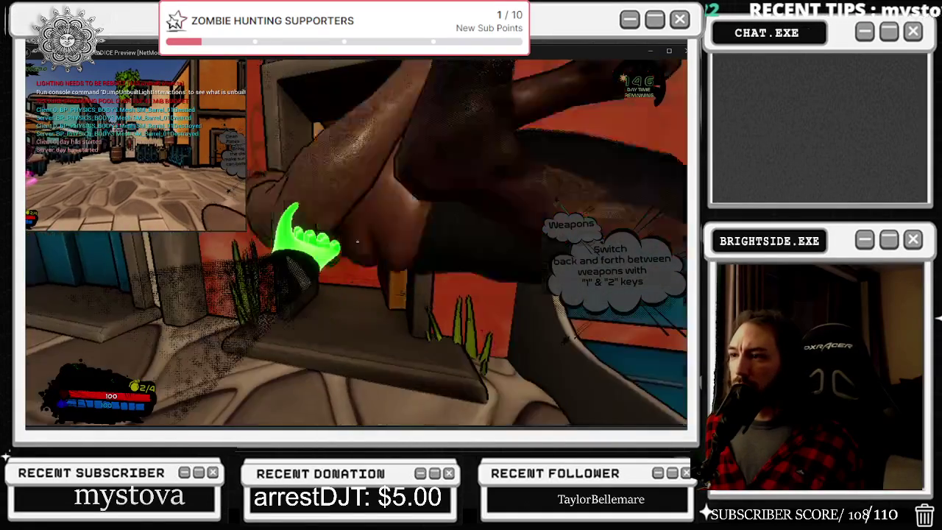
{"action": "key", "text": "w"}
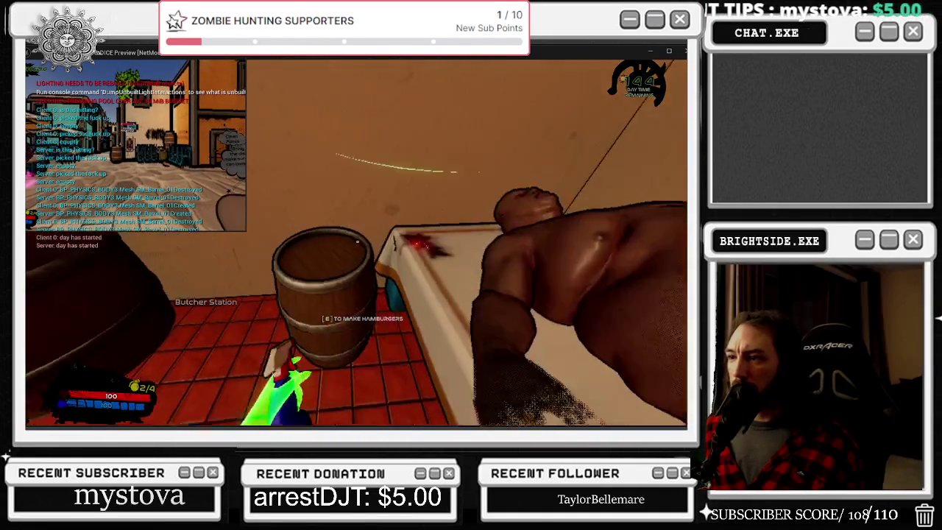
{"action": "key", "text": "e"}
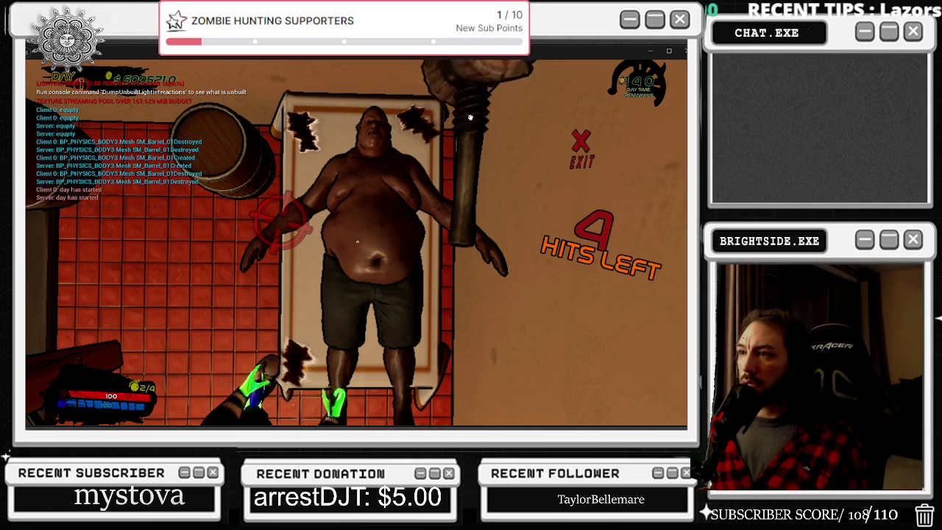
{"action": "key", "text": "Escape"}
{"action": "key", "text": "Escape"}
- Reposition at the bed, restart the butchering minigame, and pause out again
{"action": "left_click", "coordinate": [357, 242]}
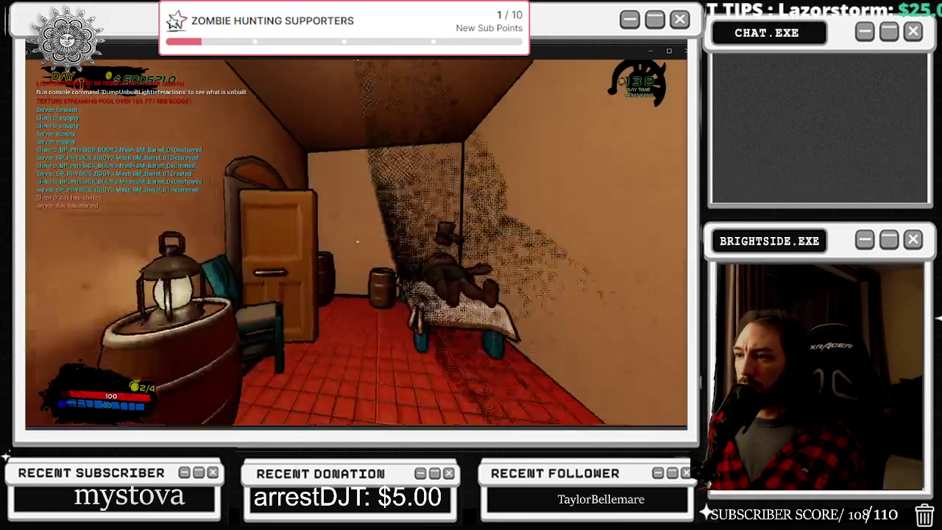
{"action": "key", "text": "w"}
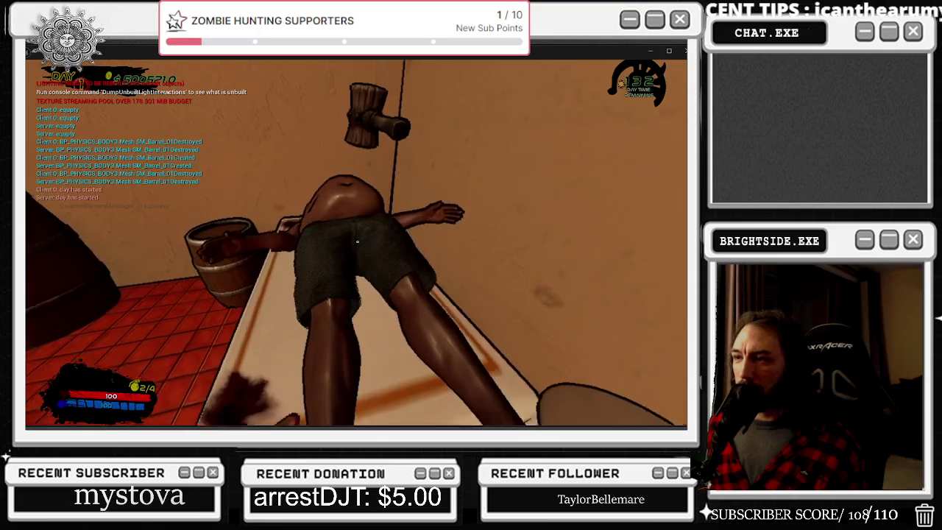
{"action": "key", "text": "s"}
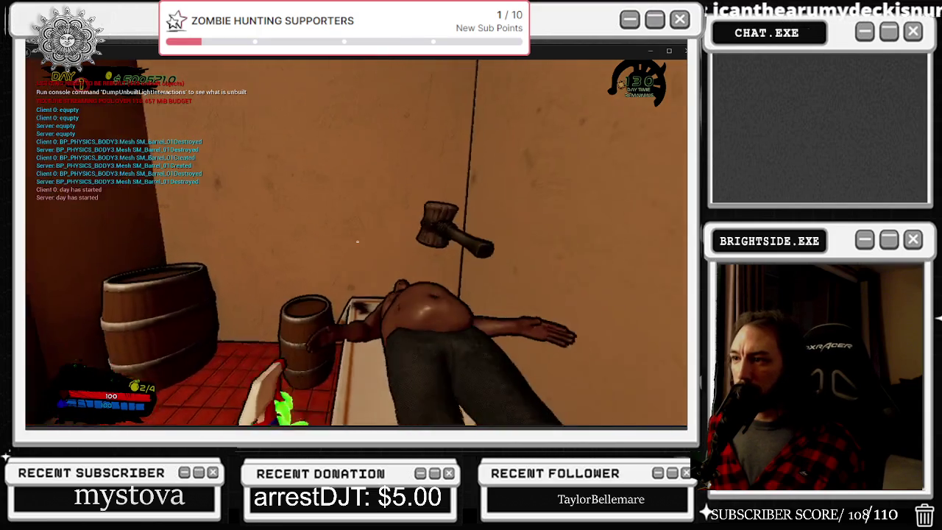
{"action": "key", "text": "s"}
{"action": "key", "text": "w"}
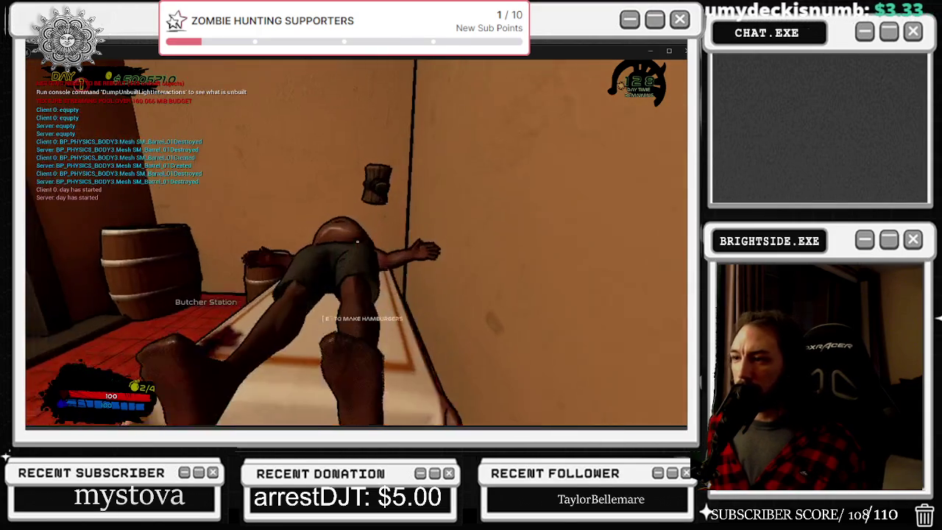
{"action": "key", "text": "e"}
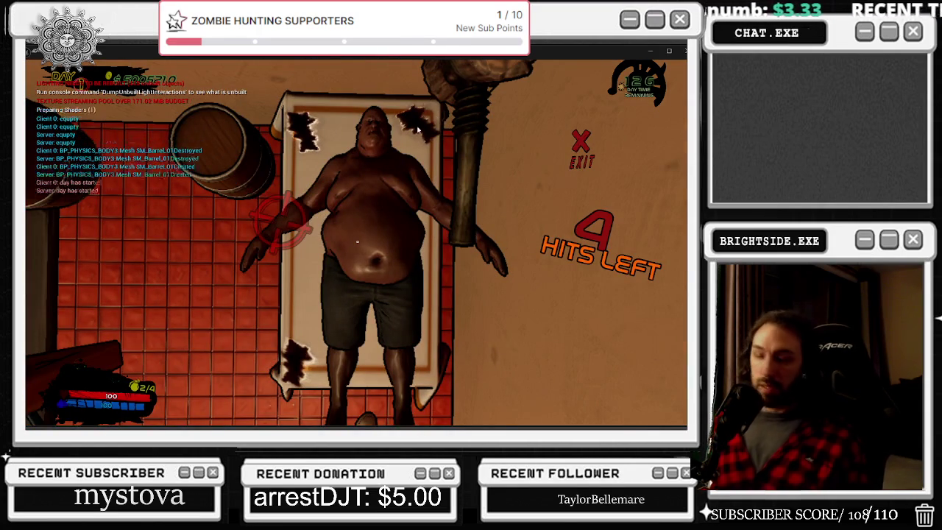
{"action": "key", "text": "Escape"}
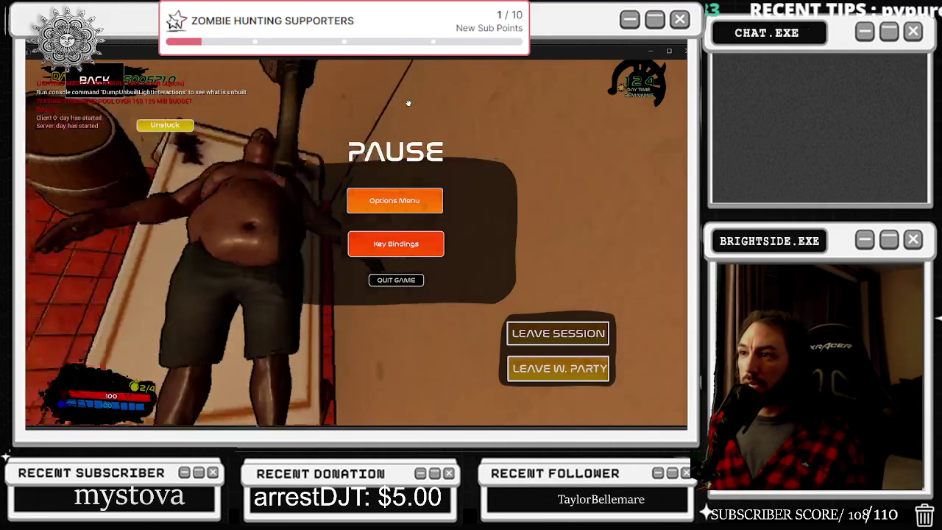
- Resume in first-person, step around the bed, re-enter the butchering minigame, and pause out
{"action": "key", "text": "Escape"}
{"action": "key", "text": "s"}
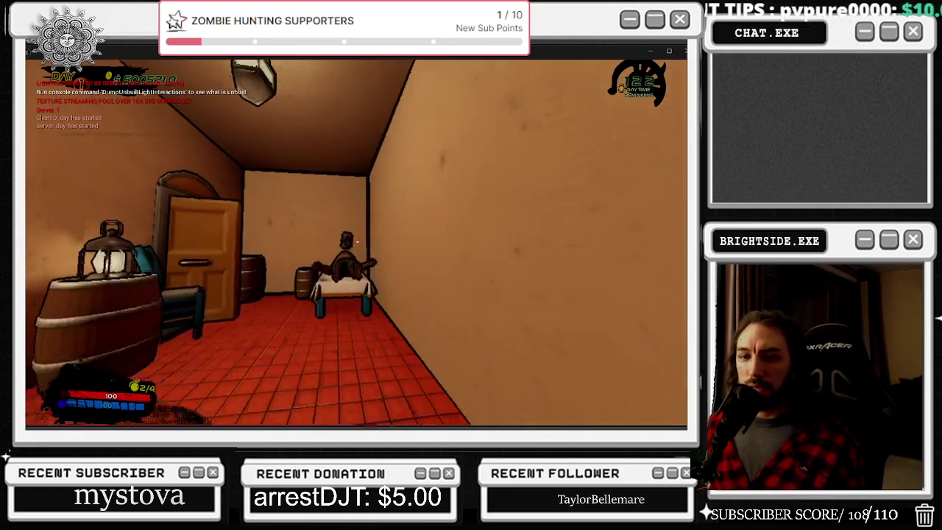
{"action": "key", "text": "w"}
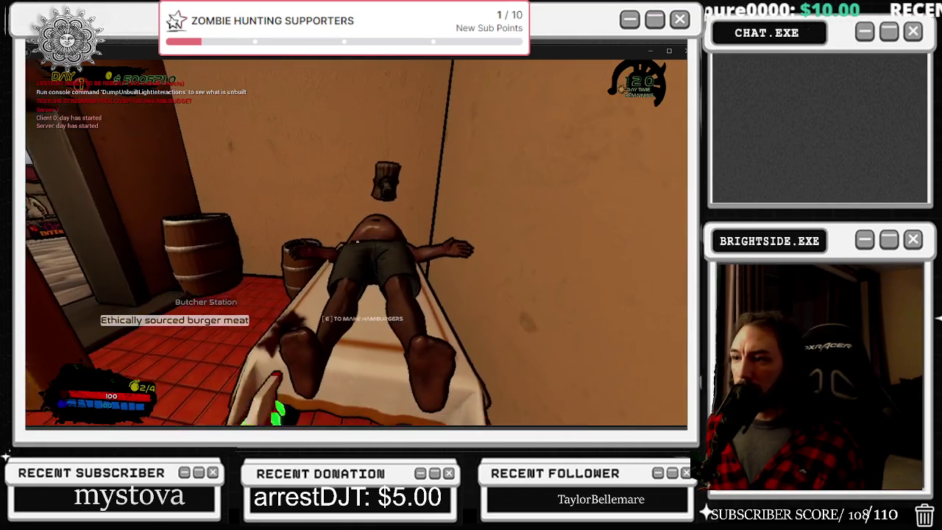
{"action": "key", "text": "s"}
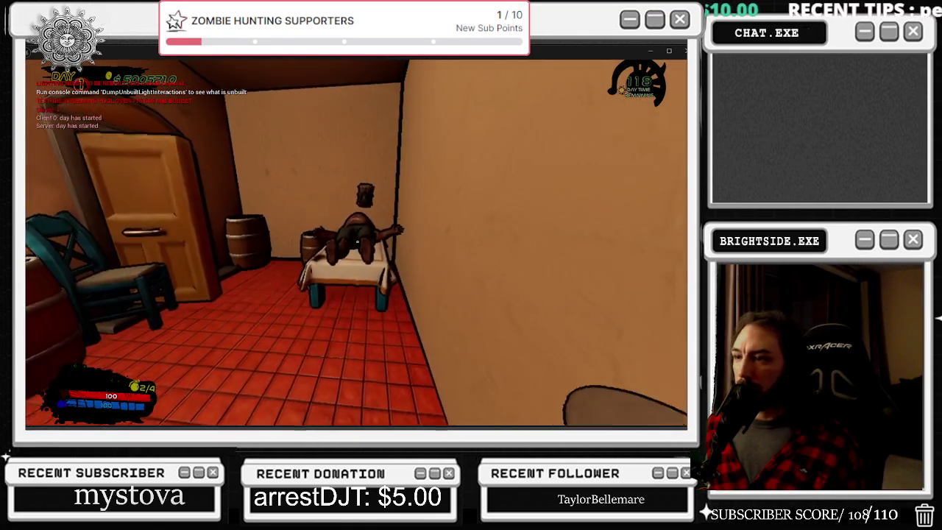
{"action": "key", "text": "w"}
{"action": "key", "text": "s"}
{"action": "key", "text": "w"}
{"action": "key", "text": "e"}
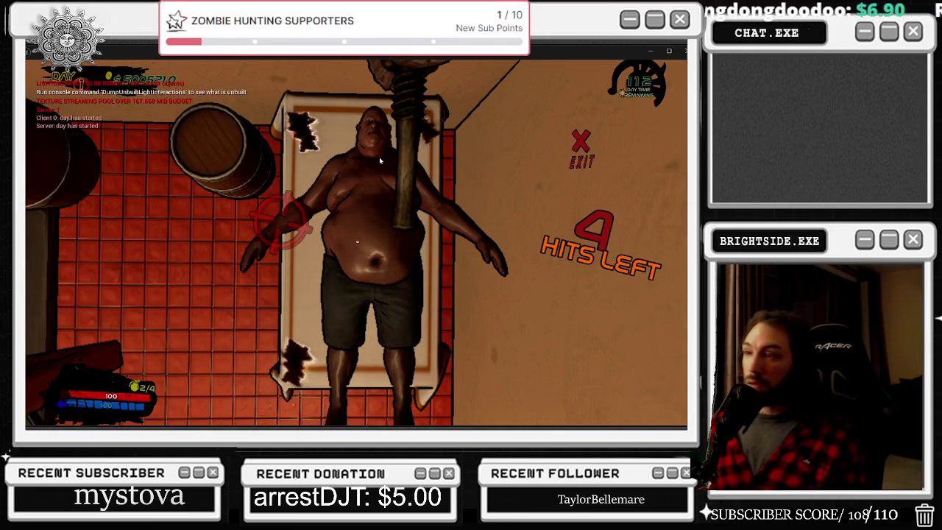
{"action": "key", "text": "Escape"}
{"action": "key", "text": "Escape"}
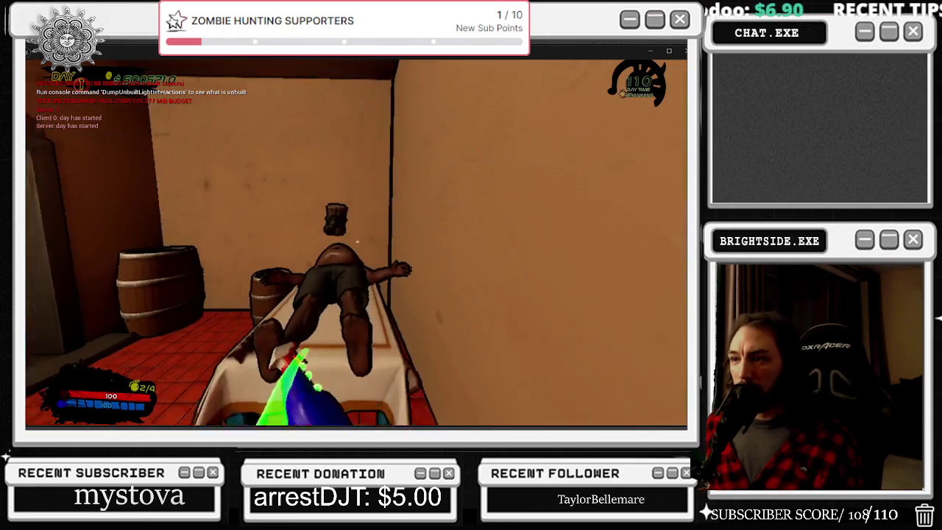
- Approach the bed once more and open the hamburger butchering minigame
{"action": "key", "text": "w"}
{"action": "key", "text": "s"}
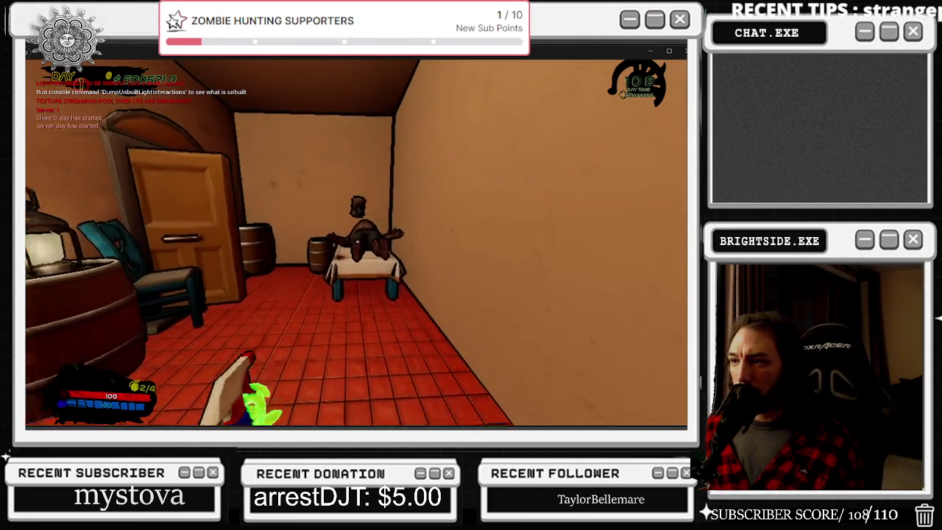
{"action": "key", "text": "w"}
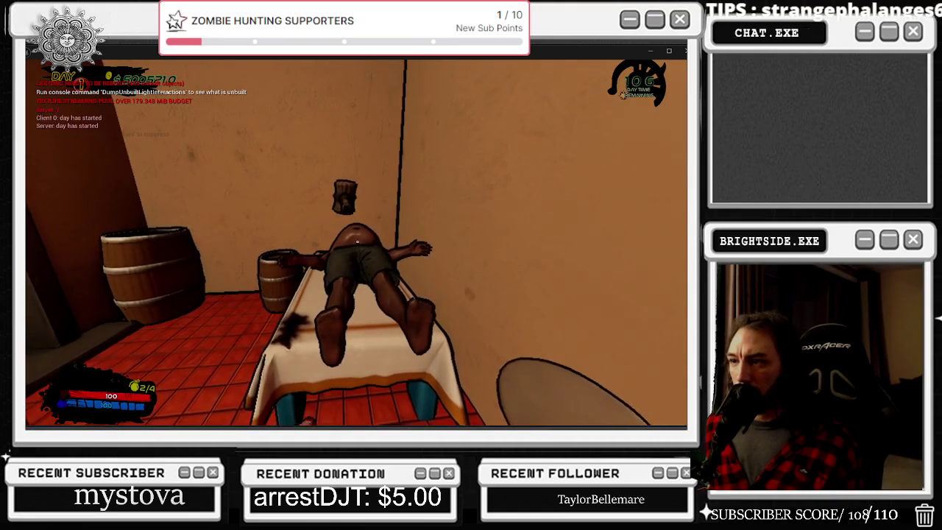
{"action": "key", "text": "s"}
{"action": "key", "text": "w"}
{"action": "key", "text": "e"}
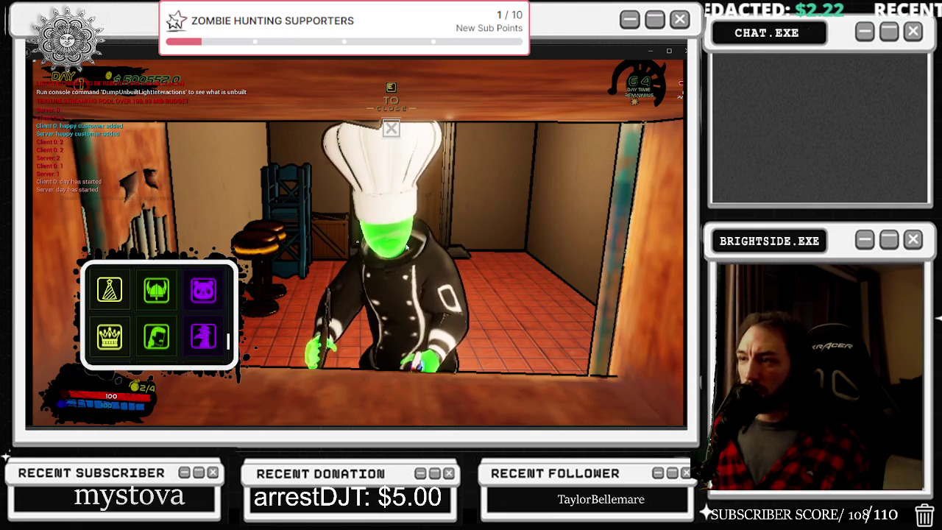
- Resume play, then open and close the wardrobe hat selection twice
{"action": "key", "text": "Escape"}
{"action": "key", "text": "Escape"}
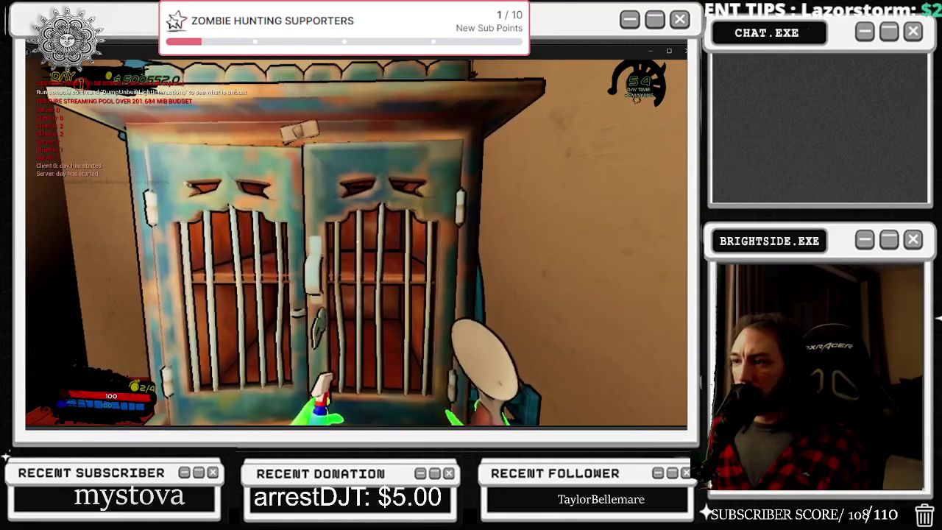
{"action": "key", "text": "e"}
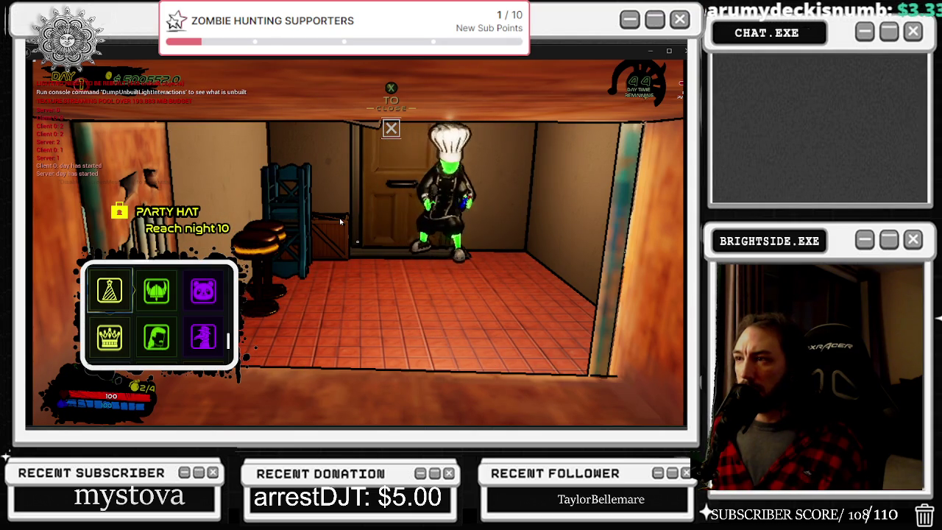
{"action": "key", "text": "x"}
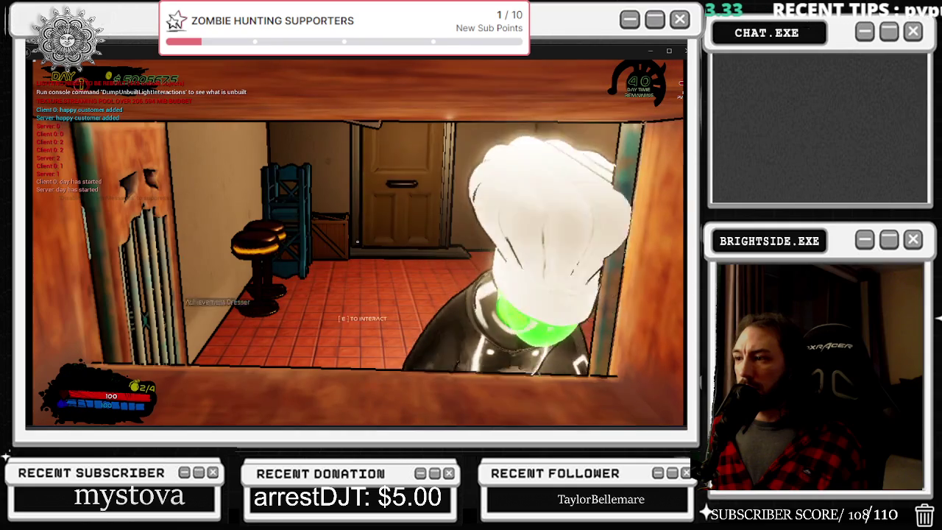
{"action": "key", "text": "e"}
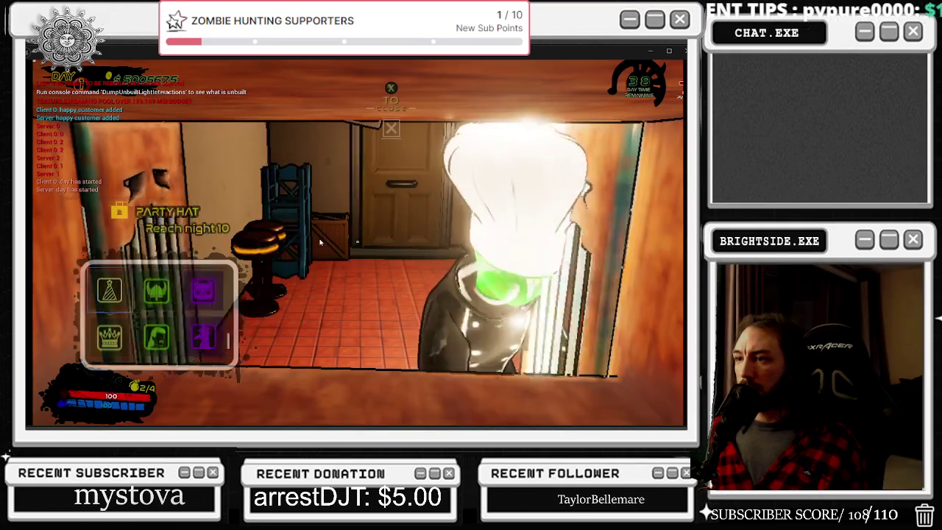
{"action": "key", "text": "x"}
- Open the blue barred cabinet and pause to close its hat panel
{"action": "key", "text": "w"}
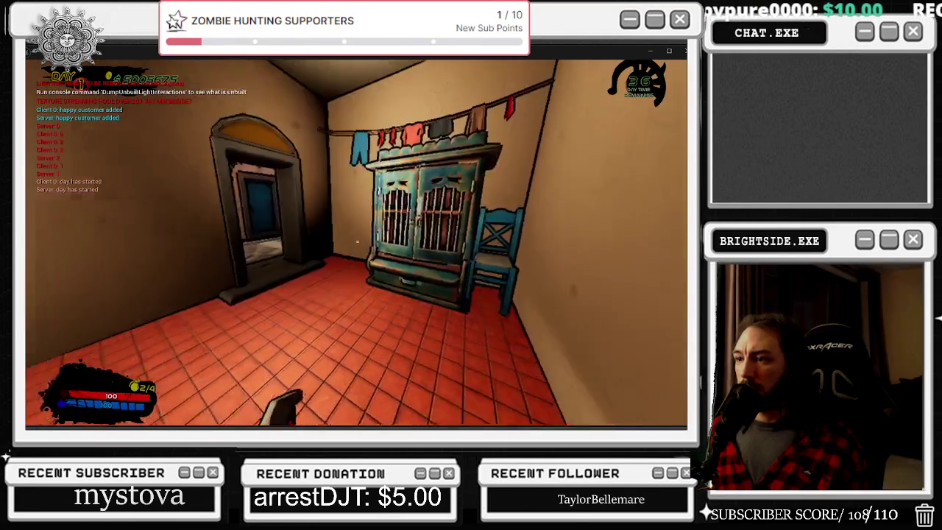
{"action": "key", "text": "e"}
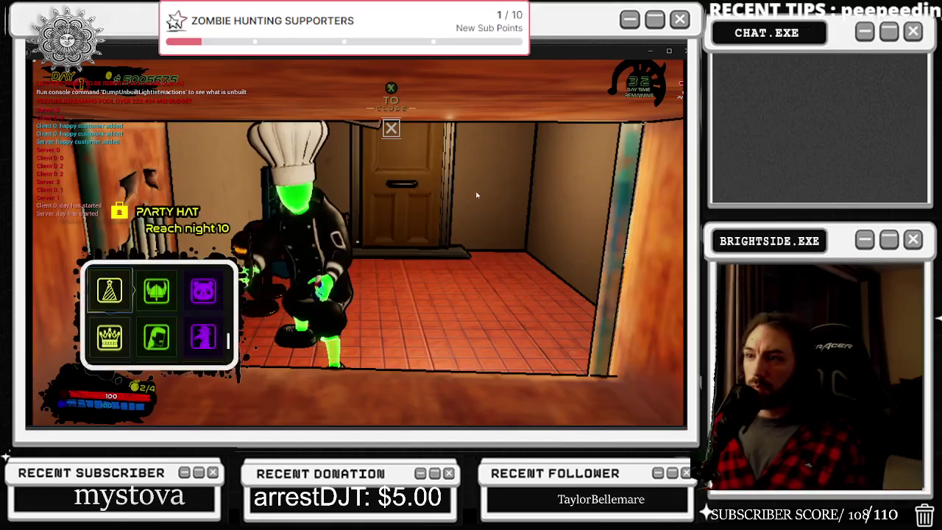
{"action": "key", "text": "Escape"}
{"action": "key", "text": "Escape"}
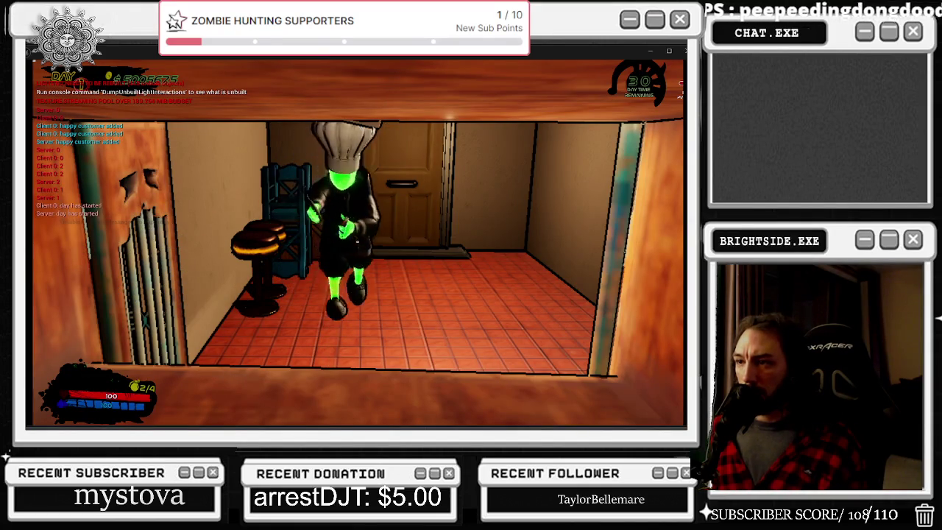
- Walk out to the street and down the alley toward the archway, briefly switching windows with Alt+Tab
{"action": "key", "text": "w"}
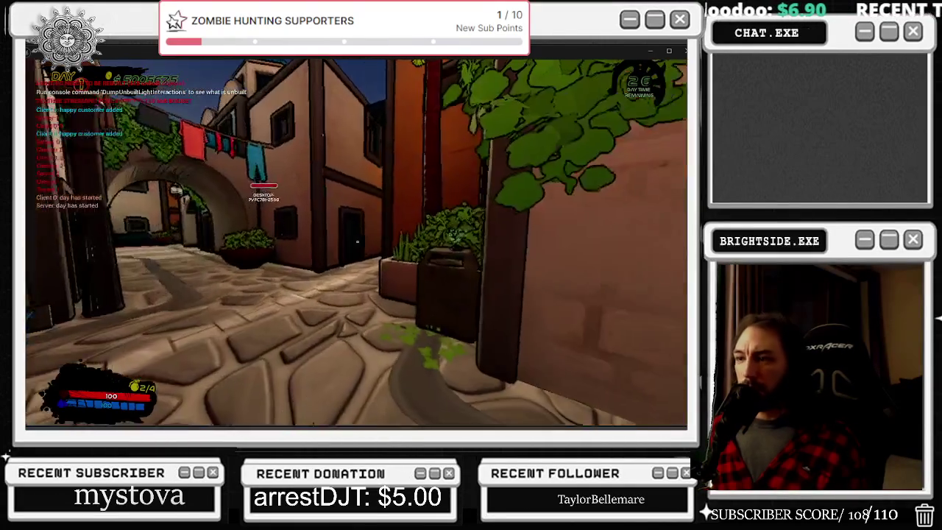
{"action": "key", "text": "w"}
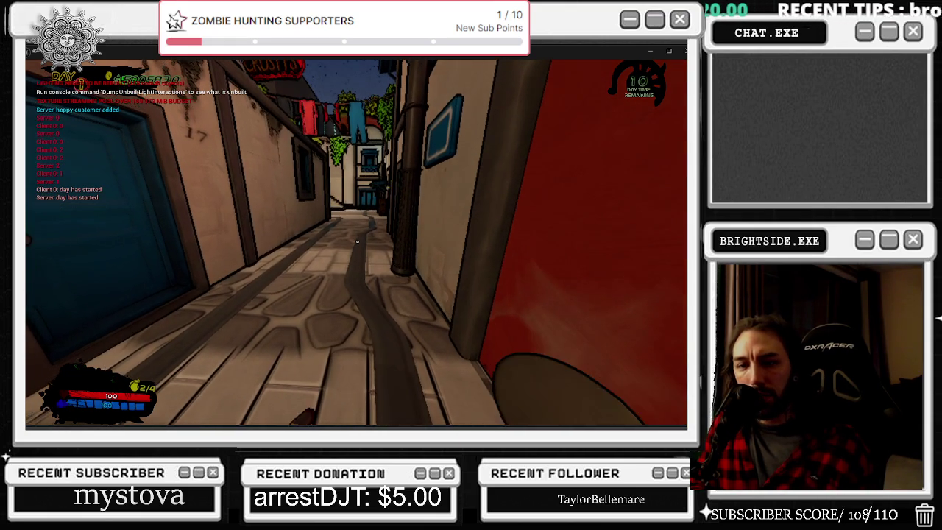
{"action": "key", "text": "alt+Tab"}
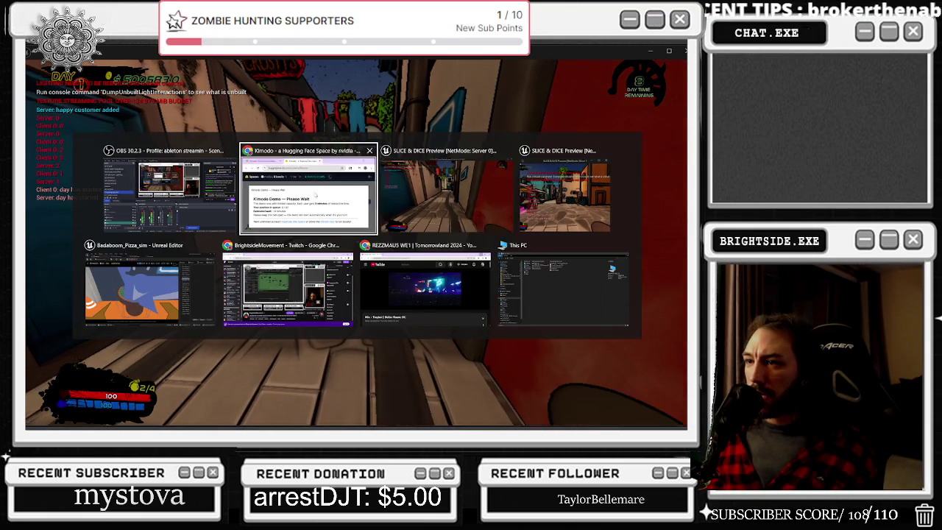
{"action": "key", "text": "alt+Tab"}
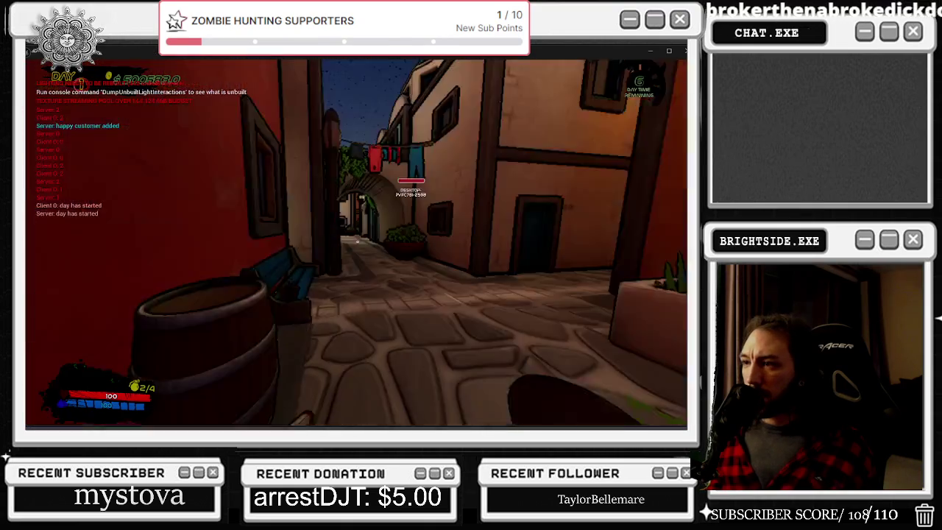
{"action": "key", "text": "w"}
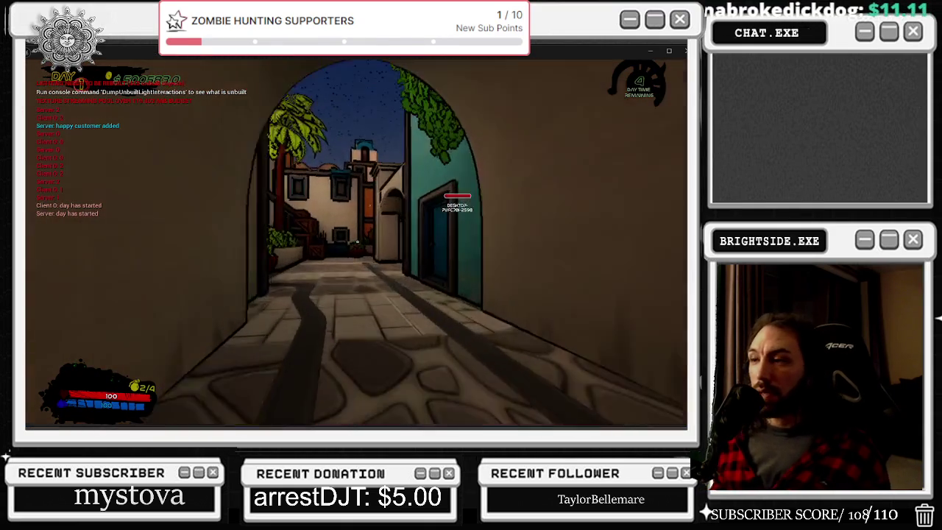
- Close the build menu and walk through the alleys and plaza into the casino
{"action": "key", "text": "e"}
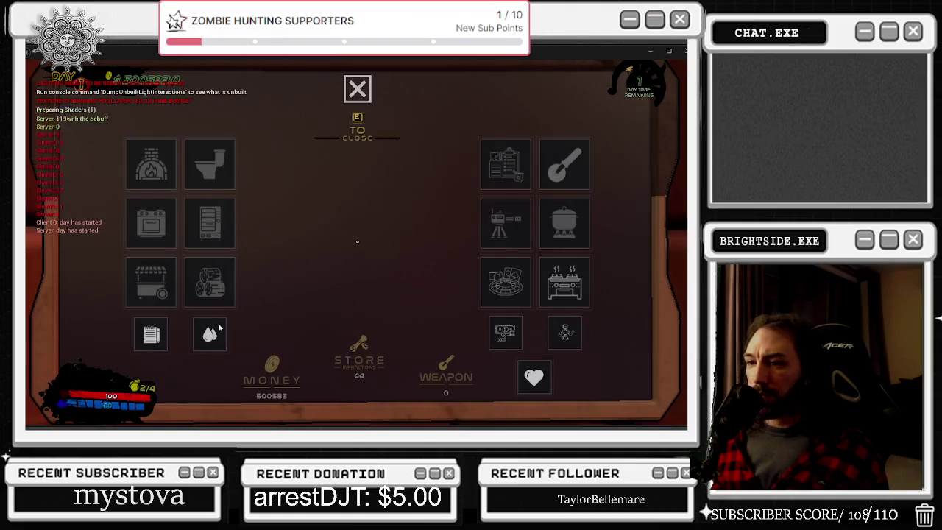
{"action": "key", "text": "e"}
{"action": "key", "text": "w"}
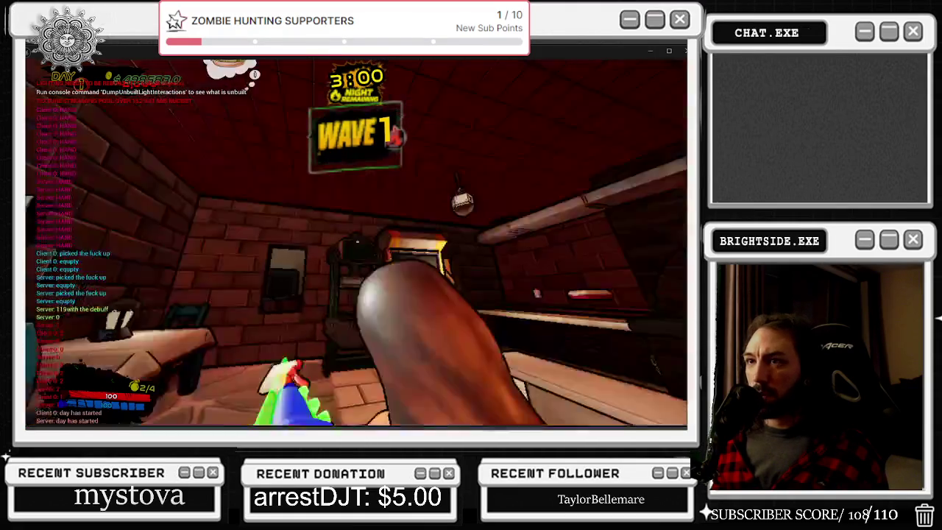
{"action": "key", "text": "w"}
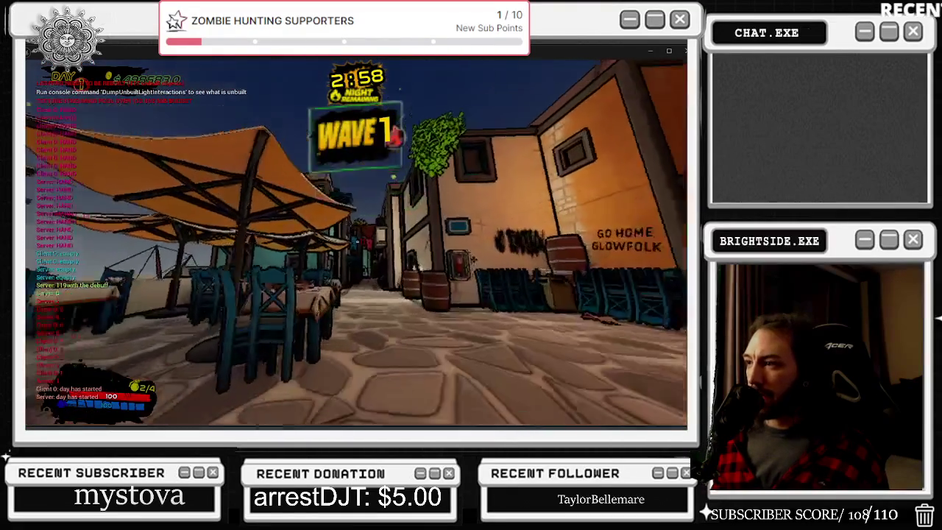
{"action": "key", "text": "1"}
{"action": "key", "text": "w"}
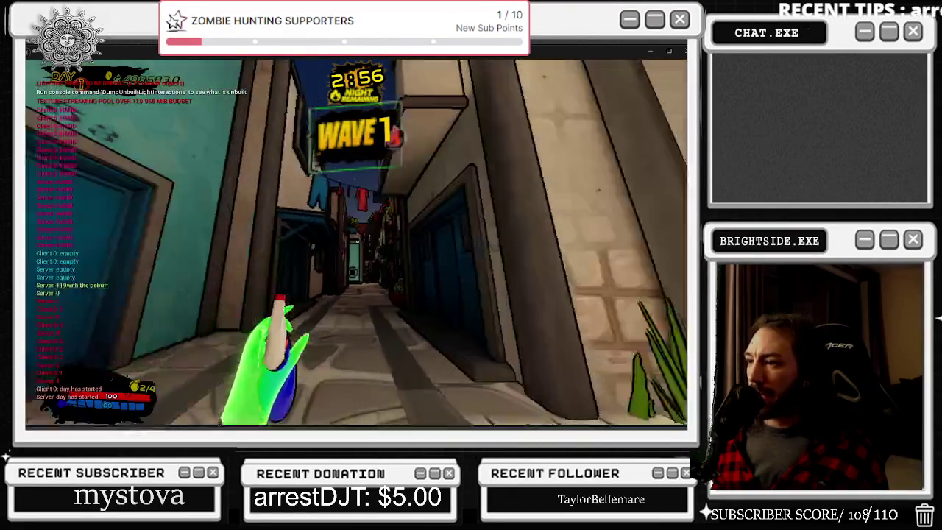
{"action": "key", "text": "w"}
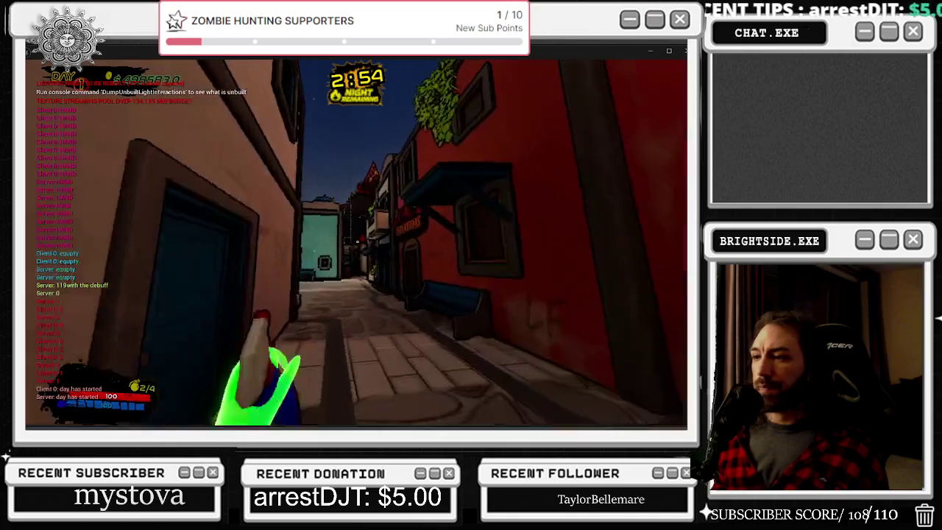
{"action": "key", "text": "w"}
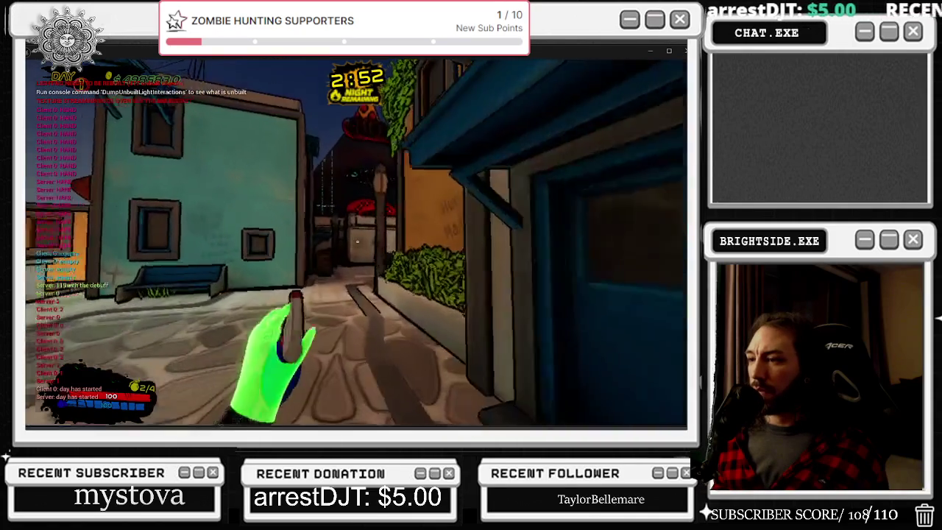
{"action": "key", "text": "w"}
{"action": "key", "text": "1"}
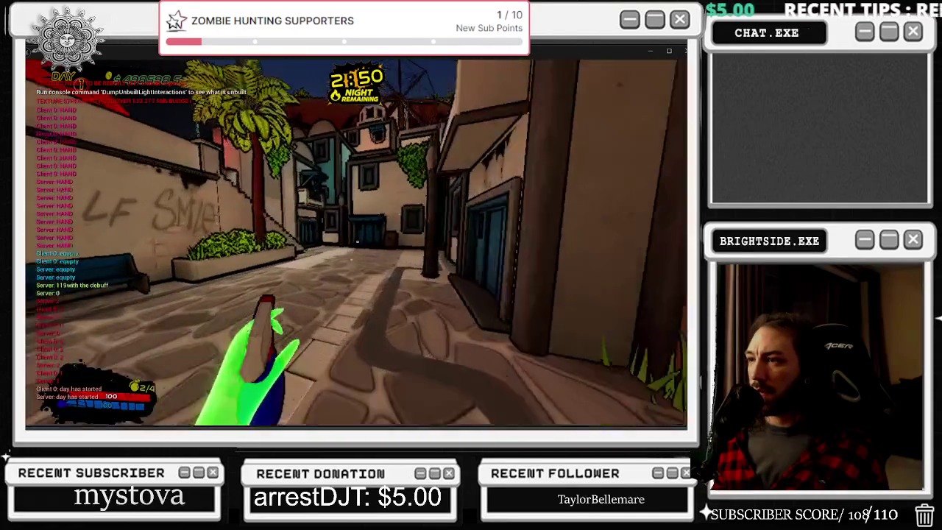
{"action": "key", "text": "w"}
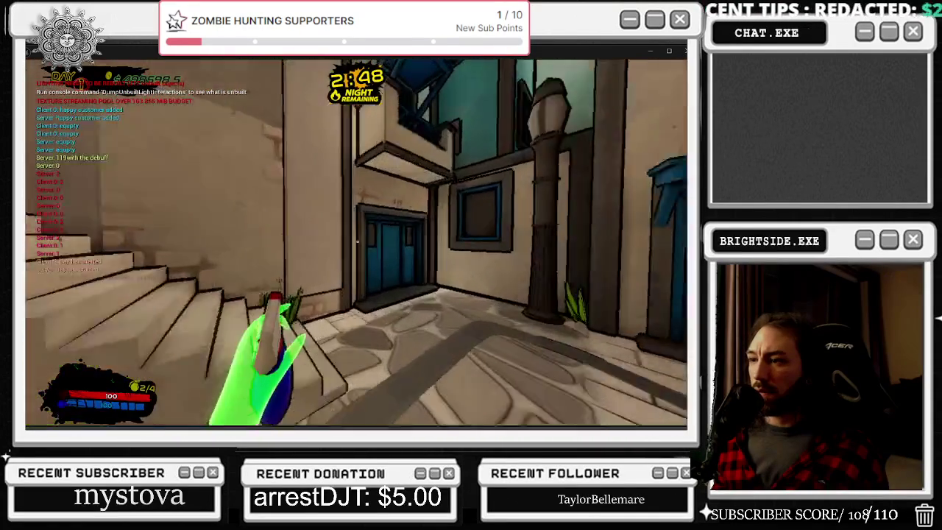
{"action": "key", "text": "w"}
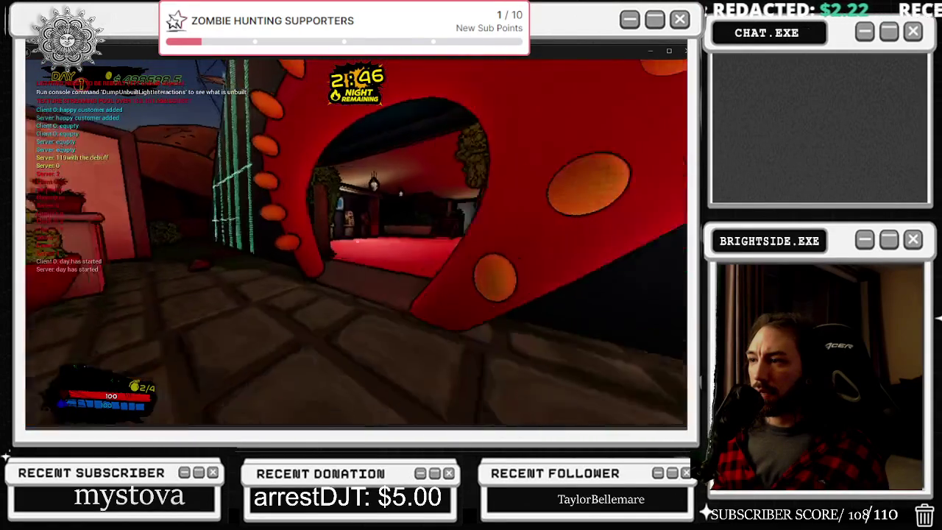
- Play the first slot machine and the Dough Maker, pausing and resuming out of each
{"action": "key", "text": "w"}
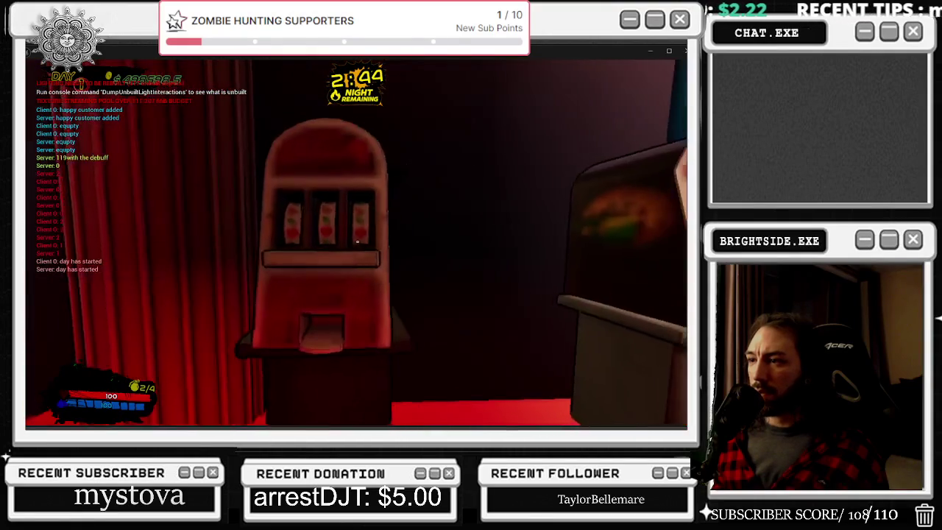
{"action": "key", "text": "e"}
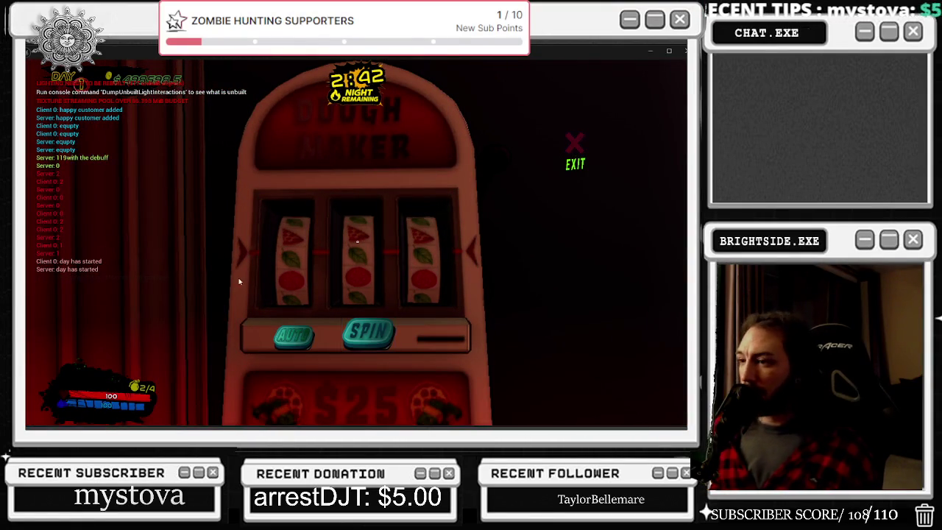
{"action": "key", "text": "Escape"}
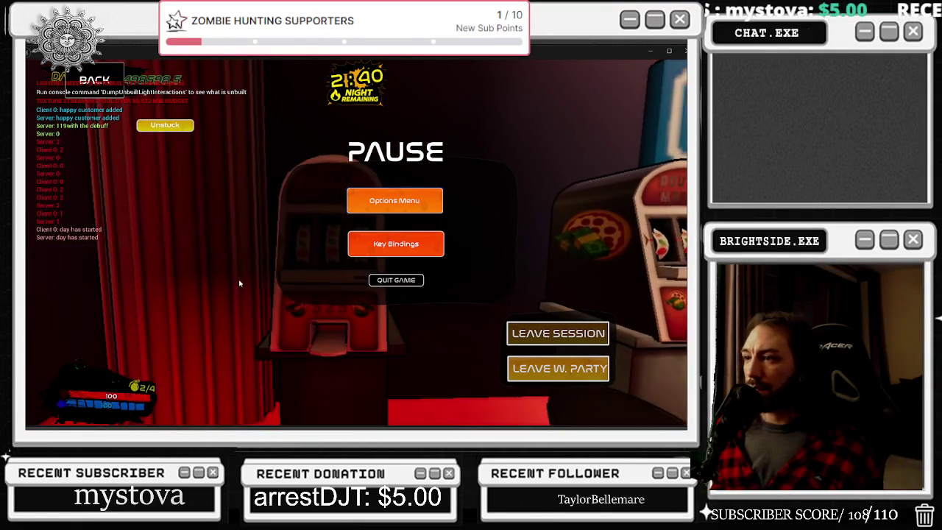
{"action": "key", "text": "Escape"}
{"action": "key", "text": "s"}
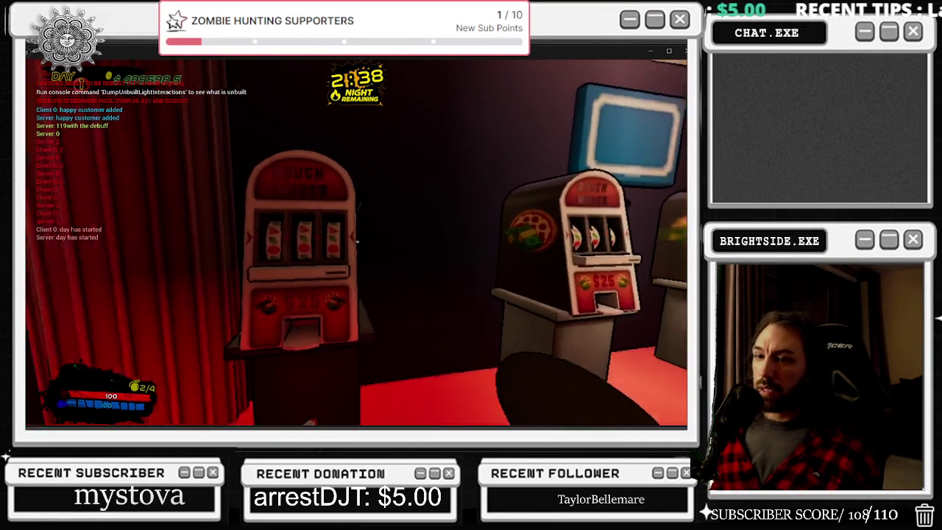
{"action": "key", "text": "w"}
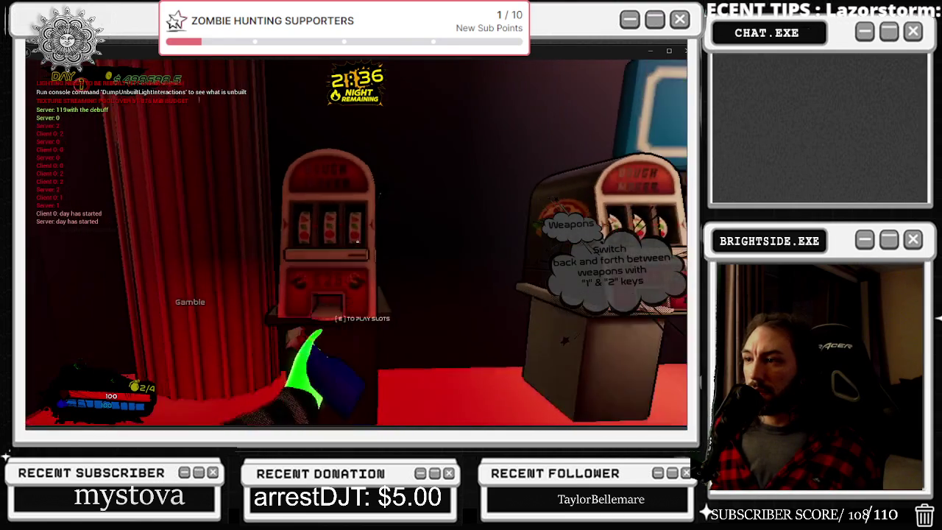
{"action": "key", "text": "w"}
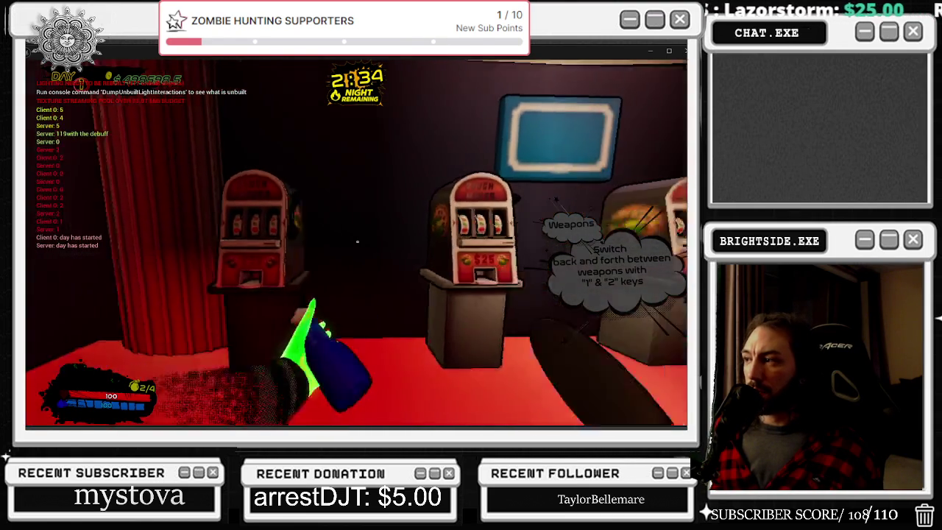
{"action": "key", "text": "e"}
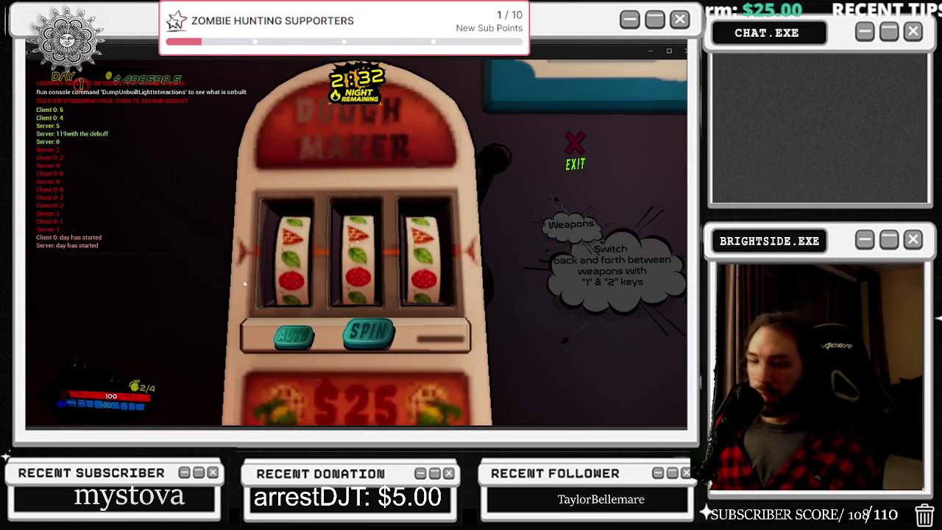
{"action": "key", "text": "Escape"}
{"action": "key", "text": "Escape"}
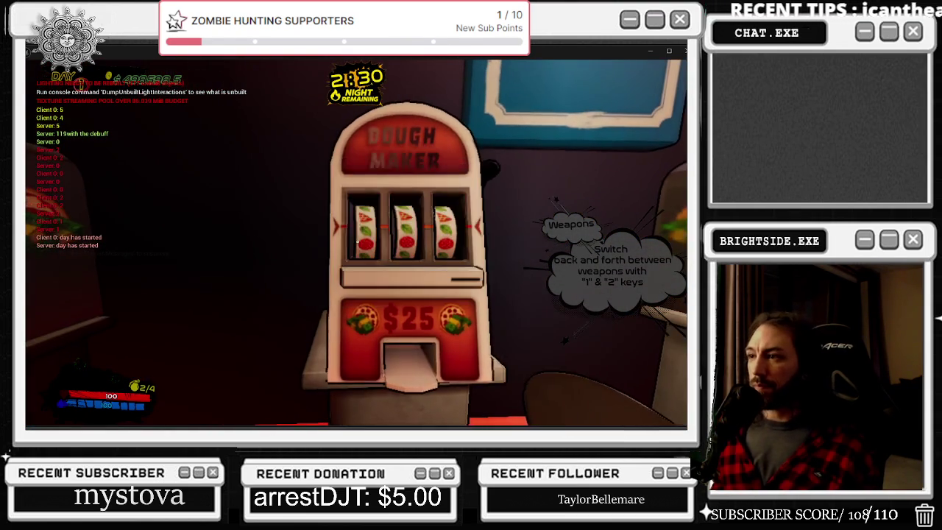
- Try the $25, $50 and two more slot machines, exiting each with Escape
{"action": "key", "text": "w"}
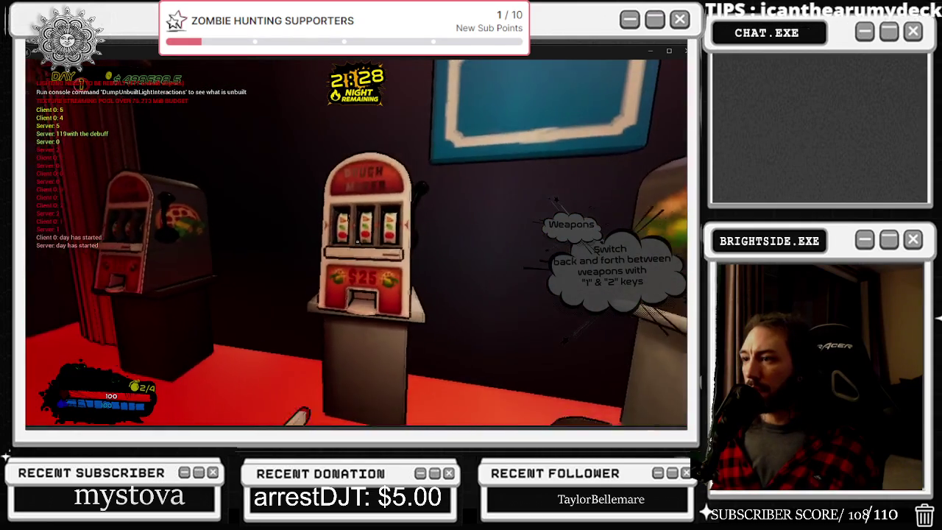
{"action": "key", "text": "e"}
{"action": "key", "text": "Escape"}
{"action": "key", "text": "w"}
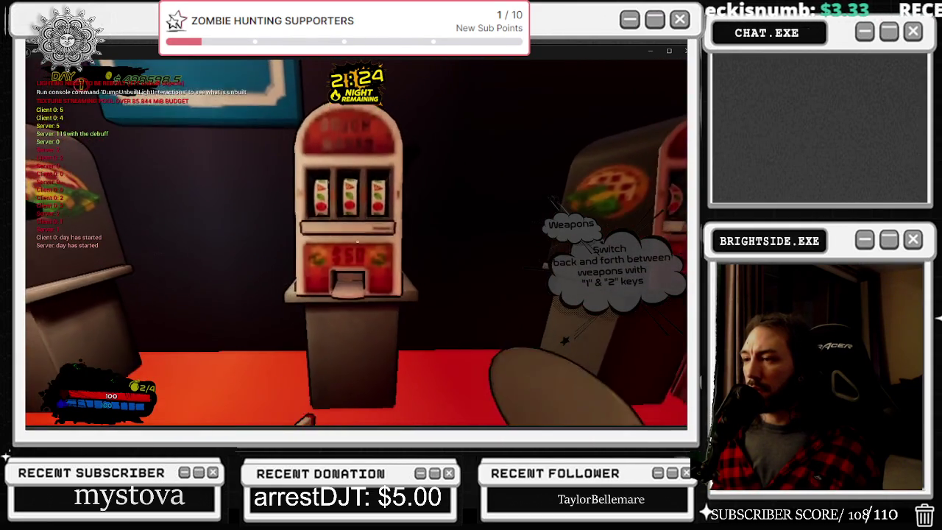
{"action": "key", "text": "e"}
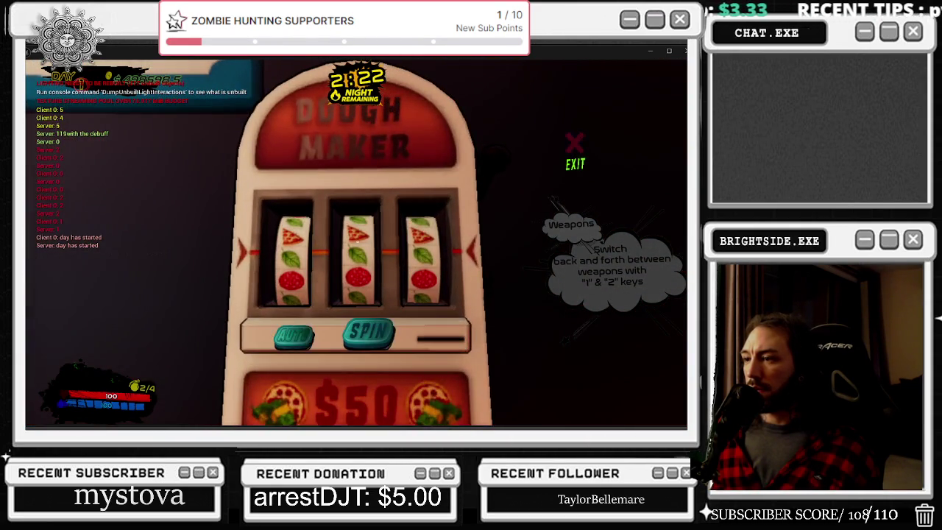
{"action": "key", "text": "Escape"}
{"action": "key", "text": "w"}
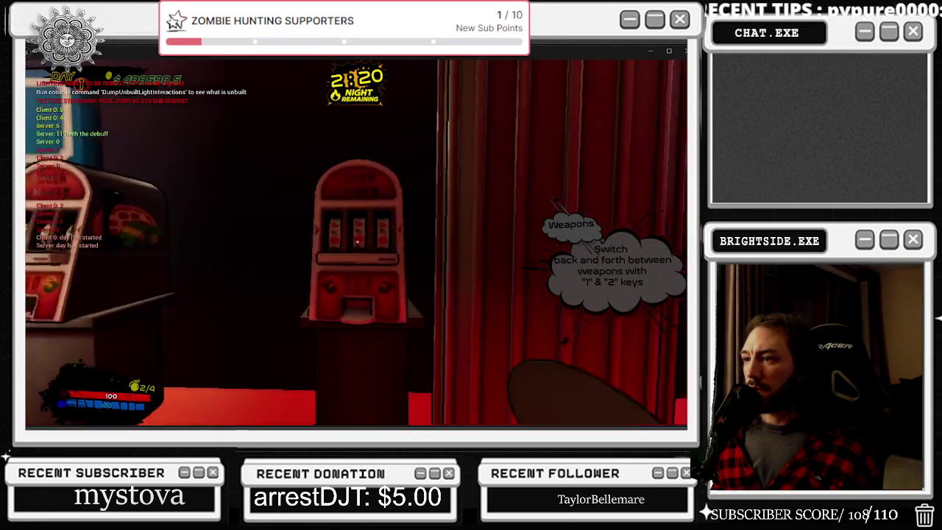
{"action": "key", "text": "e"}
{"action": "key", "text": "Escape"}
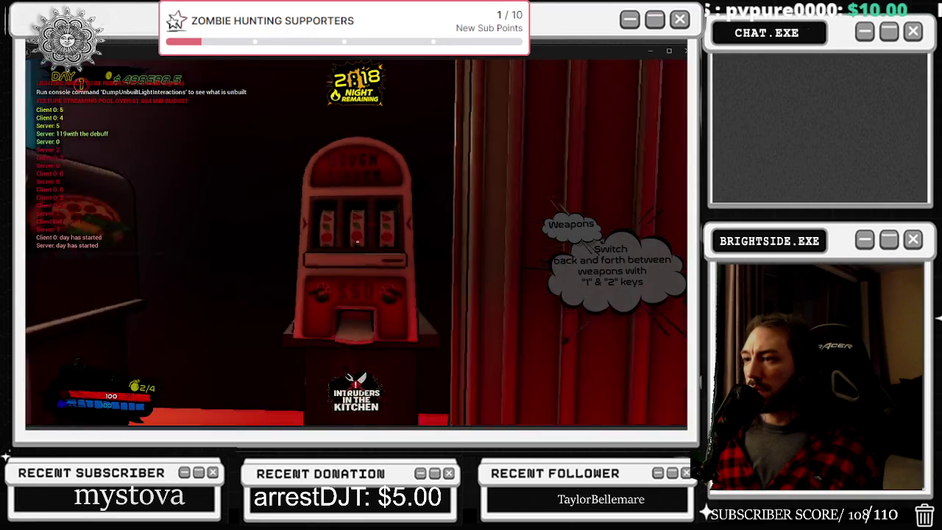
{"action": "key", "text": "w"}
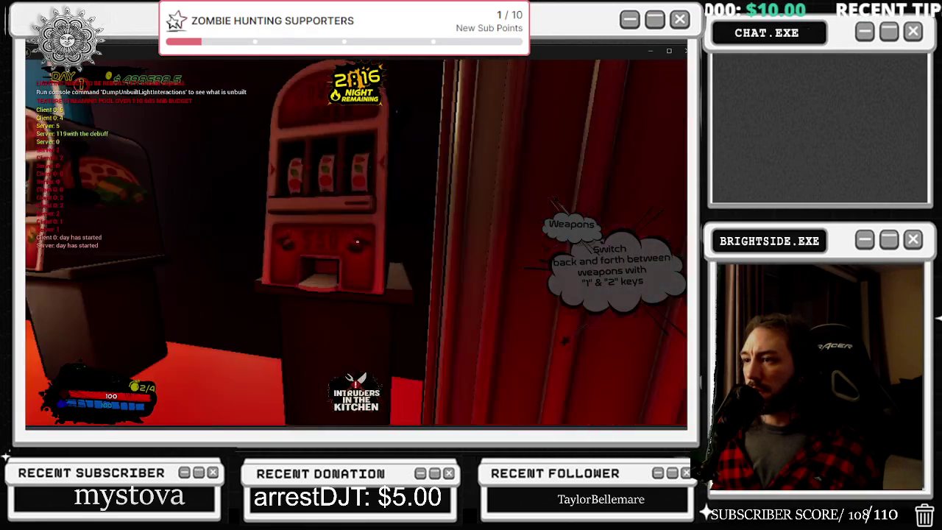
{"action": "key", "text": "e"}
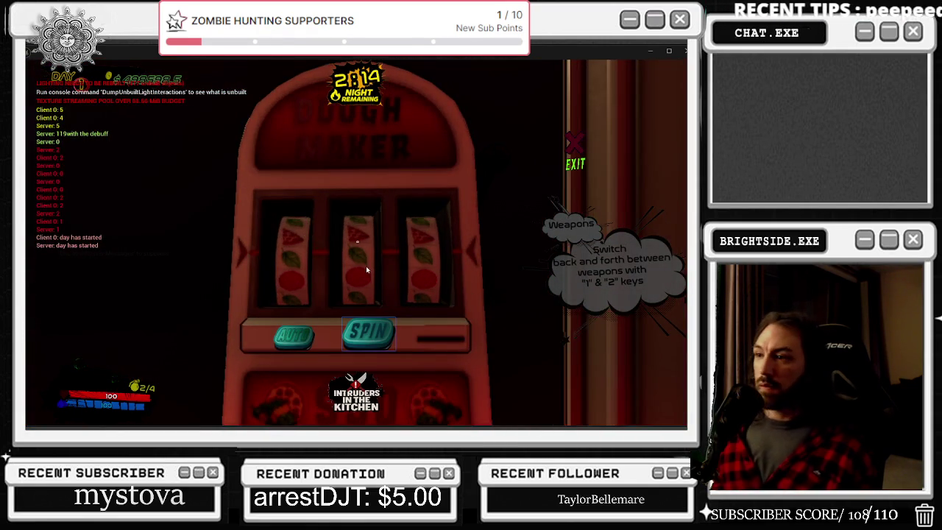
{"action": "key", "text": "Escape"}
{"action": "key", "text": "Escape"}
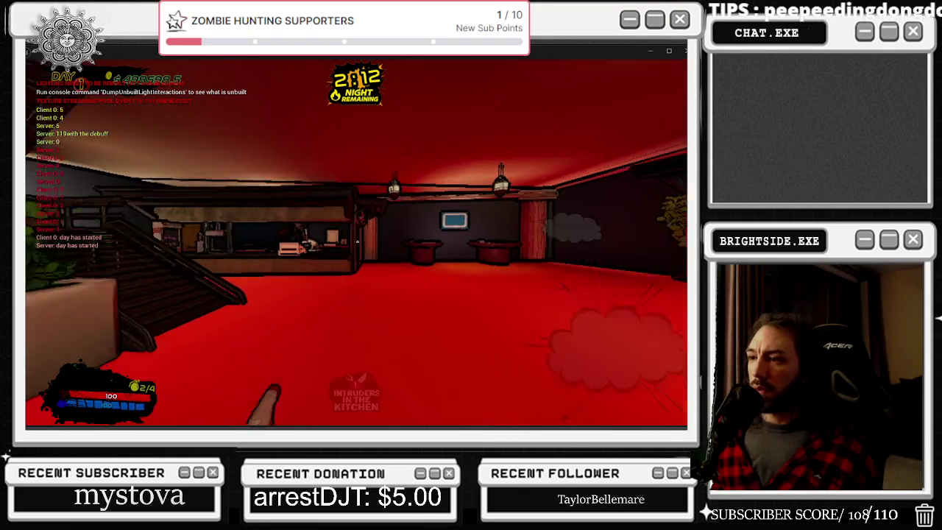
- Start the Blackjack card game, pause it, then resume and leave the table
{"action": "key", "text": "w"}
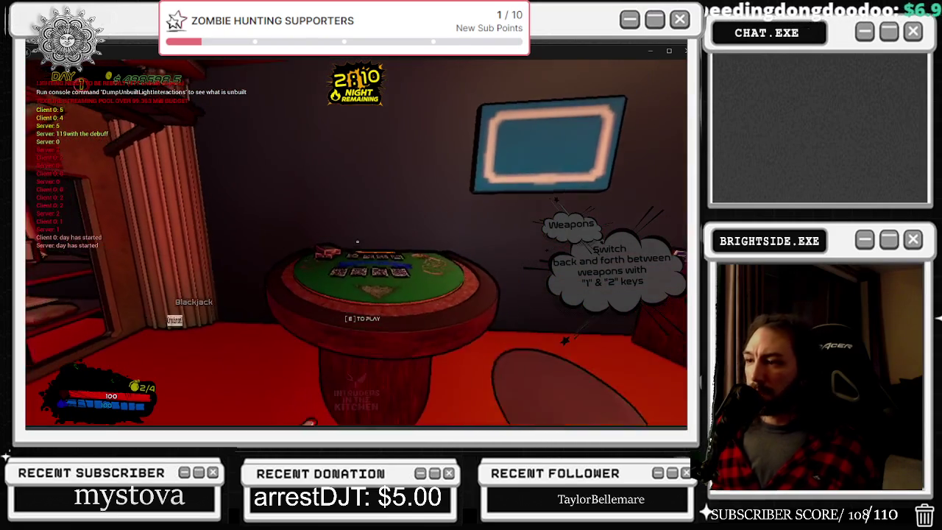
{"action": "key", "text": "e"}
{"action": "key", "text": "e"}
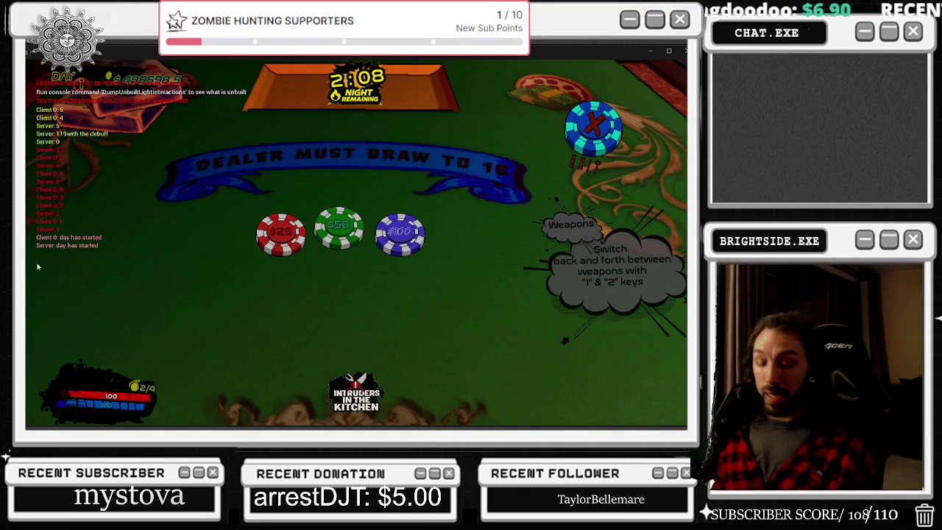
{"action": "key", "text": "Escape"}
{"action": "key", "text": "Escape"}
{"action": "left_click", "coordinate": [356, 242]}
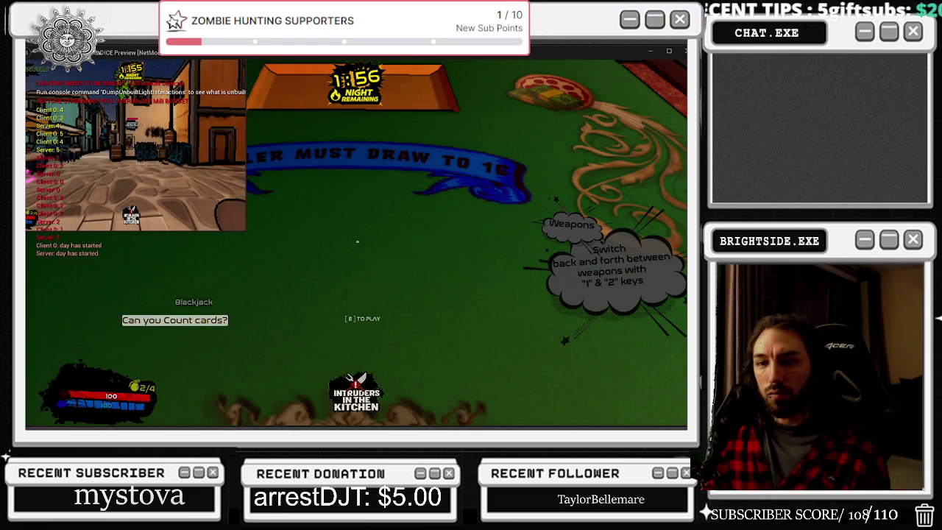
- Walk the chef back to the Blackjack table, sit down to play, and pause
{"action": "key", "text": "w"}
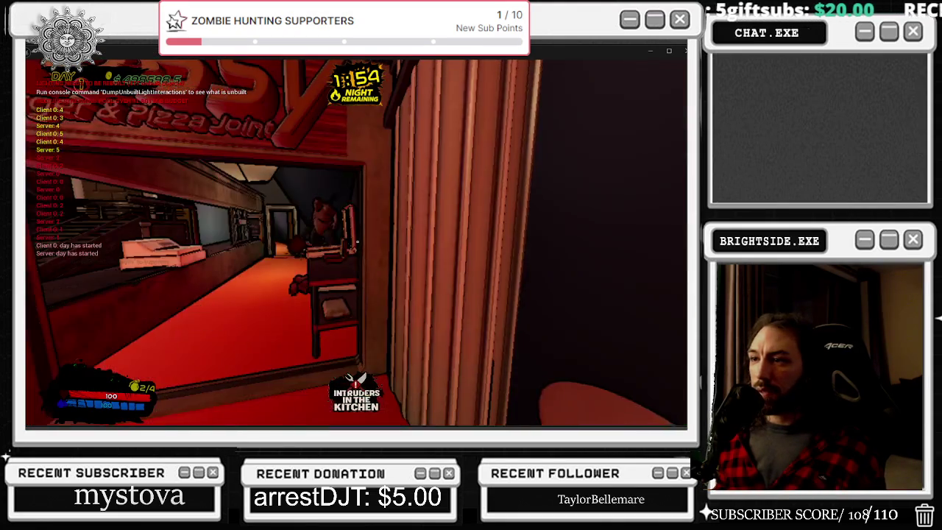
{"action": "key", "text": "w"}
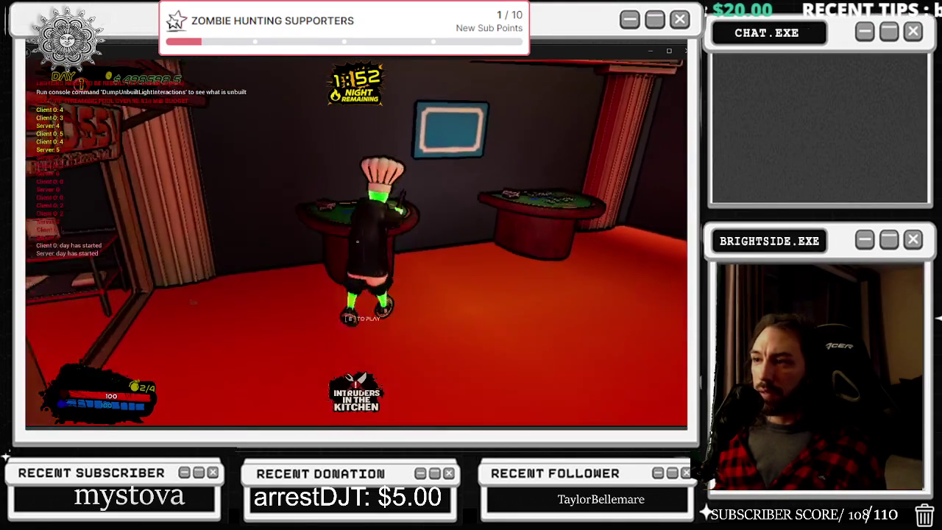
{"action": "key", "text": "e"}
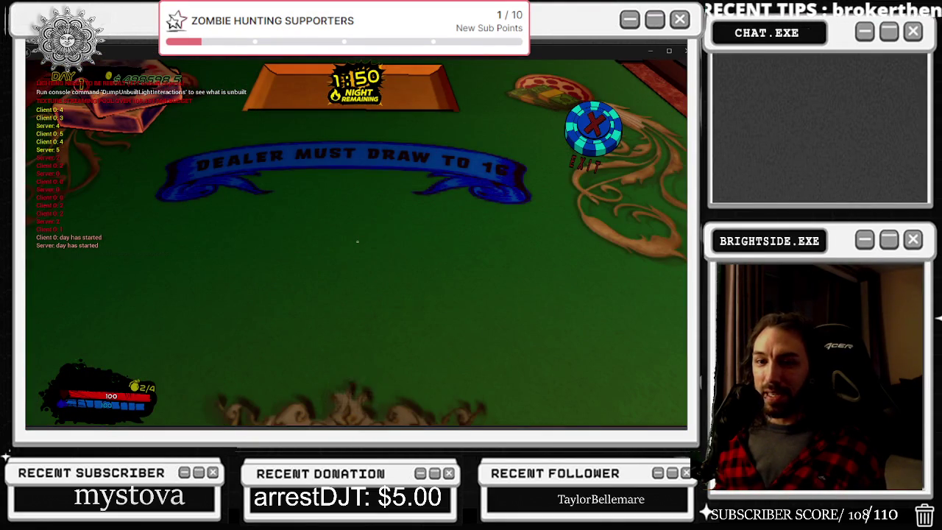
{"action": "key", "text": "Escape"}
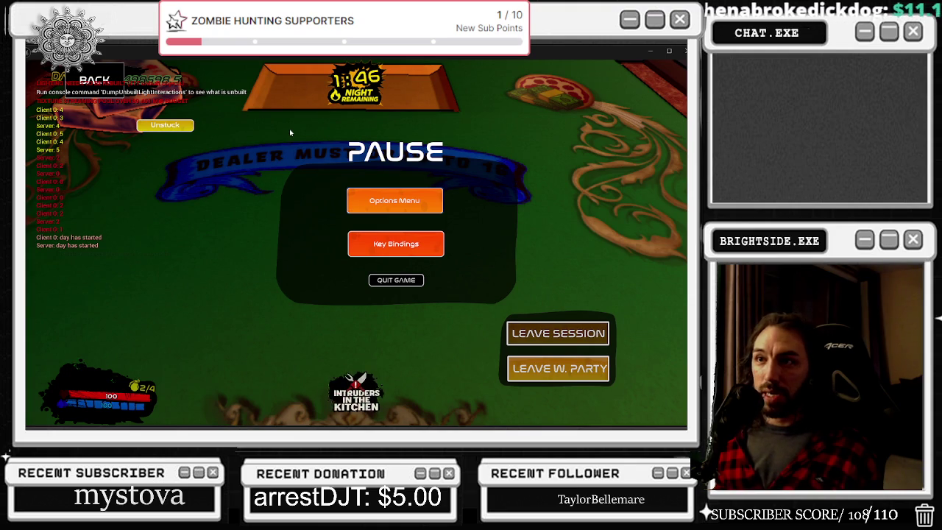
- Close the pause menu and walk through the Sussy Burger doorway past the stove into the kitchen
{"action": "key", "text": "Escape"}
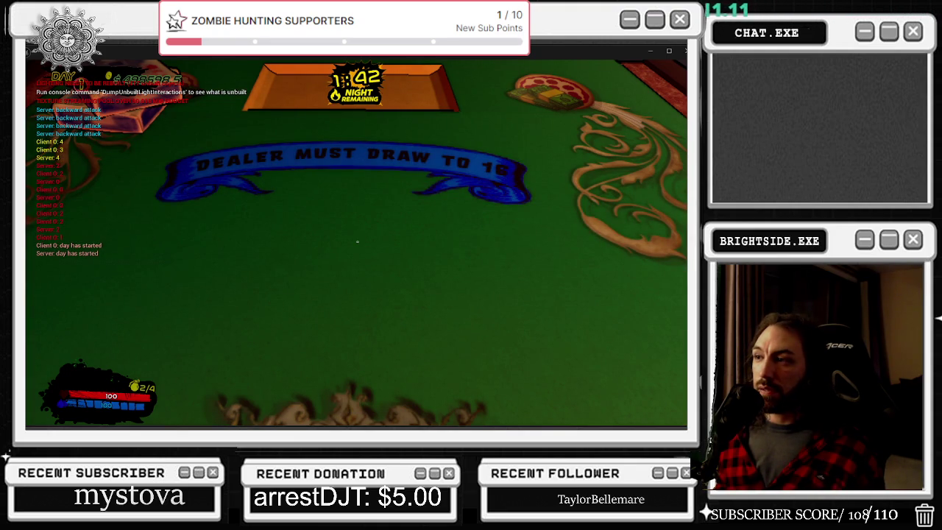
{"action": "key", "text": "w"}
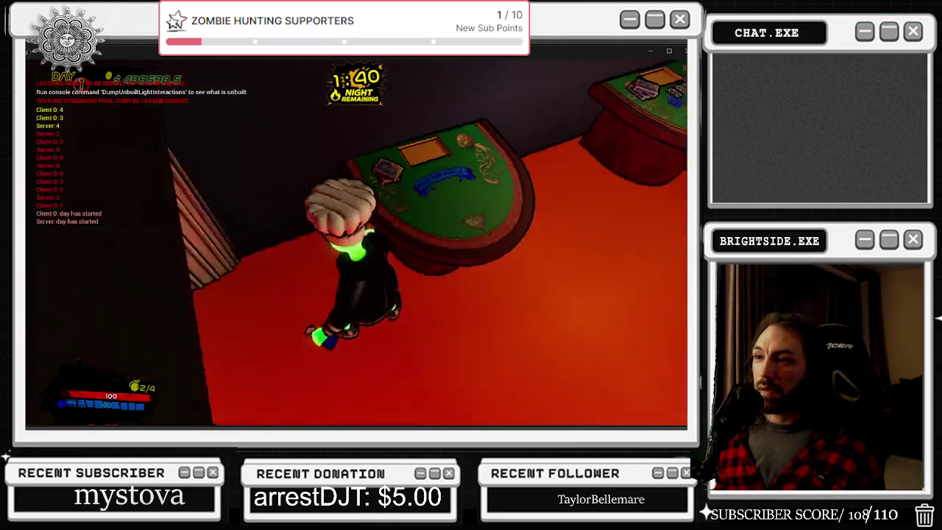
{"action": "key", "text": "w"}
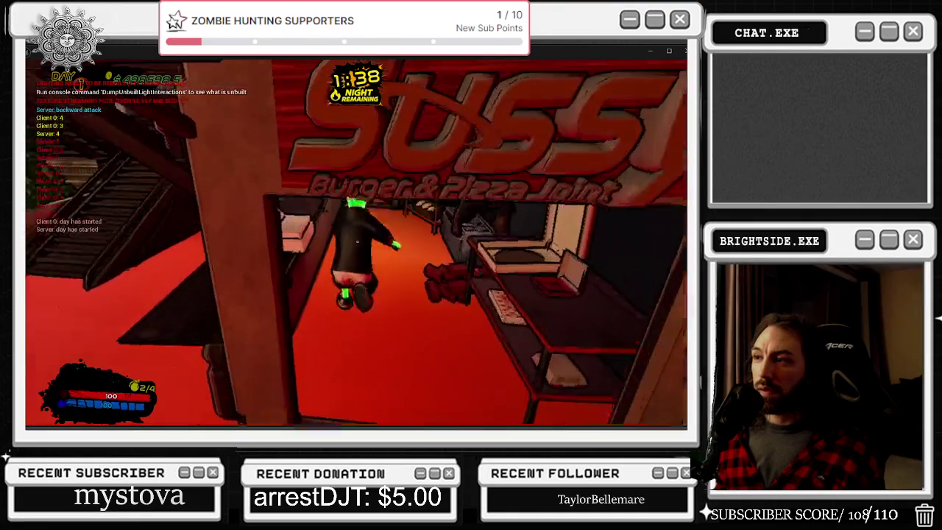
{"action": "key", "text": "w"}
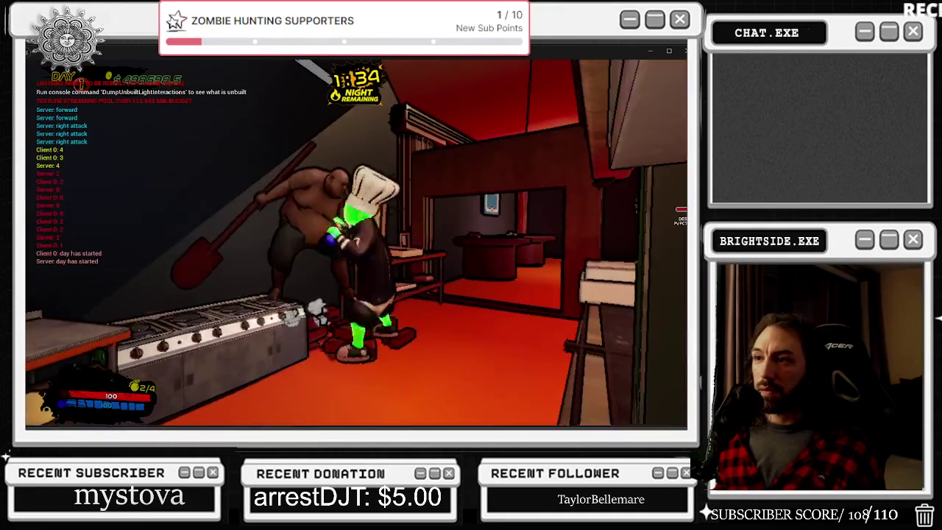
{"action": "key", "text": "e"}
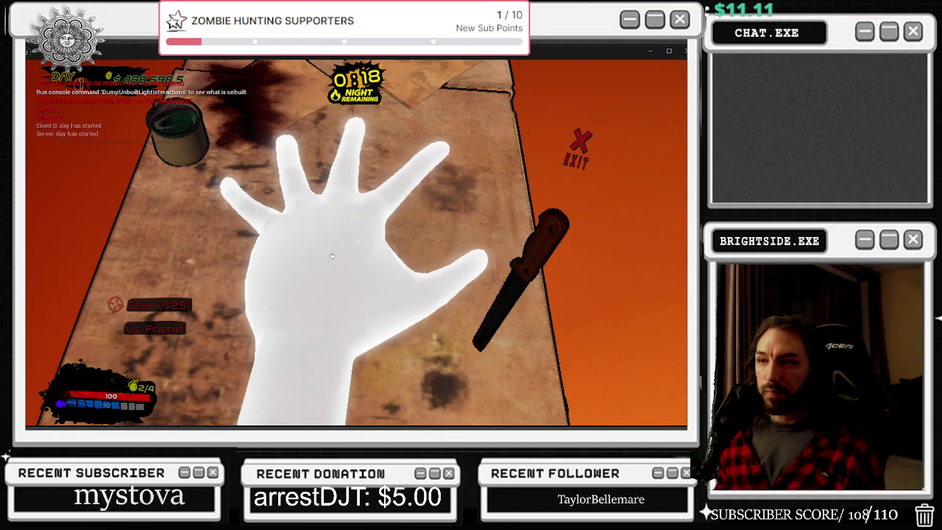
- Toggle the pause menu once more, then stop the Play-In-Editor session
{"action": "key", "text": "Escape"}
{"action": "key", "text": "Escape"}
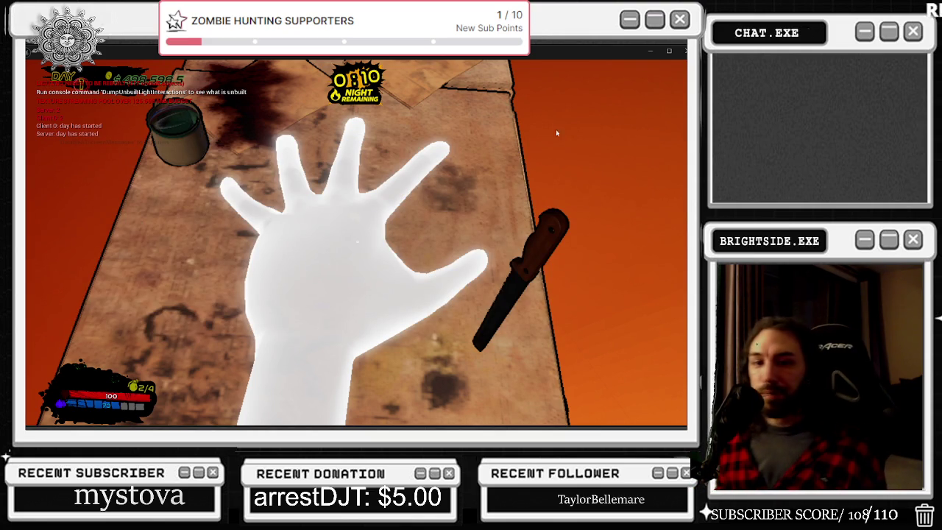
{"action": "key", "text": "Escape"}
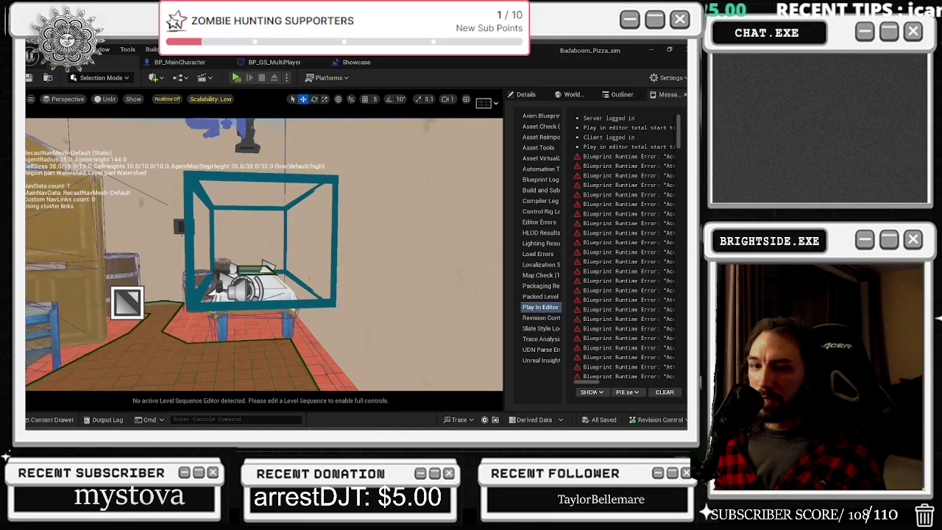
{"action": "key", "text": "a"}
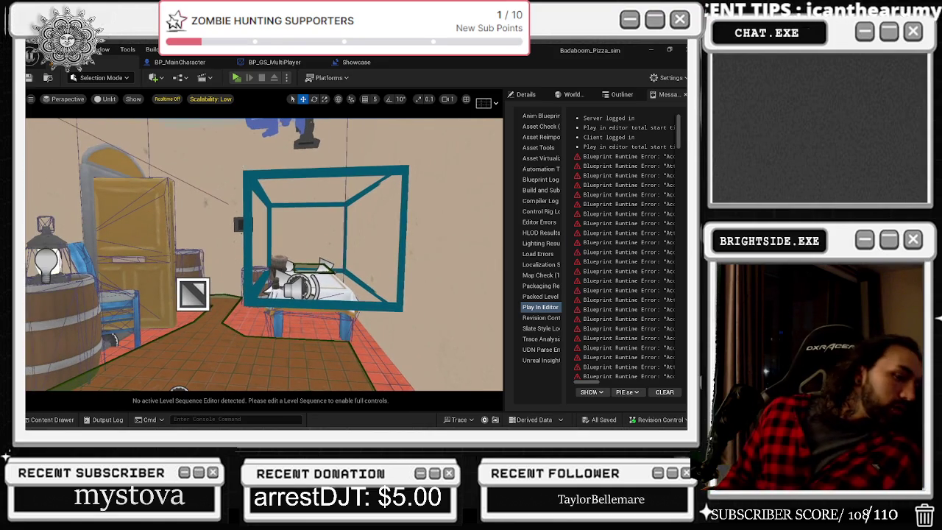
{"action": "key", "text": "d"}
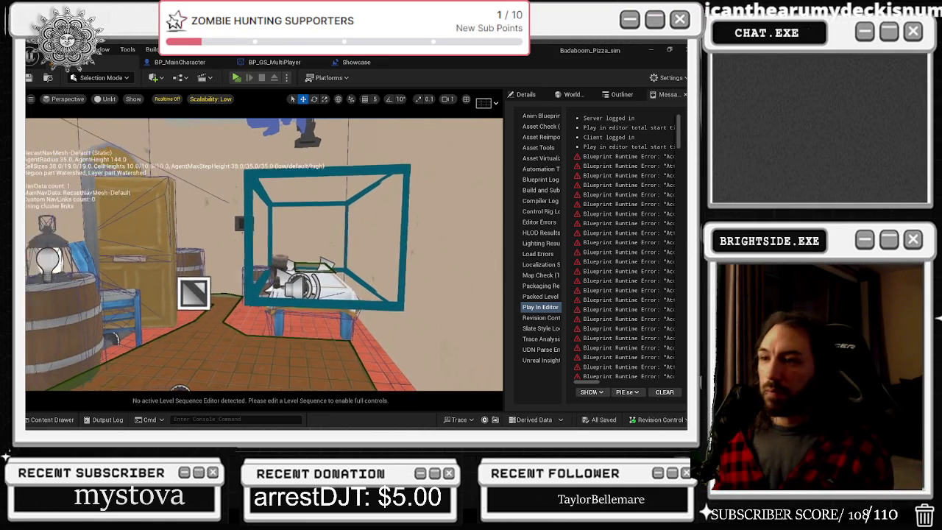
{"action": "key", "text": "w"}
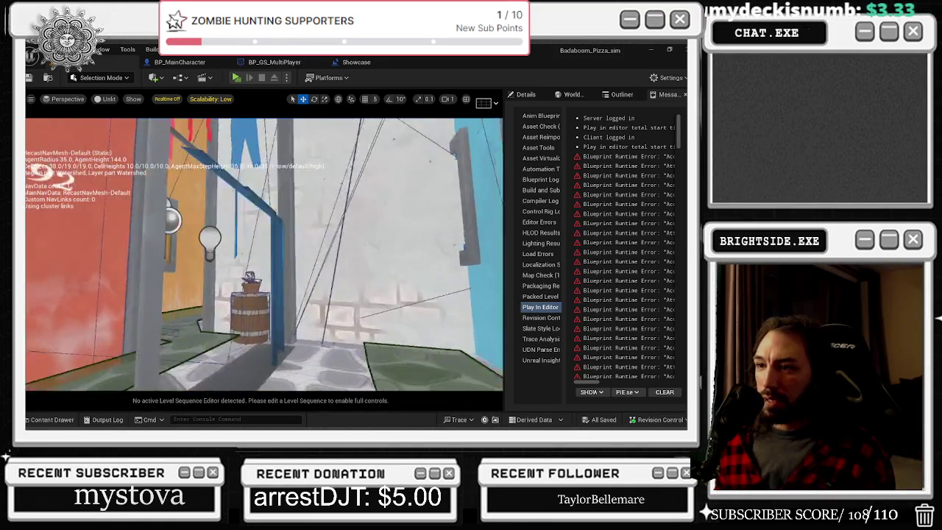
{"action": "key", "text": "w"}
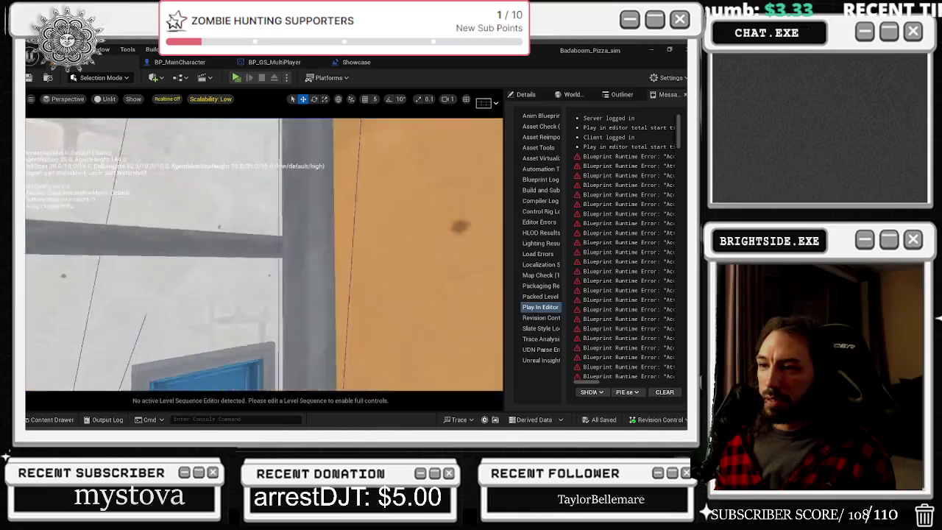
{"action": "key", "text": "w"}
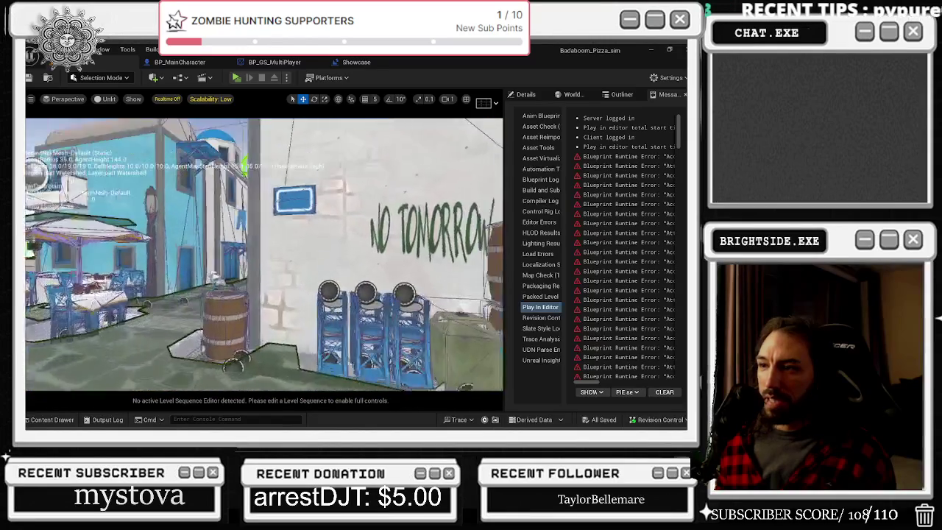
{"action": "key", "text": "w"}
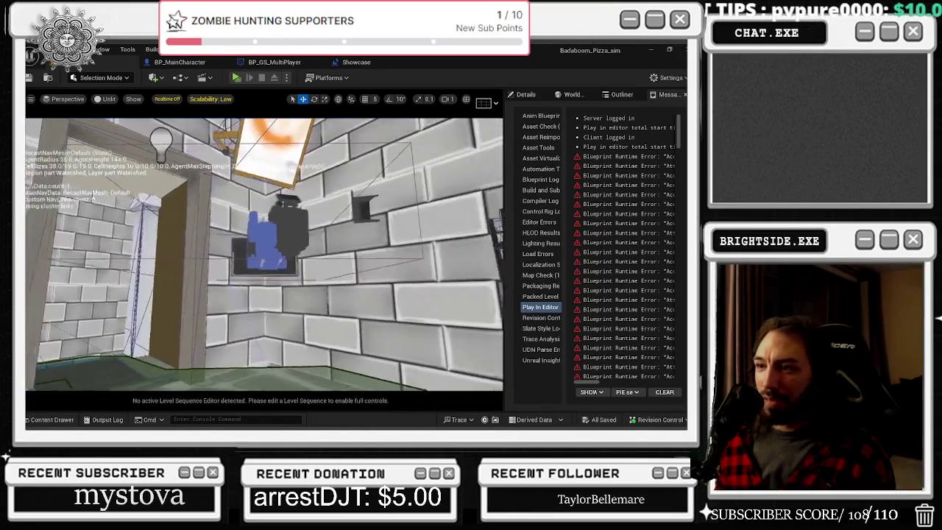
{"action": "key", "text": "w"}
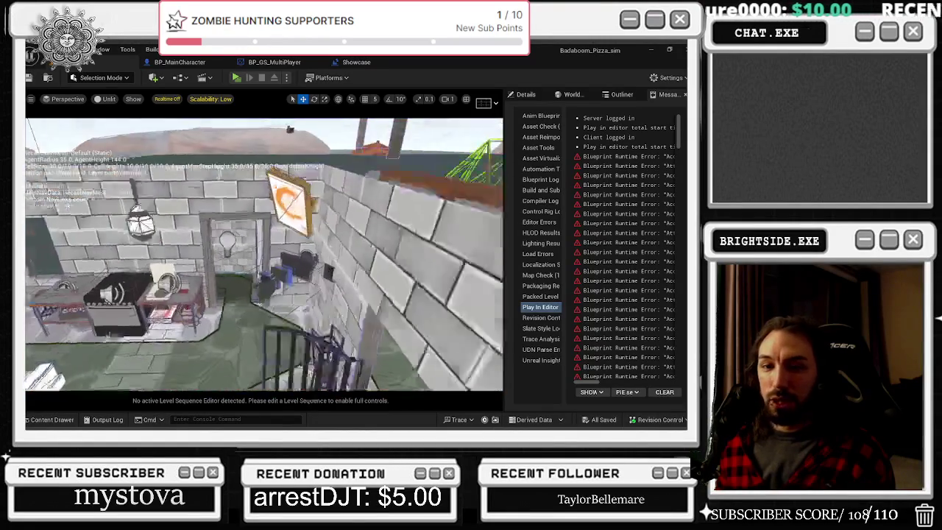
{"action": "key", "text": "w"}
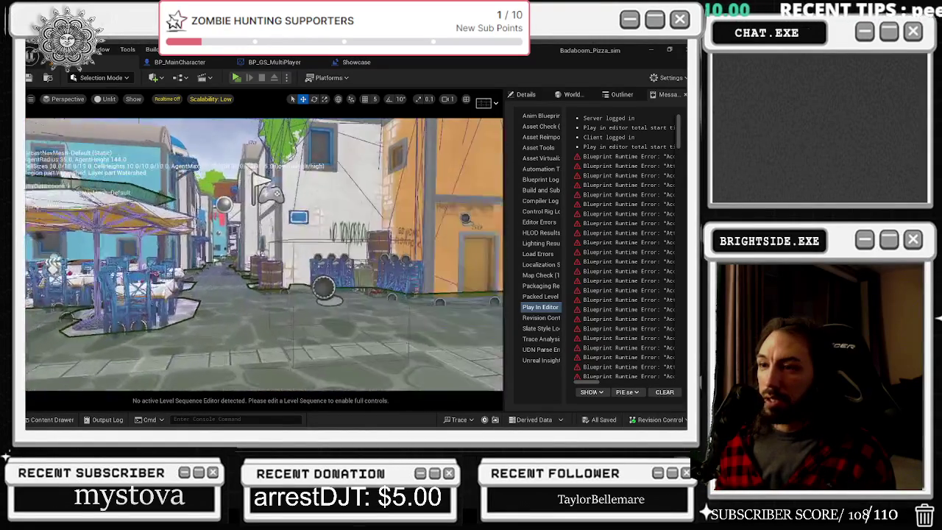
{"action": "key", "text": "w"}
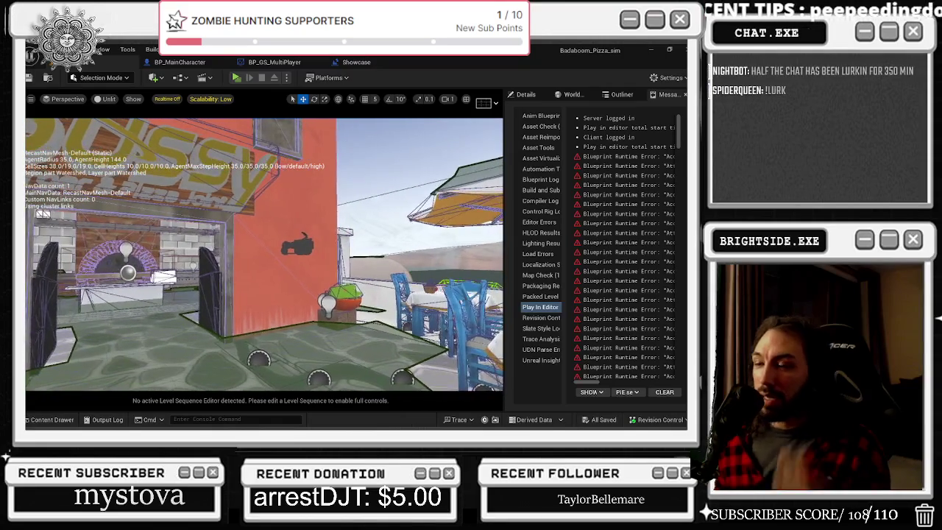
{"action": "key", "text": "p"}
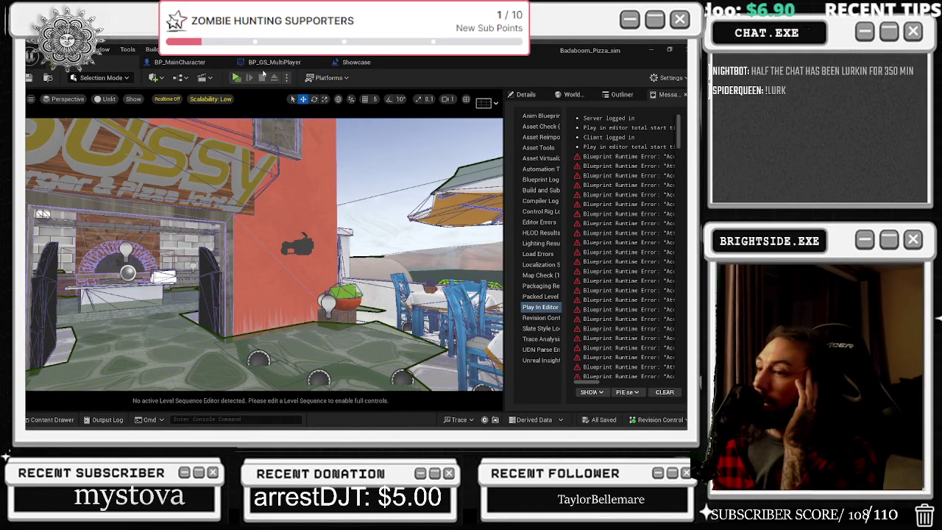
- Open the Showcase Level Blueprint and bring the Get All Widgets Of Class nodes into view
{"action": "left_click", "coordinate": [356, 62]}
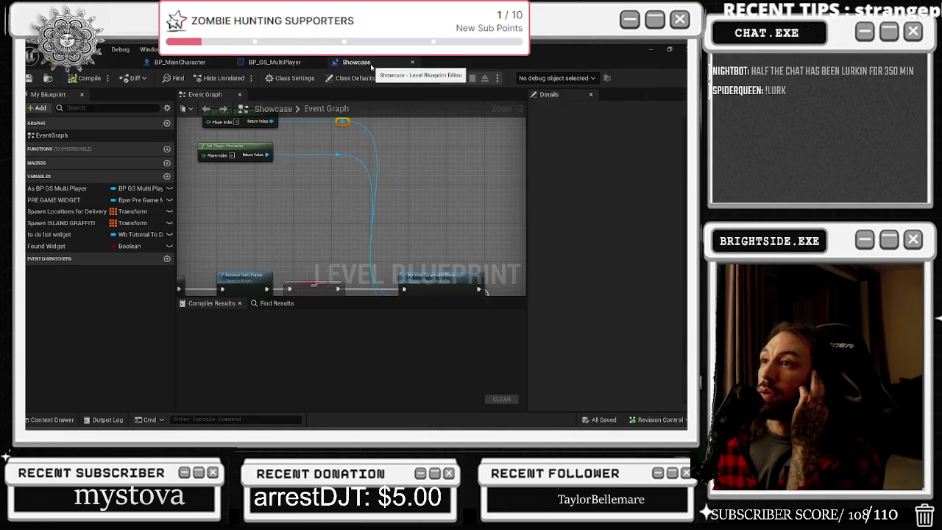
{"action": "scroll", "coordinate": [455, 224], "scroll_direction": "down", "scroll_amount": 5}
{"action": "scroll", "coordinate": [336, 201], "scroll_direction": "up", "scroll_amount": 5}
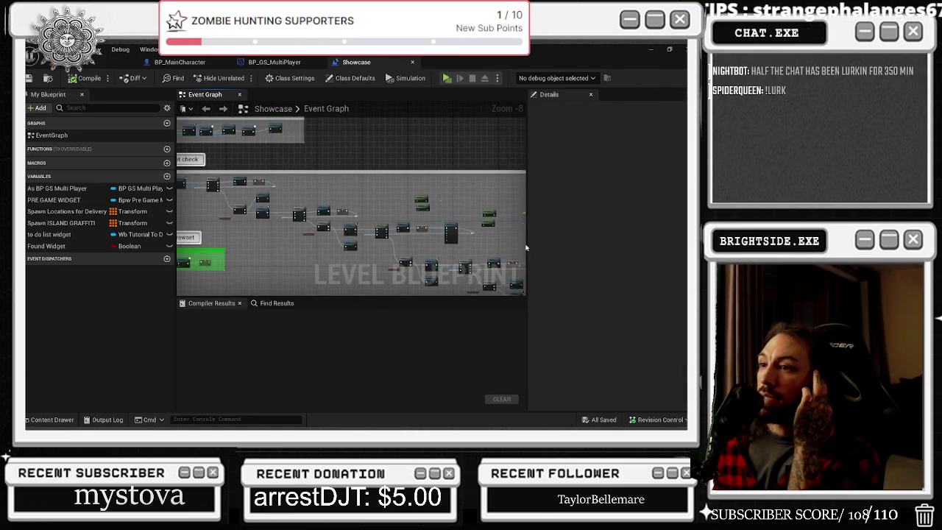
{"action": "scroll", "coordinate": [376, 240], "scroll_direction": "down", "scroll_amount": 1}
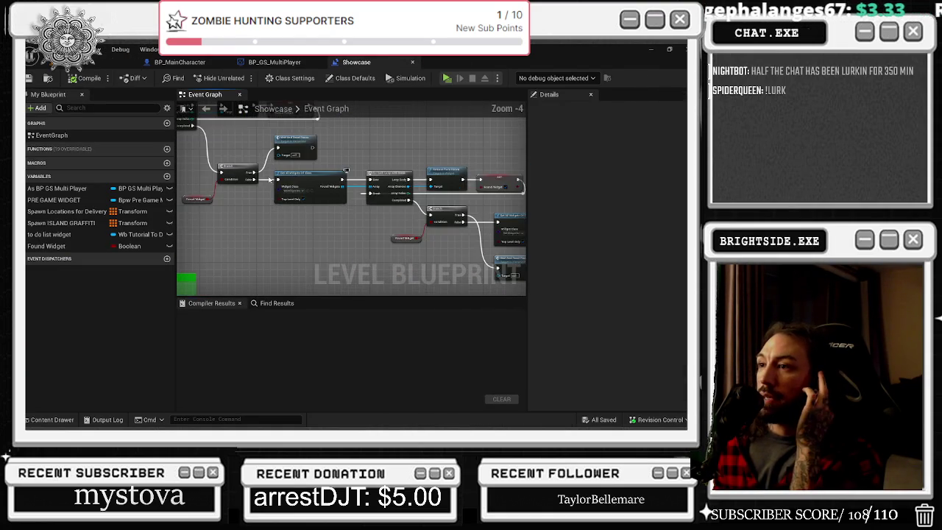
{"action": "mouse_move", "coordinate": [352, 219]}
{"action": "left_mouse_down"}
{"action": "mouse_move", "coordinate": [294, 206]}
{"action": "mouse_move", "coordinate": [373, 210]}
{"action": "mouse_move", "coordinate": [335, 188]}
{"action": "mouse_move", "coordinate": [316, 198]}
{"action": "mouse_move", "coordinate": [353, 221]}
{"action": "mouse_move", "coordinate": [346, 208]}
{"action": "mouse_move", "coordinate": [353, 216]}
{"action": "mouse_move", "coordinate": [230, 182]}
{"action": "left_mouse_up"}
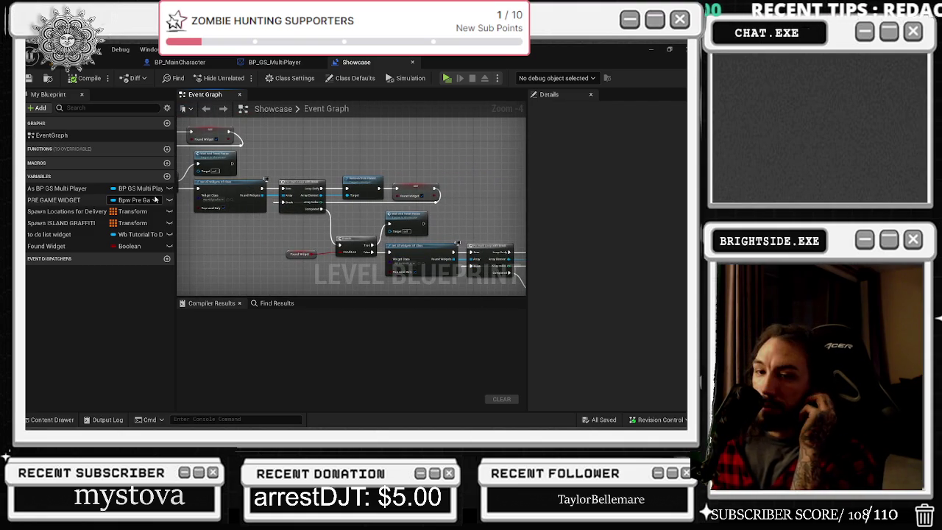
- Survey the Event Graph's commented groups, Get All Widgets Of Class node and Remove From Parent chain
{"action": "scroll", "coordinate": [430, 251], "scroll_direction": "down", "scroll_amount": 4}
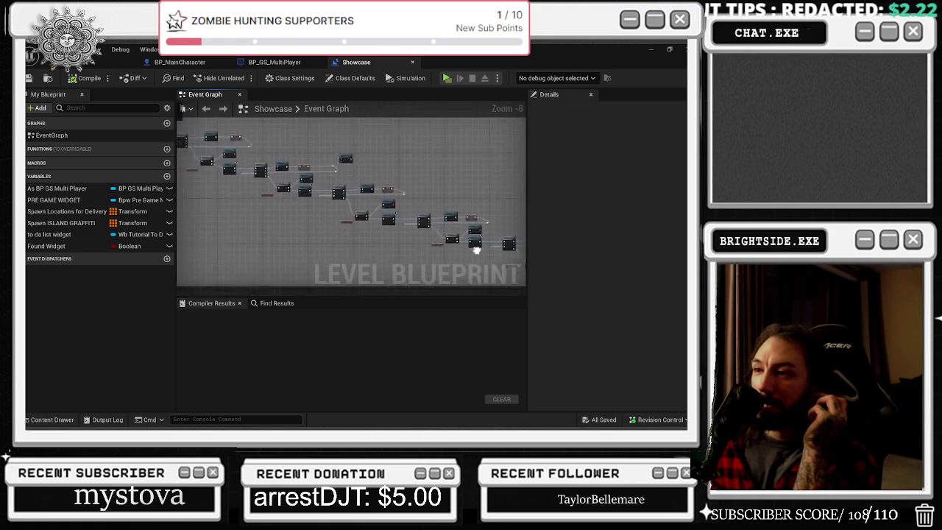
{"action": "scroll", "coordinate": [295, 221], "scroll_direction": "up", "scroll_amount": 2}
{"action": "left_click_drag", "start_coordinate": [318, 195], "coordinate": [432, 261]}
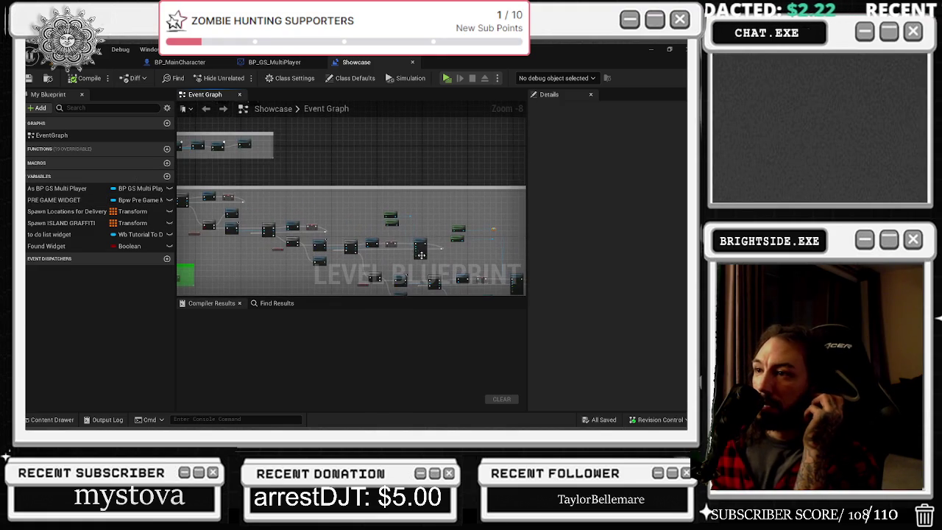
{"action": "mouse_move", "coordinate": [368, 259]}
{"action": "left_mouse_down"}
{"action": "mouse_move", "coordinate": [378, 238]}
{"action": "mouse_move", "coordinate": [288, 201]}
{"action": "left_mouse_up"}
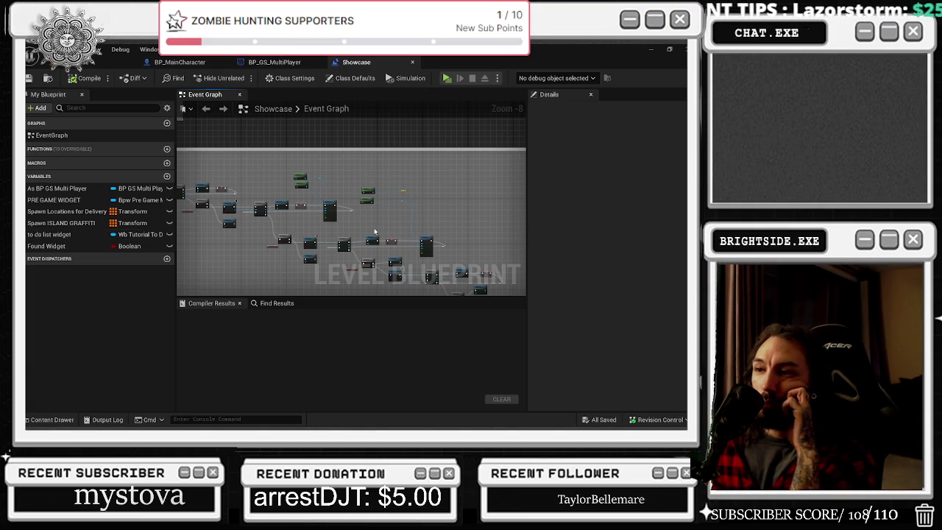
{"action": "scroll", "coordinate": [323, 255], "scroll_direction": "up", "scroll_amount": 5}
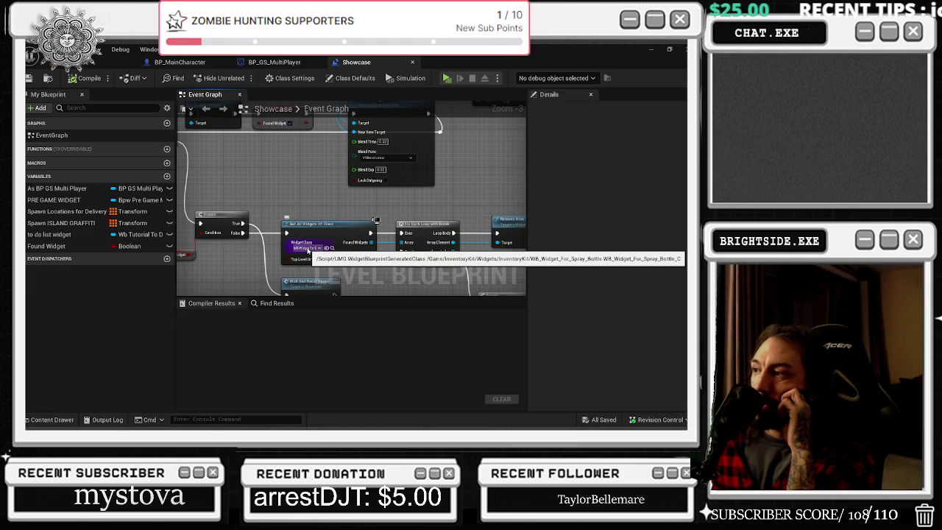
{"action": "left_click_drag", "start_coordinate": [361, 283], "coordinate": [112, 159]}
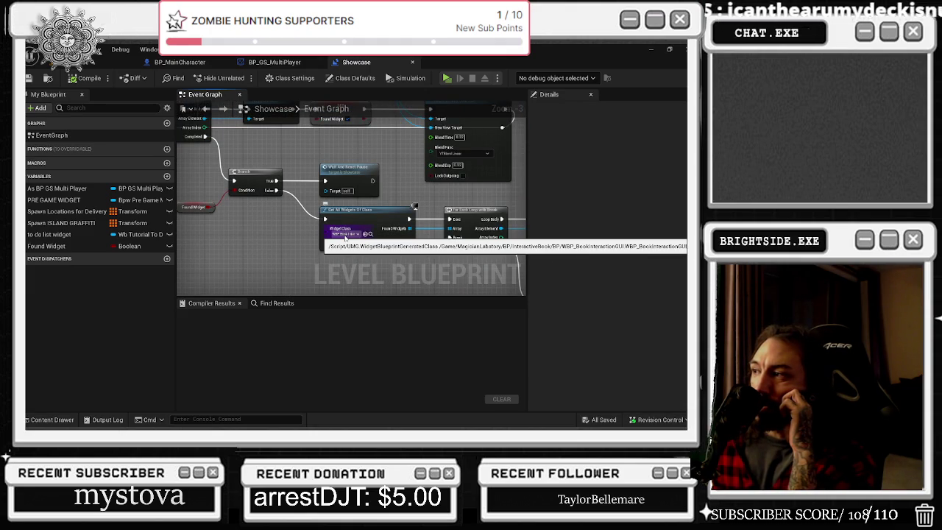
{"action": "scroll", "coordinate": [345, 237], "scroll_direction": "down", "scroll_amount": 1}
{"action": "scroll", "coordinate": [356, 220], "scroll_direction": "up", "scroll_amount": 1}
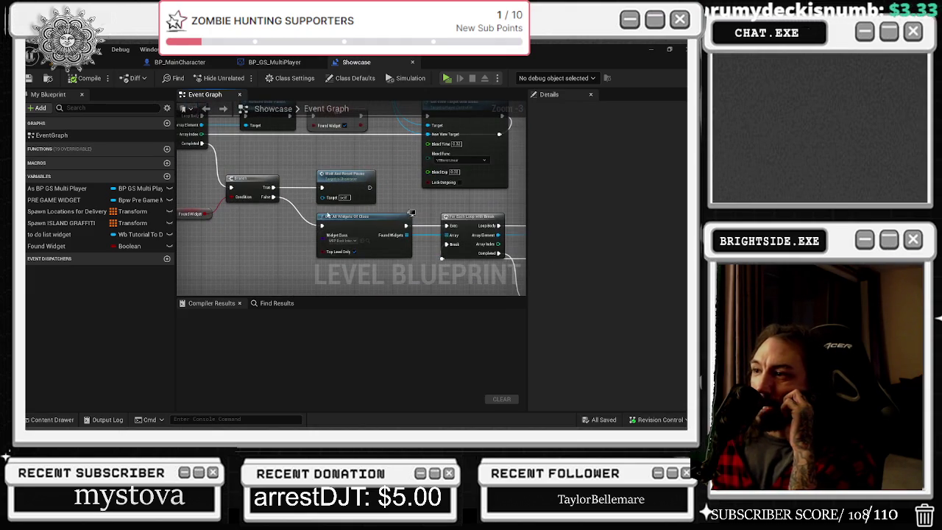
{"action": "scroll", "coordinate": [356, 221], "scroll_direction": "down", "scroll_amount": 1}
{"action": "scroll", "coordinate": [342, 215], "scroll_direction": "up", "scroll_amount": 1}
{"action": "scroll", "coordinate": [341, 215], "scroll_direction": "down", "scroll_amount": 1}
{"action": "scroll", "coordinate": [231, 208], "scroll_direction": "up", "scroll_amount": 1}
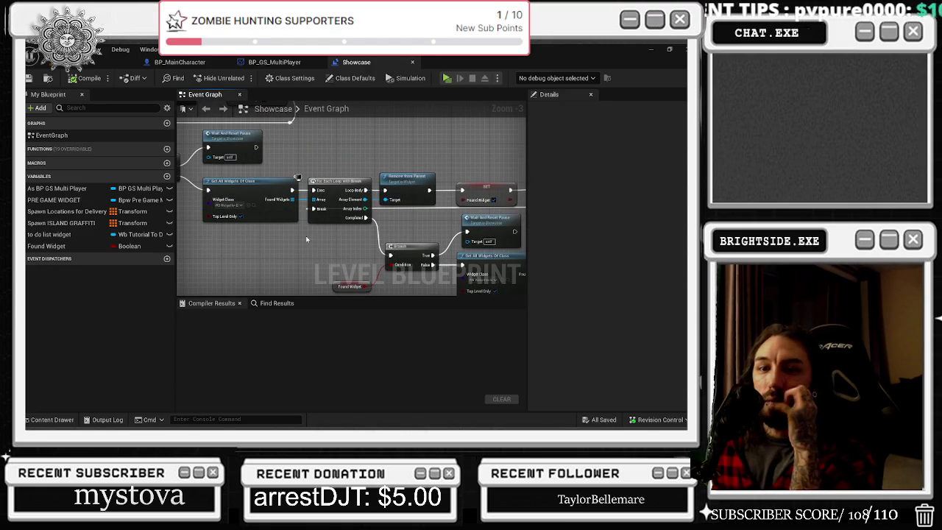
{"action": "left_click_drag", "start_coordinate": [306, 236], "coordinate": [176, 243]}
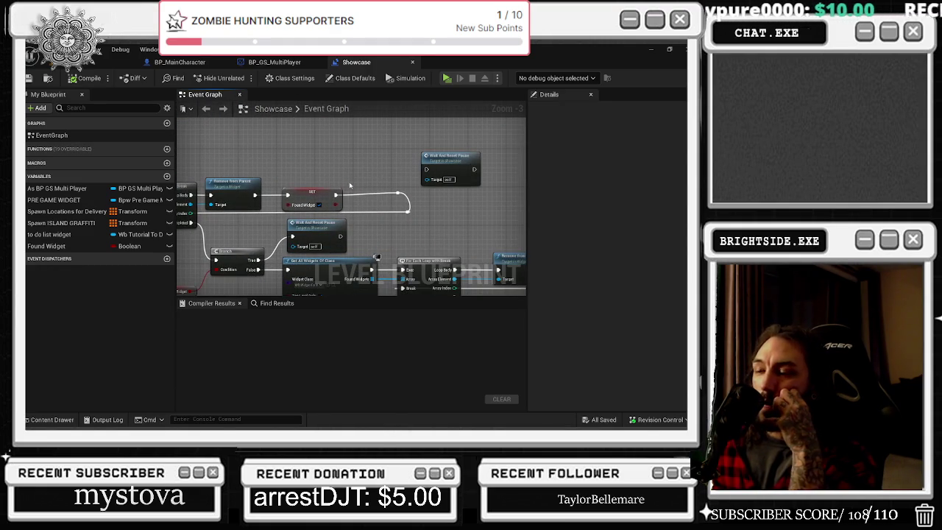
{"action": "scroll", "coordinate": [364, 173], "scroll_direction": "down", "scroll_amount": 1}
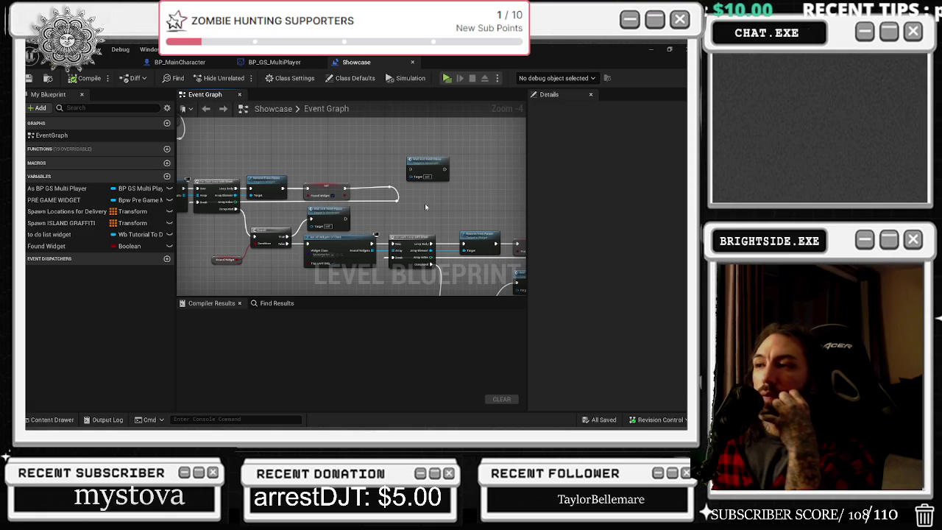
- Select both Get Player nodes and move them beneath the green wait-and-reset comment group
{"action": "mouse_move", "coordinate": [411, 185]}
{"action": "left_mouse_down"}
{"action": "mouse_move", "coordinate": [394, 255]}
{"action": "mouse_move", "coordinate": [481, 291]}
{"action": "left_mouse_up"}
{"action": "left_click_drag", "start_coordinate": [332, 148], "coordinate": [426, 202]}
{"action": "mouse_move", "coordinate": [408, 168]}
{"action": "left_mouse_down"}
{"action": "mouse_move", "coordinate": [398, 213]}
{"action": "mouse_move", "coordinate": [374, 188]}
{"action": "left_mouse_up"}
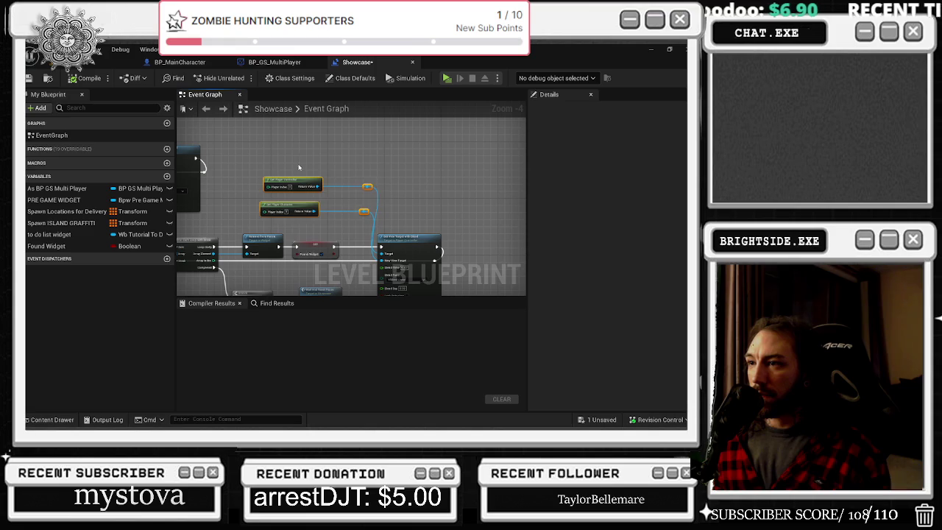
{"action": "scroll", "coordinate": [473, 168], "scroll_direction": "down", "scroll_amount": 3}
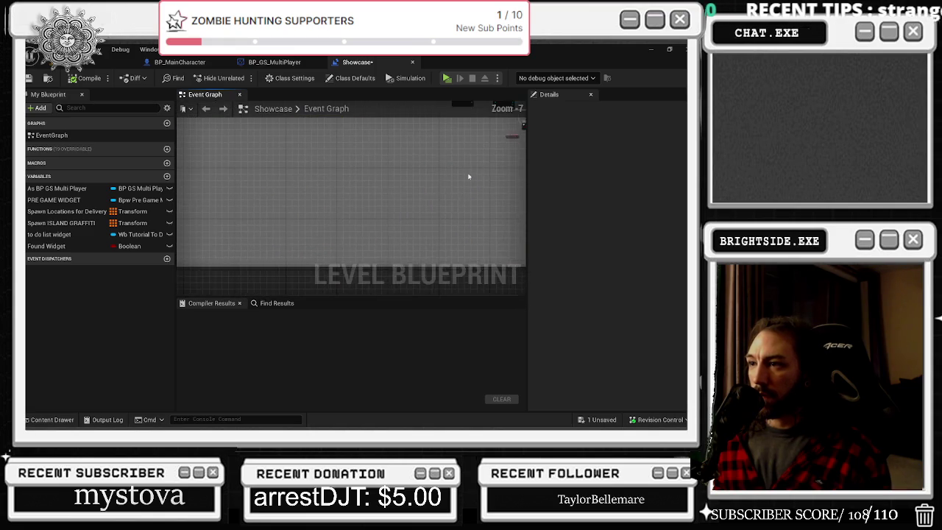
{"action": "scroll", "coordinate": [311, 223], "scroll_direction": "up", "scroll_amount": 2}
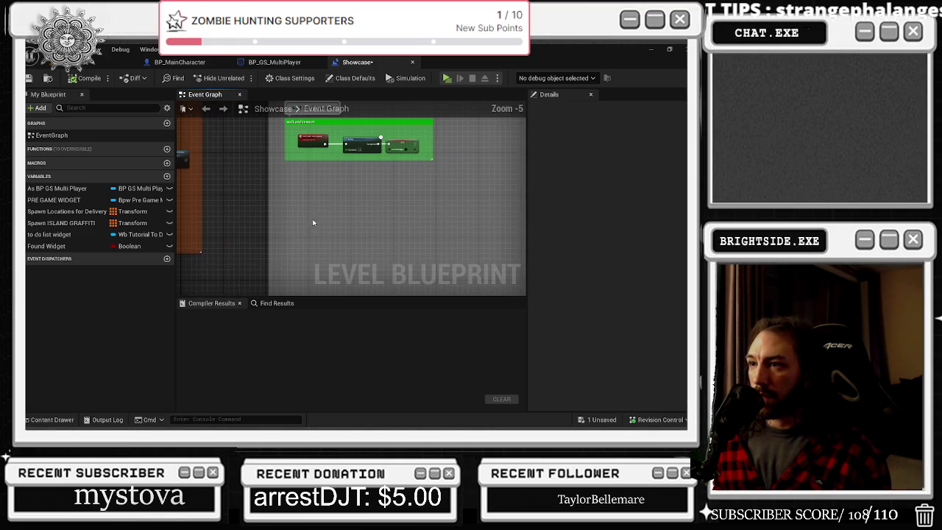
{"action": "right_click", "coordinate": [349, 254]}
- Add a Custom Event 'set view target' wired into Set View Target with Blend, Blend Time 0.1
{"action": "type", "text": "custom event"}
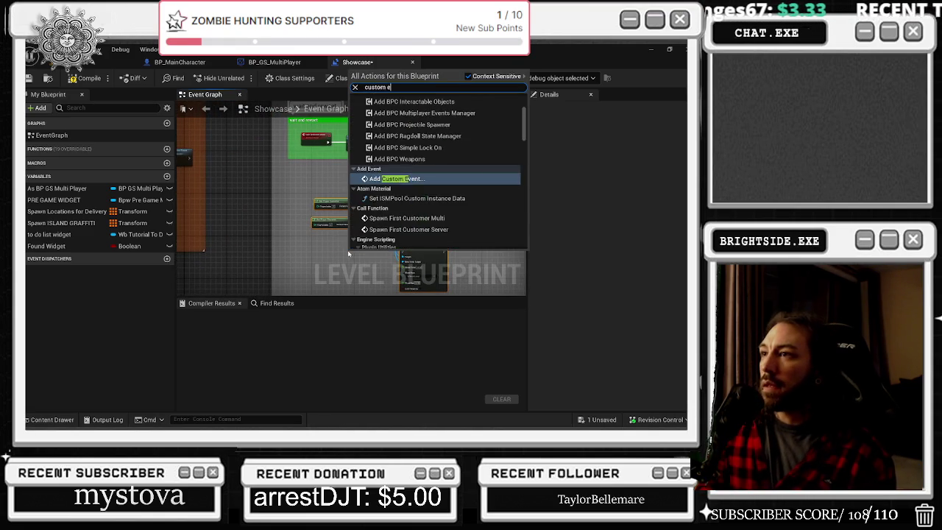
{"action": "key", "text": "Escape"}
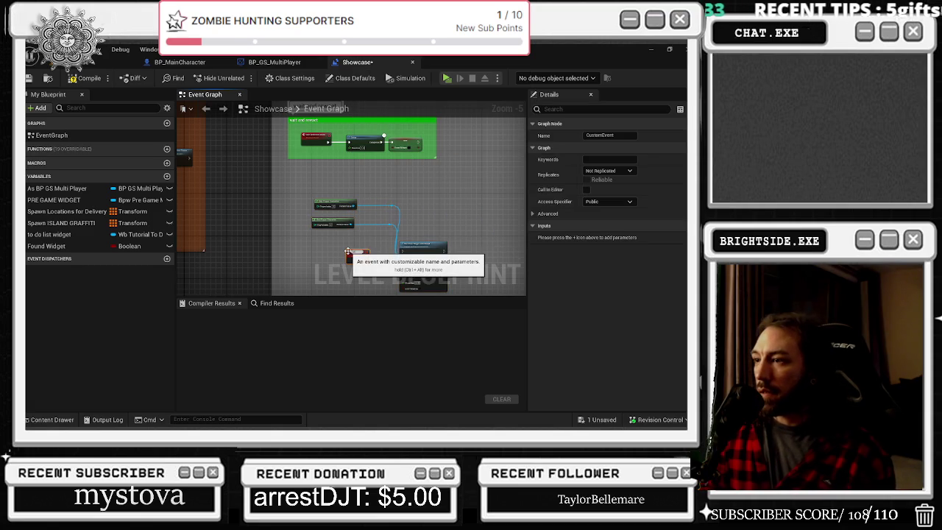
{"action": "scroll", "coordinate": [349, 251], "scroll_direction": "up", "scroll_amount": 4}
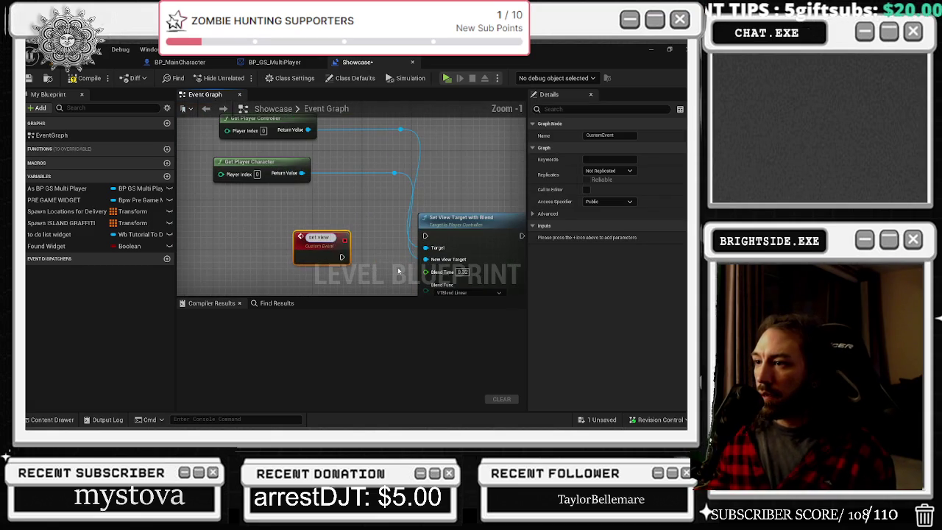
{"action": "type", "text": "set view target"}
{"action": "key", "text": "Return"}
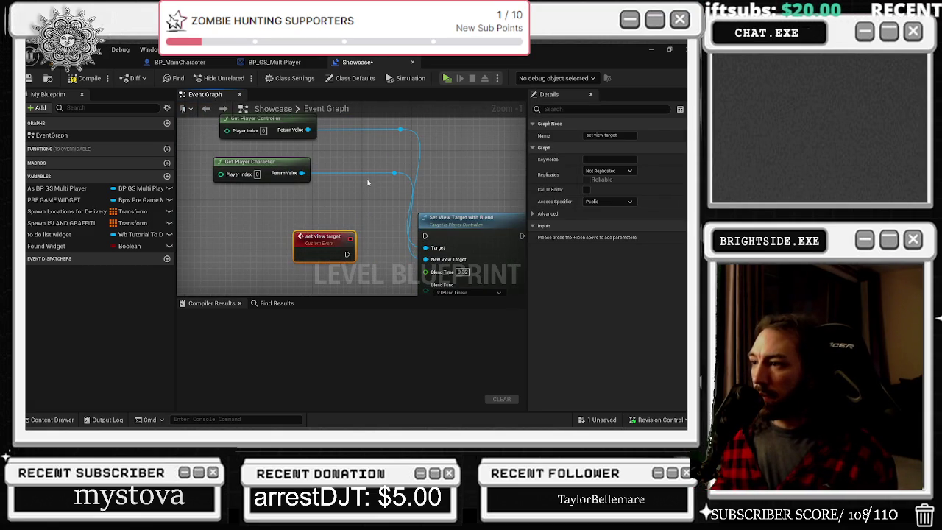
{"action": "left_click_drag", "start_coordinate": [346, 254], "coordinate": [425, 236]}
{"action": "left_click", "coordinate": [324, 237]}
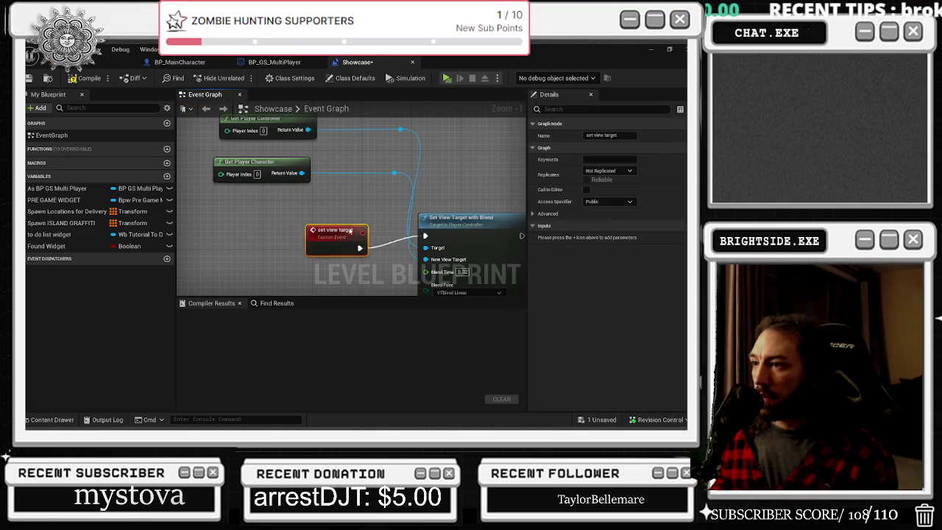
{"action": "left_click_drag", "start_coordinate": [323, 236], "coordinate": [342, 218]}
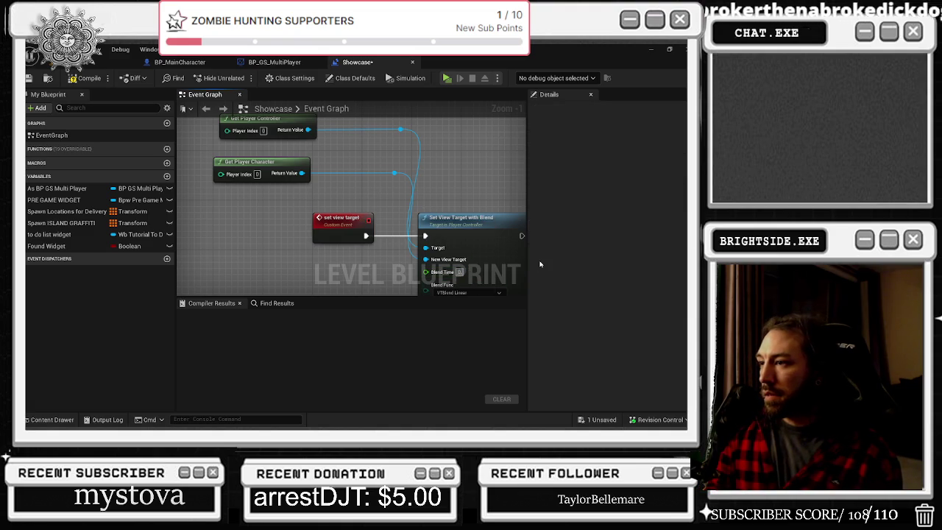
{"action": "type", "text": "0.1"}
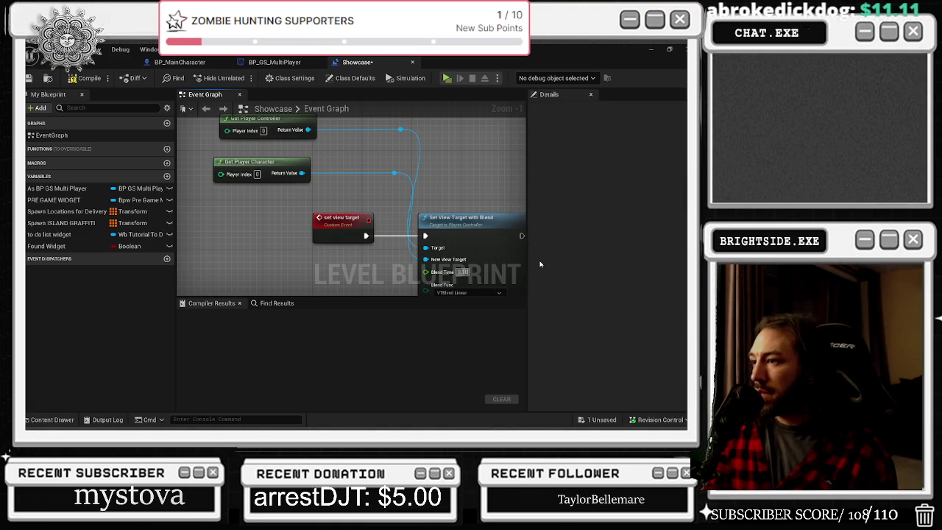
{"action": "scroll", "coordinate": [328, 184], "scroll_direction": "down", "scroll_amount": 9}
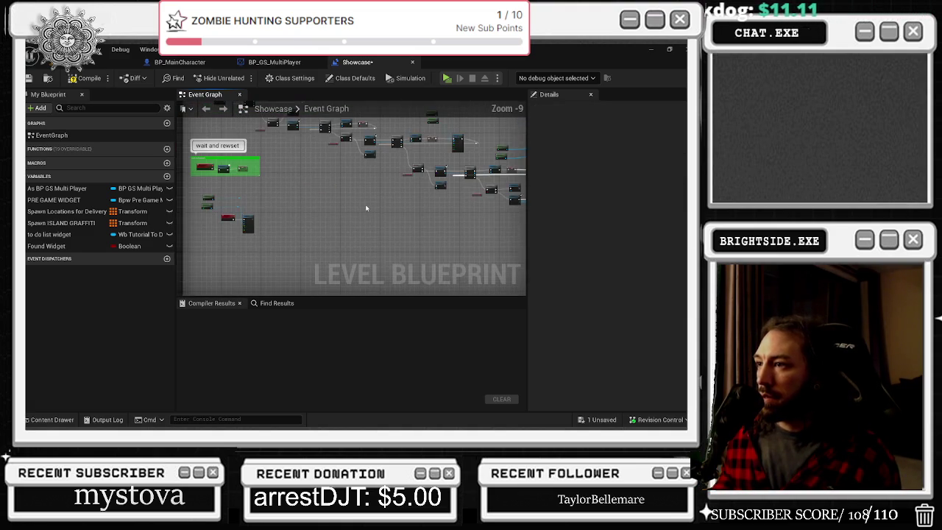
- Try adding a Set View Target node off SET Found Widget's exec pin, undoing the stray result
{"action": "scroll", "coordinate": [322, 211], "scroll_direction": "up", "scroll_amount": 6}
{"action": "mouse_move", "coordinate": [281, 252]}
{"action": "left_mouse_down"}
{"action": "mouse_move", "coordinate": [309, 215]}
{"action": "mouse_move", "coordinate": [346, 200]}
{"action": "mouse_move", "coordinate": [384, 216]}
{"action": "left_mouse_up"}
{"action": "type", "text": "set view"}
{"action": "key", "text": "Return"}
{"action": "key", "text": "ctrl+z"}
{"action": "key", "text": "ctrl+z"}
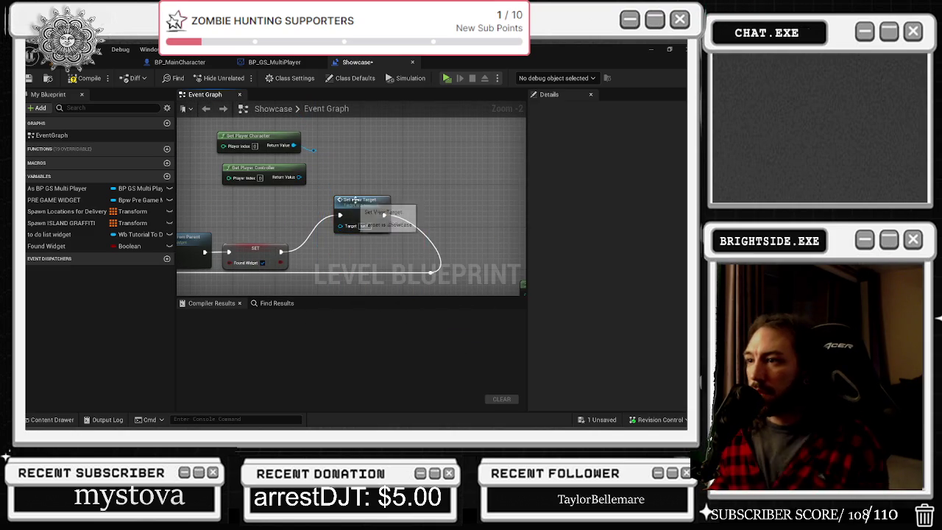
{"action": "scroll", "coordinate": [348, 206], "scroll_direction": "down", "scroll_amount": 1}
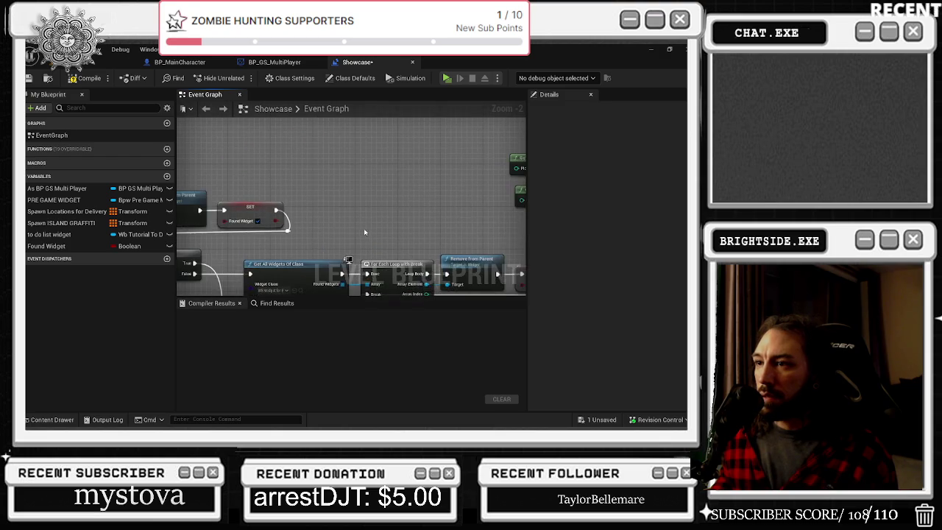
{"action": "left_click_drag", "start_coordinate": [366, 233], "coordinate": [484, 210]}
{"action": "mouse_move", "coordinate": [462, 243]}
{"action": "left_mouse_down"}
{"action": "mouse_move", "coordinate": [456, 193]}
{"action": "mouse_move", "coordinate": [279, 183]}
{"action": "mouse_move", "coordinate": [384, 171]}
{"action": "left_mouse_up"}
- Place Set View Target right after SET and delete the Set View Target with Blend node
{"action": "type", "text": "set view target"}
{"action": "left_click", "coordinate": [378, 161]}
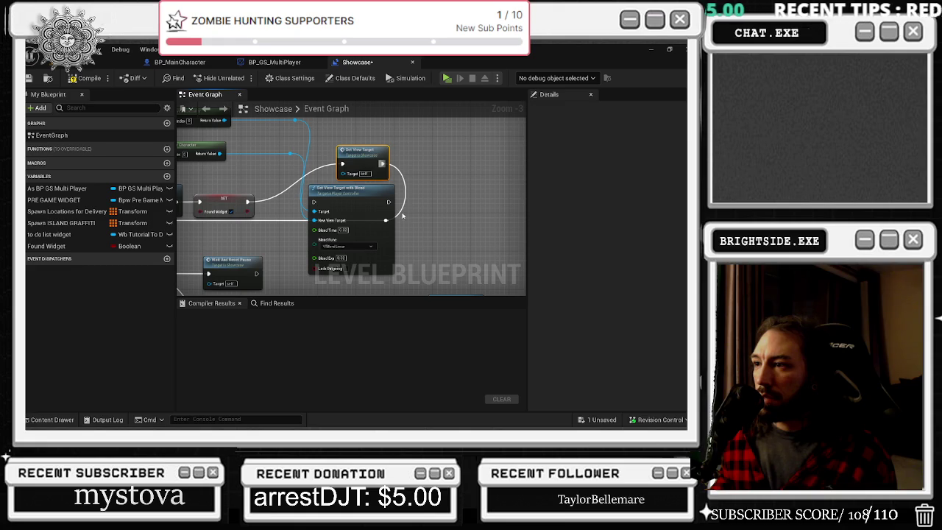
{"action": "key", "text": "ctrl+z"}
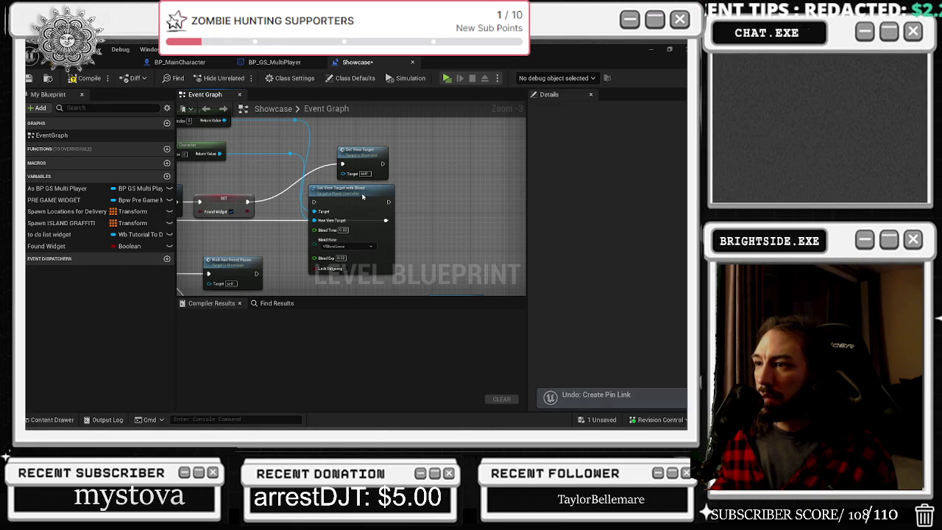
{"action": "left_click_drag", "start_coordinate": [355, 196], "coordinate": [465, 186]}
{"action": "mouse_move", "coordinate": [376, 172]}
{"action": "left_mouse_down"}
{"action": "mouse_move", "coordinate": [336, 204]}
{"action": "mouse_move", "coordinate": [398, 224]}
{"action": "mouse_move", "coordinate": [386, 215]}
{"action": "left_mouse_up"}
{"action": "left_click_drag", "start_coordinate": [327, 189], "coordinate": [345, 194]}
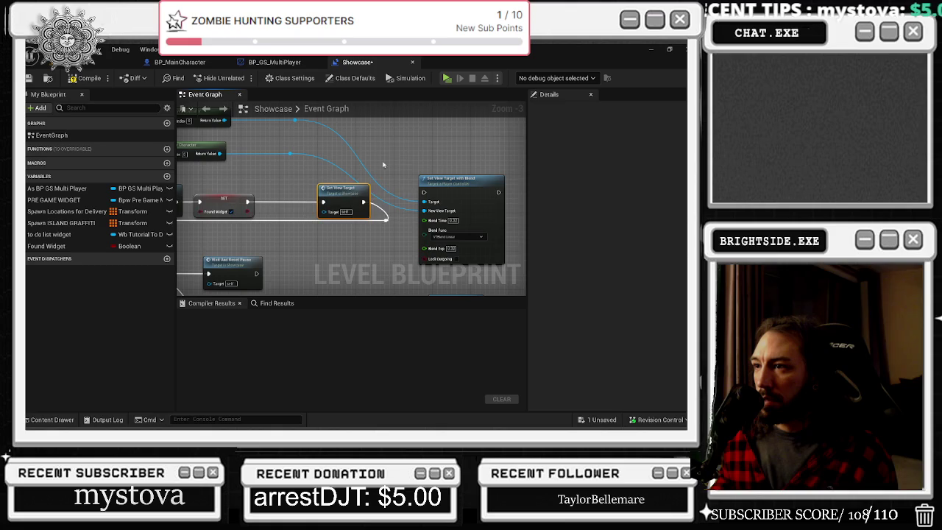
{"action": "key", "text": "Delete"}
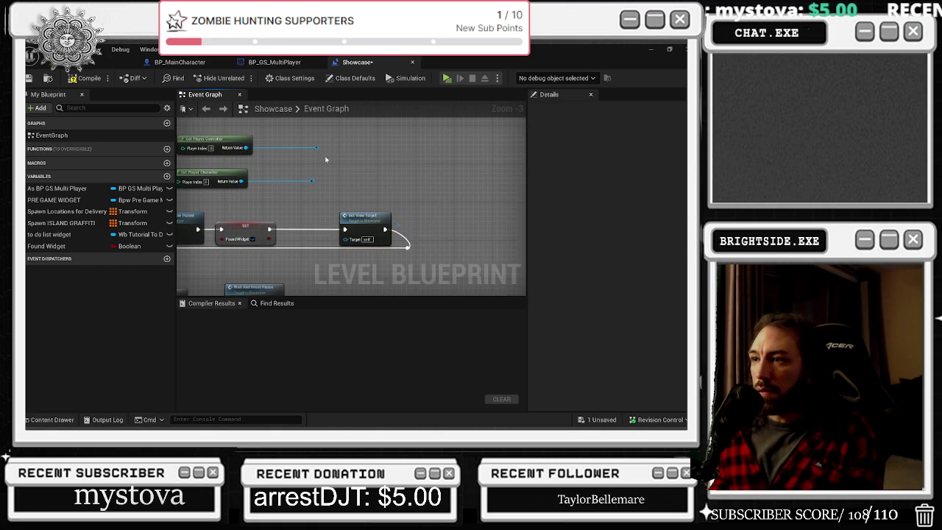
{"action": "scroll", "coordinate": [249, 143], "scroll_direction": "down", "scroll_amount": 1}
{"action": "mouse_move", "coordinate": [413, 289]}
{"action": "left_mouse_down"}
{"action": "mouse_move", "coordinate": [336, 210]}
{"action": "mouse_move", "coordinate": [192, 117]}
{"action": "left_mouse_up"}
{"action": "scroll", "coordinate": [336, 209], "scroll_direction": "up", "scroll_amount": 1}
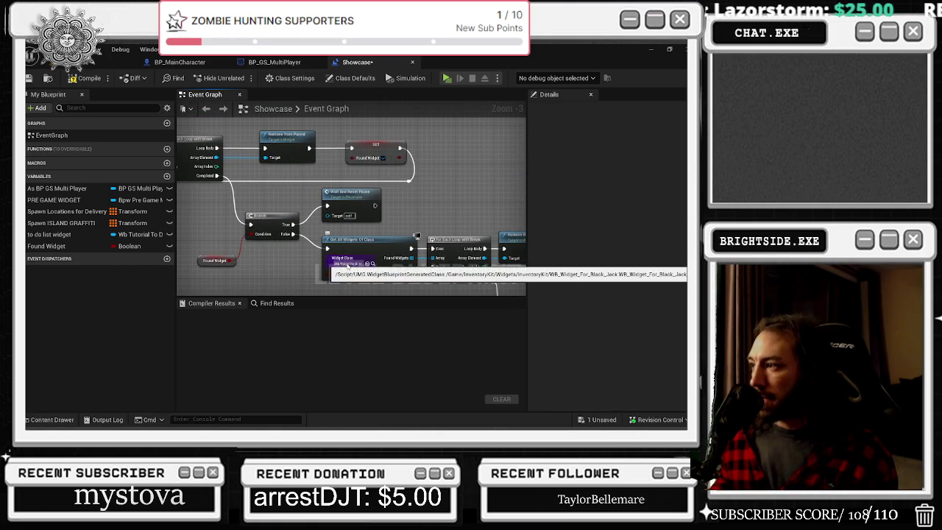
- Shift the SET and Set View Target nodes left and break Set View Target's outgoing exec link
{"action": "left_click_drag", "start_coordinate": [348, 267], "coordinate": [178, 159]}
{"action": "mouse_move", "coordinate": [416, 207]}
{"action": "left_mouse_down"}
{"action": "mouse_move", "coordinate": [291, 187]}
{"action": "mouse_move", "coordinate": [397, 163]}
{"action": "mouse_move", "coordinate": [358, 175]}
{"action": "mouse_move", "coordinate": [367, 172]}
{"action": "left_mouse_up"}
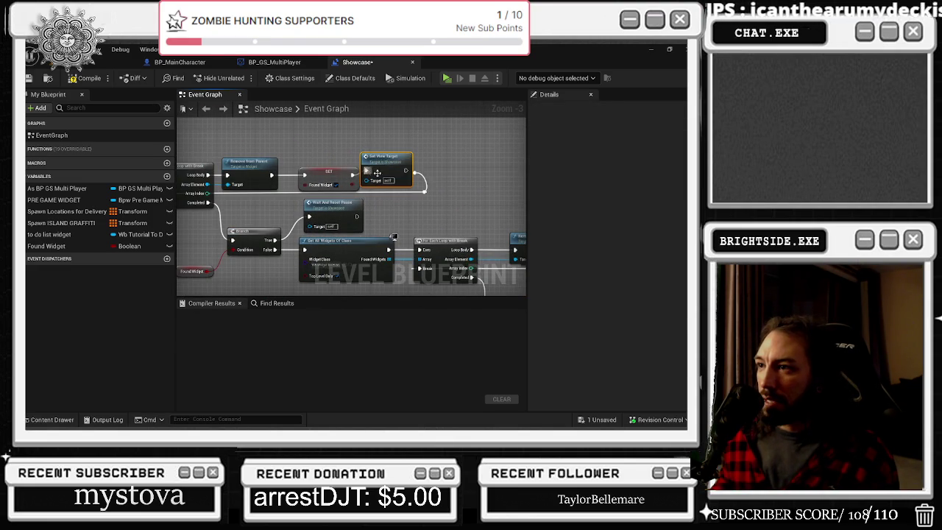
{"action": "left_click_drag", "start_coordinate": [427, 152], "coordinate": [437, 156]}
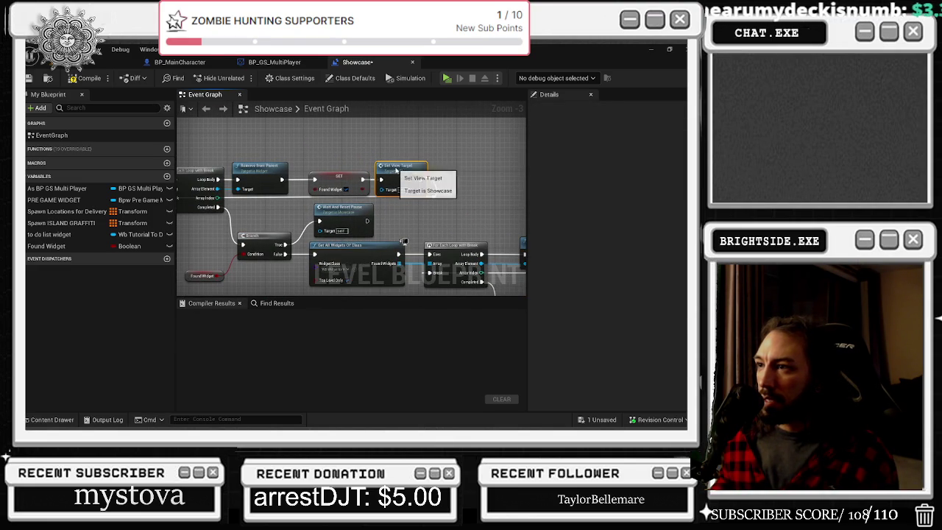
{"action": "left_click_drag", "start_coordinate": [324, 184], "coordinate": [308, 185]}
{"action": "right_click", "coordinate": [423, 179]}
{"action": "left_click", "coordinate": [423, 187]}
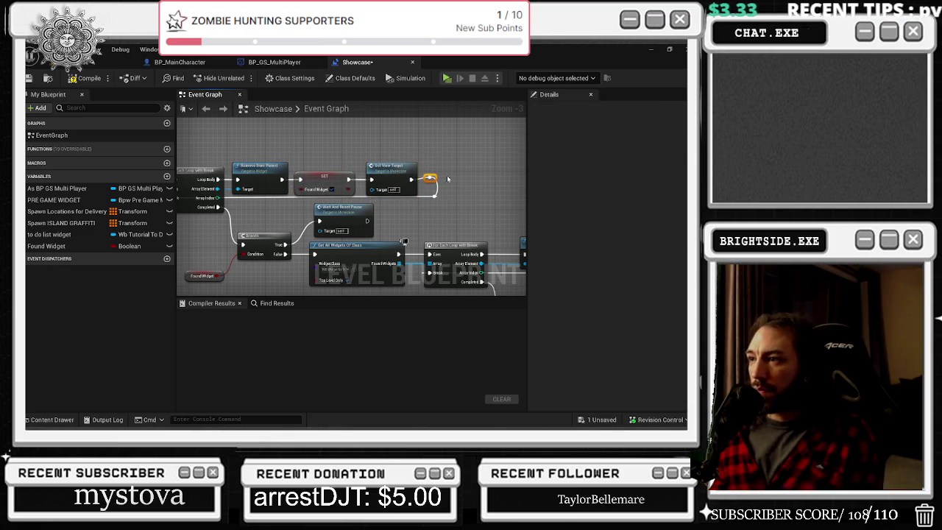
- Paste a Set View Target copy after the next SET Found Widget node and wire it in
{"action": "mouse_move", "coordinate": [447, 177]}
{"action": "left_mouse_down"}
{"action": "mouse_move", "coordinate": [298, 187]}
{"action": "mouse_move", "coordinate": [450, 137]}
{"action": "left_mouse_up"}
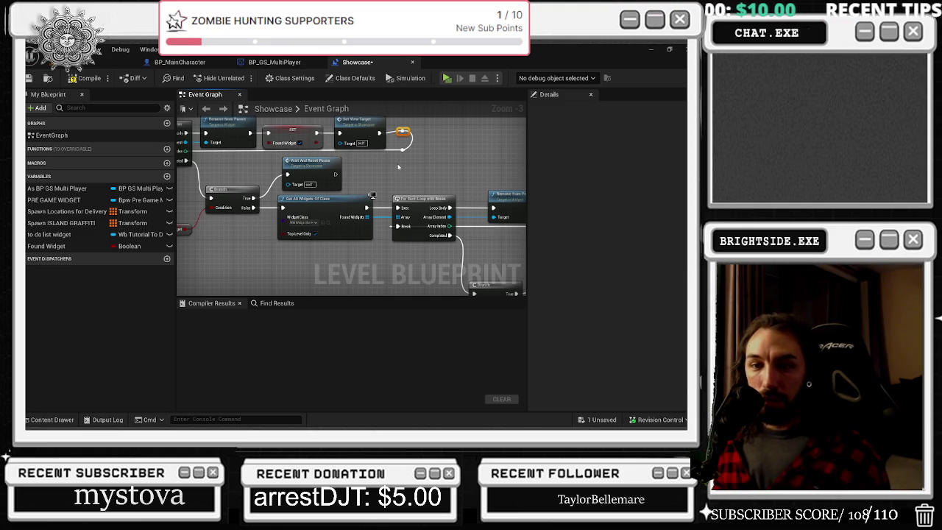
{"action": "left_click_drag", "start_coordinate": [404, 175], "coordinate": [205, 215]}
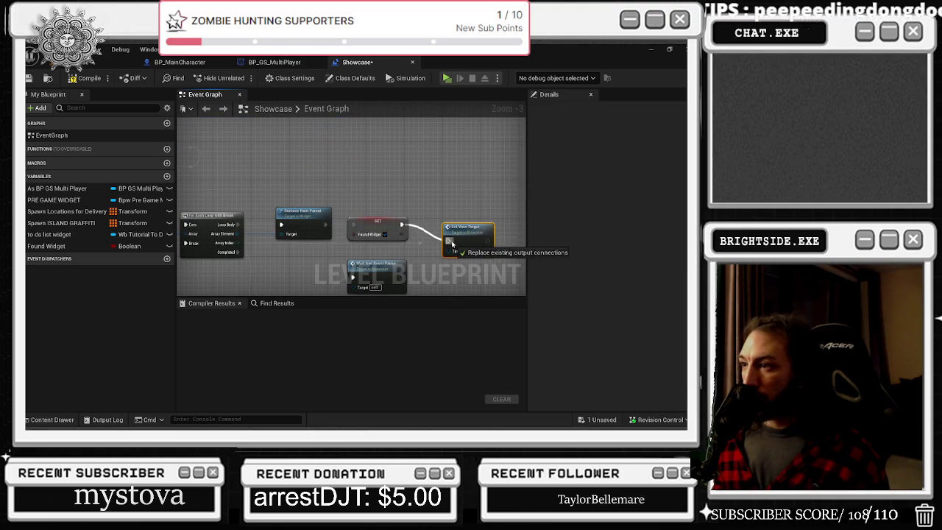
{"action": "key", "text": "ctrl+v"}
{"action": "mouse_move", "coordinate": [444, 222]}
{"action": "left_mouse_down"}
{"action": "mouse_move", "coordinate": [441, 249]}
{"action": "mouse_move", "coordinate": [423, 248]}
{"action": "mouse_move", "coordinate": [462, 220]}
{"action": "mouse_move", "coordinate": [420, 244]}
{"action": "mouse_move", "coordinate": [496, 243]}
{"action": "left_mouse_up"}
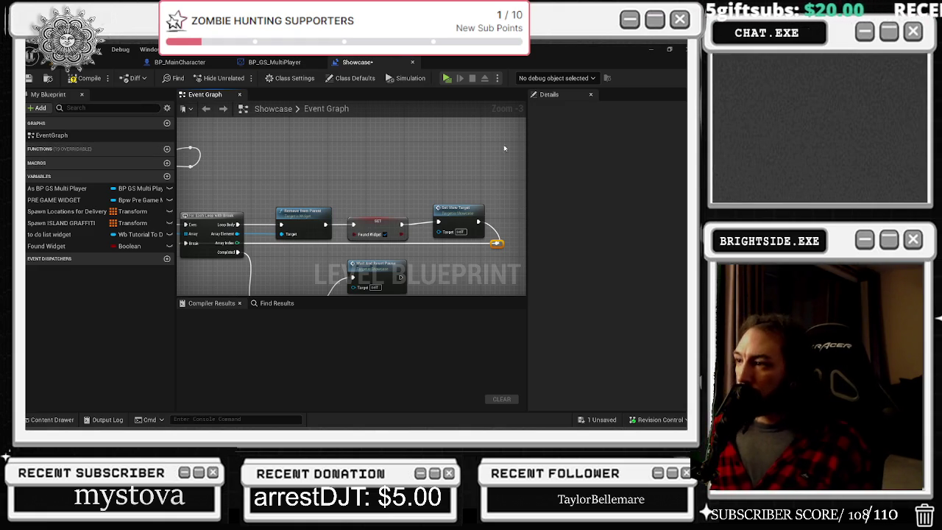
{"action": "left_click", "coordinate": [467, 215]}
- Paste another Set View Target after the remaining SET Found Widget node and wire it into the chain
{"action": "mouse_move", "coordinate": [466, 215]}
{"action": "left_mouse_down"}
{"action": "mouse_move", "coordinate": [442, 156]}
{"action": "mouse_move", "coordinate": [346, 176]}
{"action": "mouse_move", "coordinate": [416, 156]}
{"action": "left_mouse_up"}
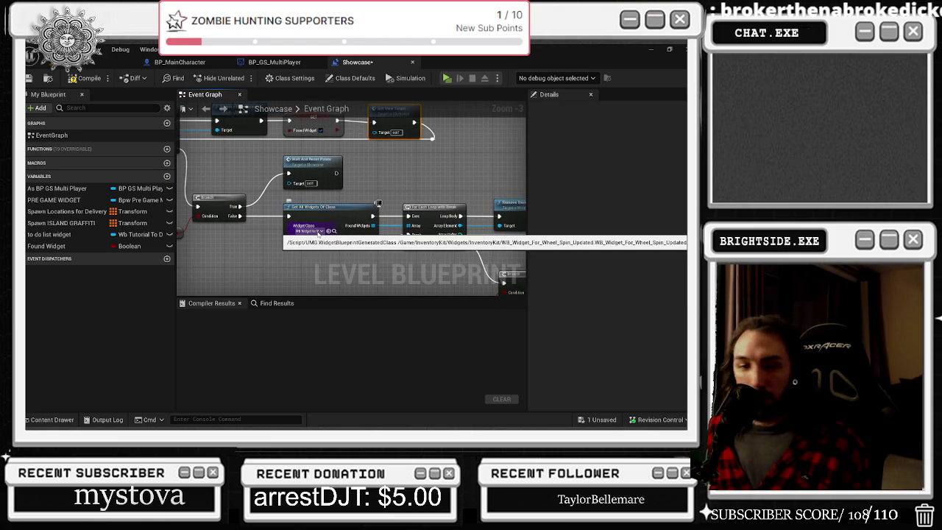
{"action": "mouse_move", "coordinate": [316, 231]}
{"action": "left_mouse_down"}
{"action": "mouse_move", "coordinate": [283, 210]}
{"action": "mouse_move", "coordinate": [309, 224]}
{"action": "mouse_move", "coordinate": [441, 248]}
{"action": "mouse_move", "coordinate": [347, 237]}
{"action": "mouse_move", "coordinate": [227, 243]}
{"action": "mouse_move", "coordinate": [333, 256]}
{"action": "mouse_move", "coordinate": [277, 167]}
{"action": "left_mouse_up"}
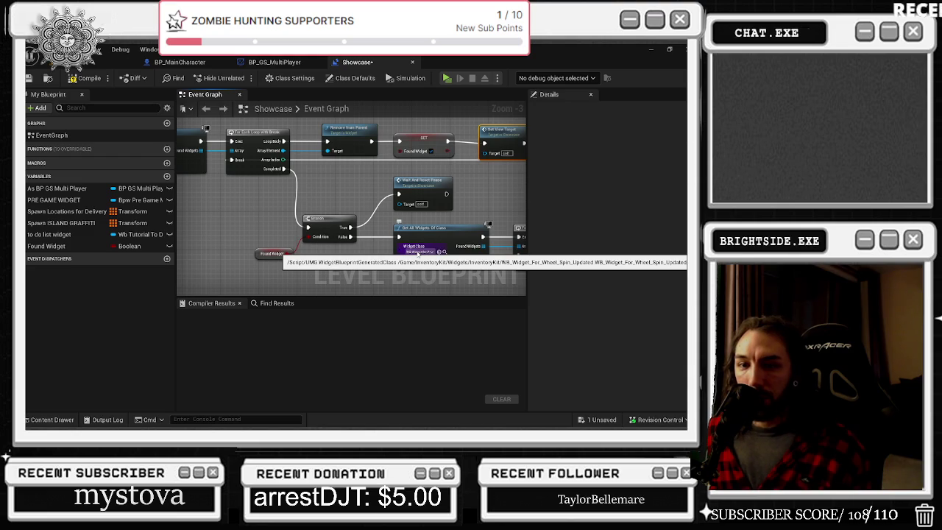
{"action": "left_click_drag", "start_coordinate": [417, 252], "coordinate": [357, 177]}
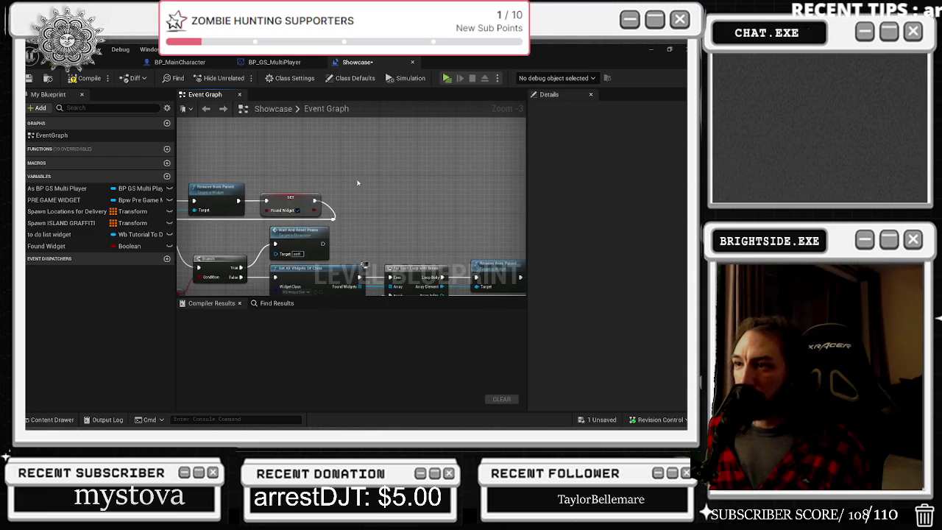
{"action": "key", "text": "ctrl+v"}
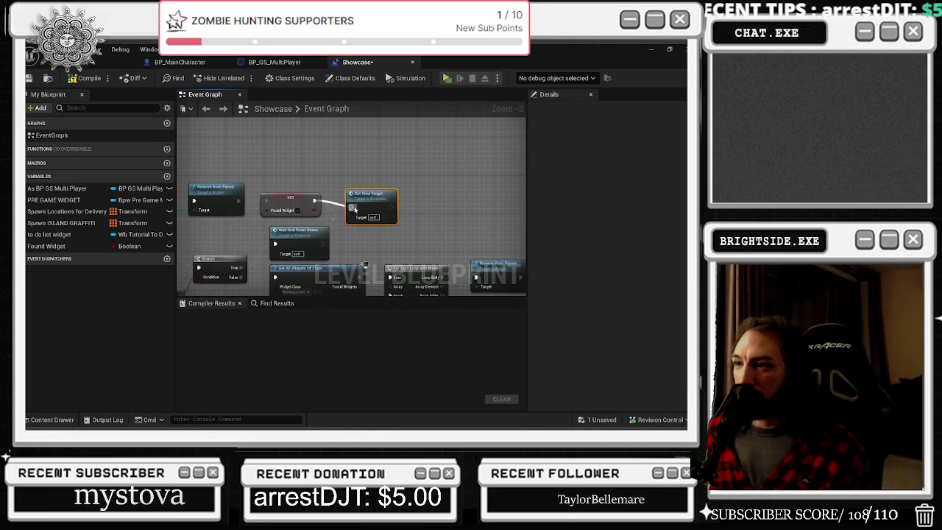
{"action": "left_click_drag", "start_coordinate": [380, 199], "coordinate": [332, 220]}
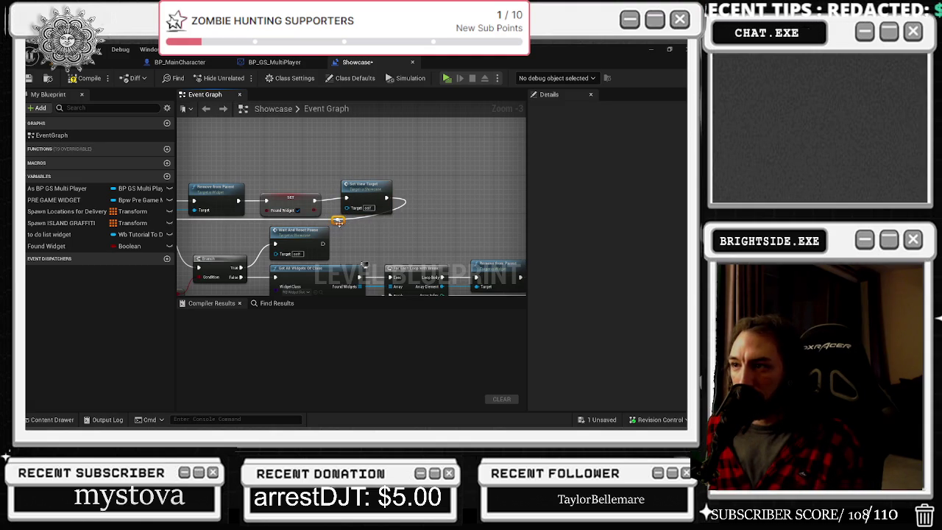
{"action": "left_click_drag", "start_coordinate": [366, 189], "coordinate": [366, 187]}
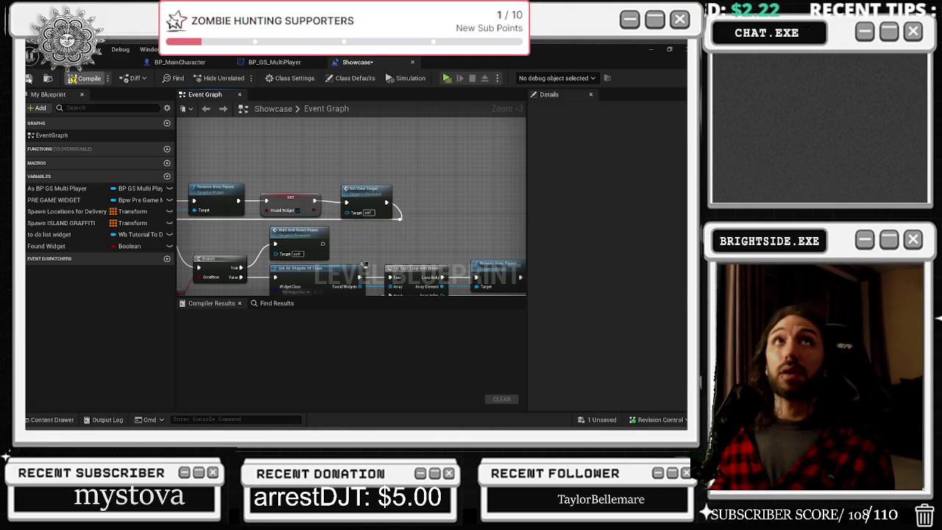
- Save the Showcase Level Blueprint, return to the Badaboom_Pizza_sim level, and start Play-In-Editor
{"action": "left_click", "coordinate": [28, 78]}
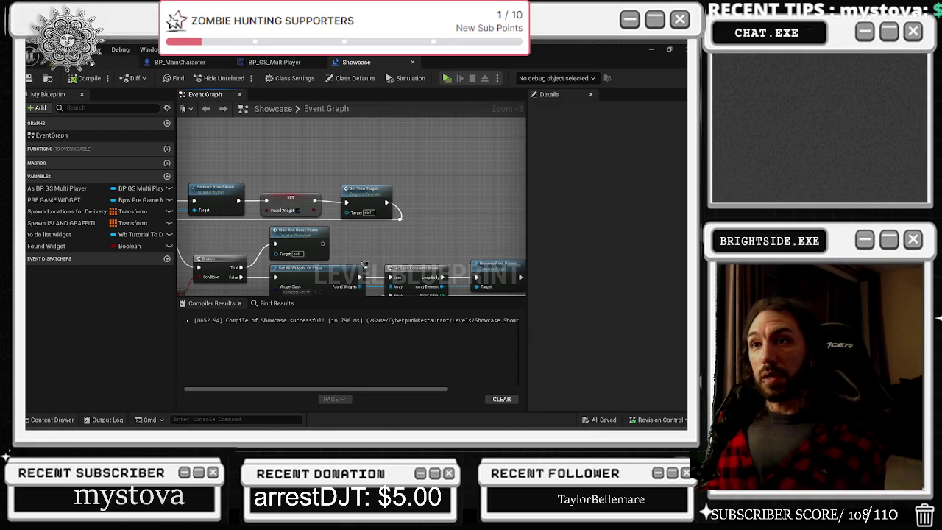
{"action": "left_click", "coordinate": [96, 62]}
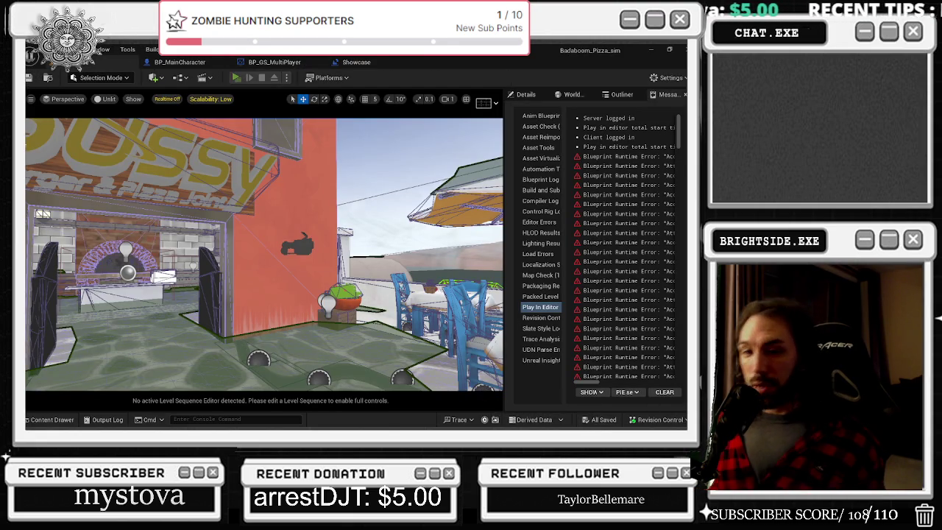
{"action": "left_click", "coordinate": [236, 77]}
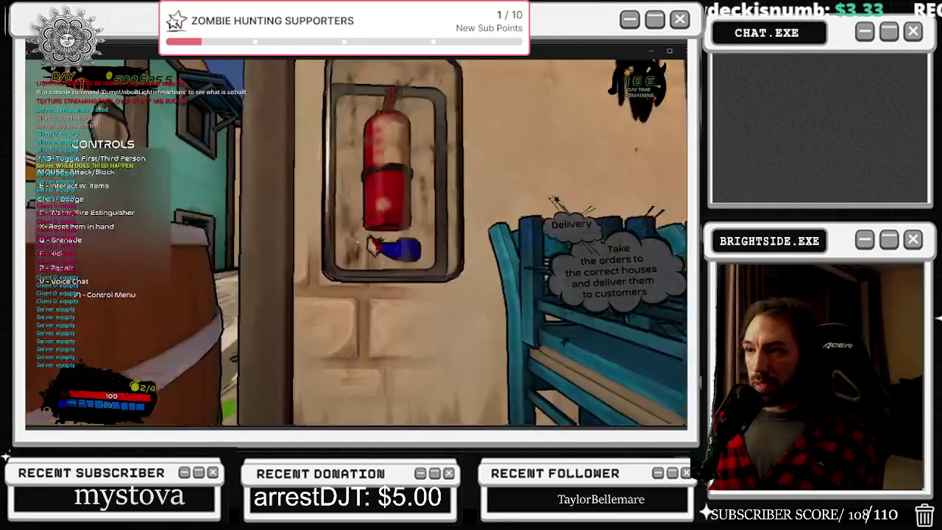
- Test the extinguisher, wall tablet build menu and toilet close-ups, exiting each with Escape
{"action": "key", "text": "e"}
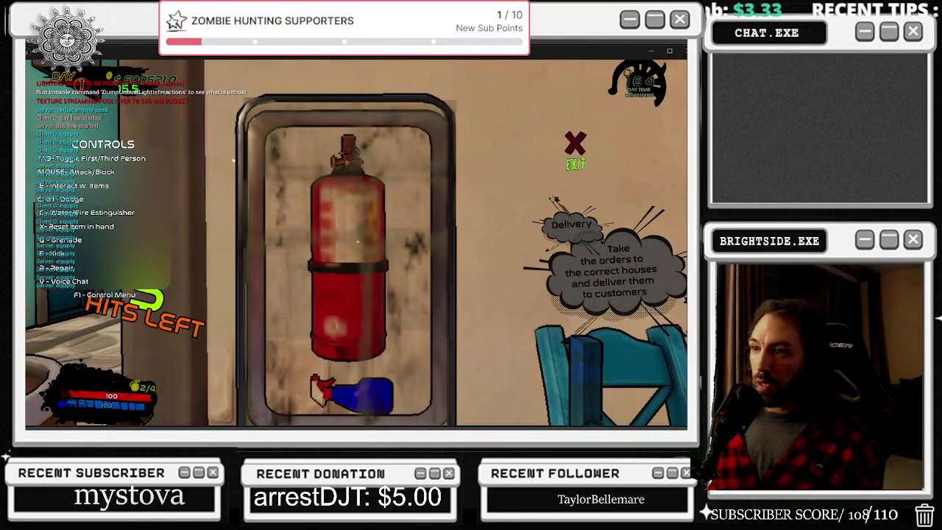
{"action": "key", "text": "Escape"}
{"action": "key", "text": "Escape"}
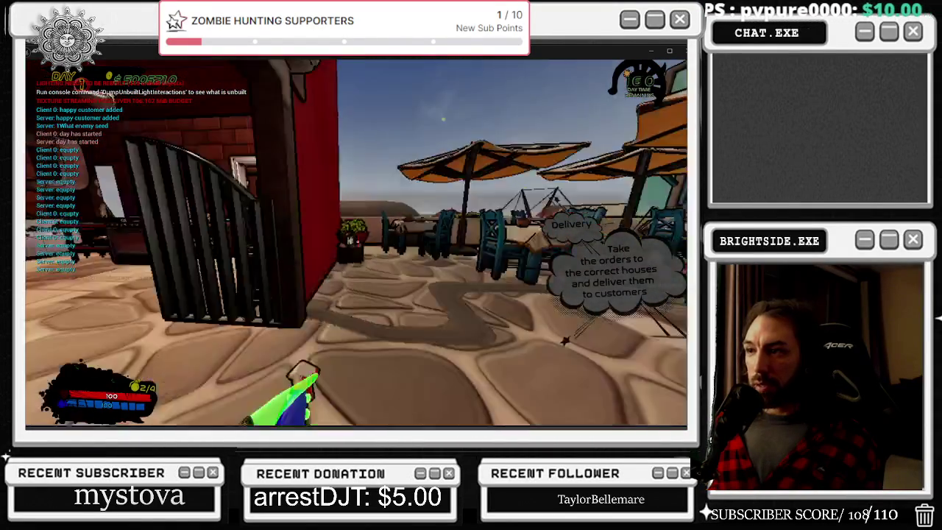
{"action": "key", "text": "e"}
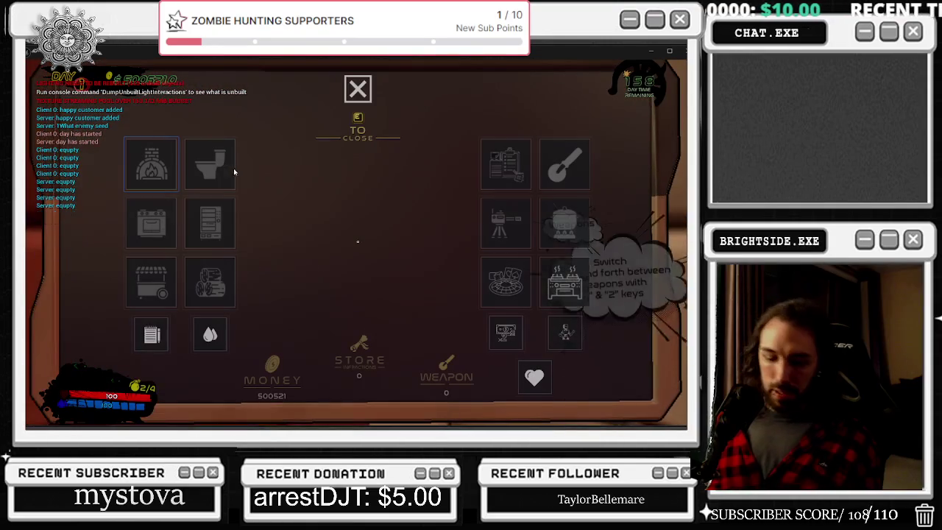
{"action": "key", "text": "Escape"}
{"action": "key", "text": "Escape"}
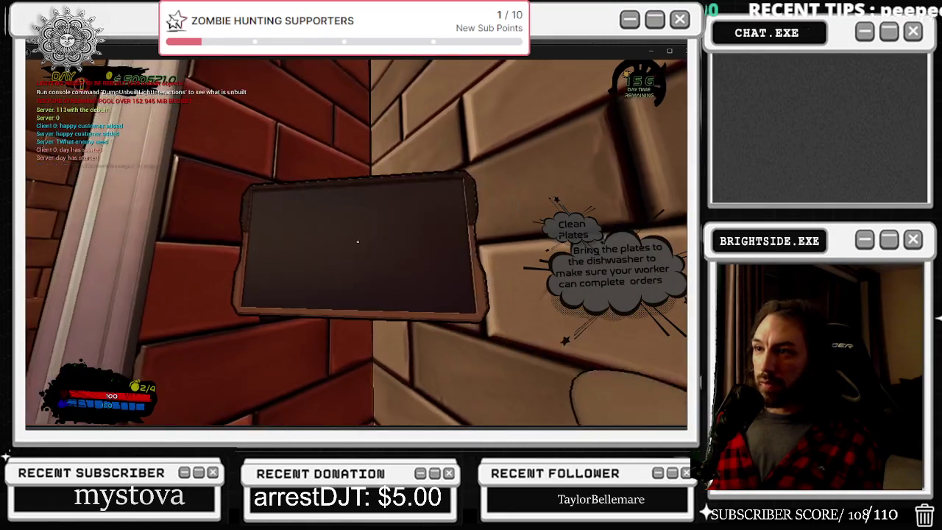
{"action": "key", "text": "w"}
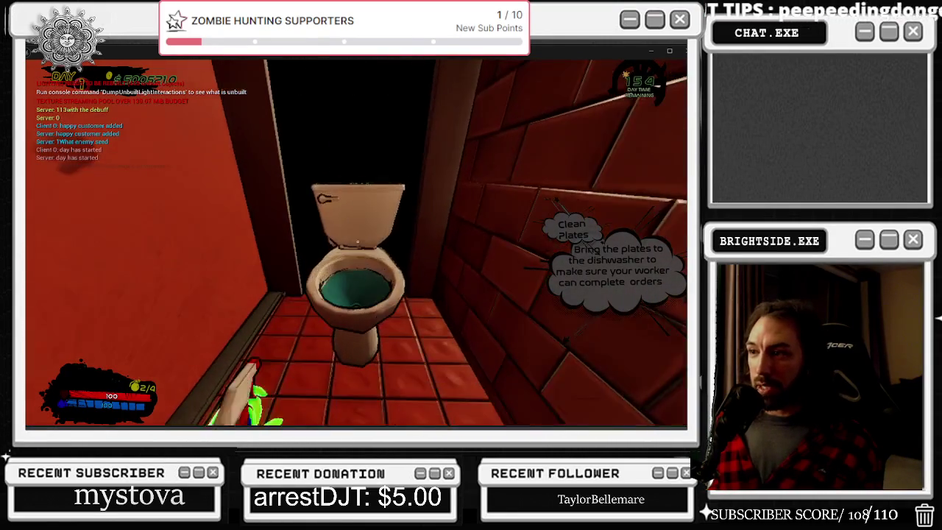
{"action": "key", "text": "e"}
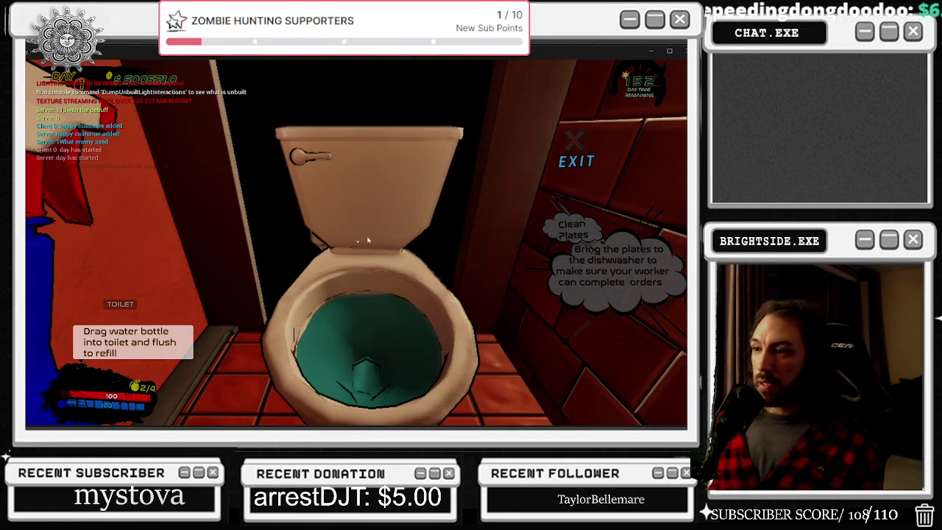
{"action": "key", "text": "Escape"}
{"action": "key", "text": "Escape"}
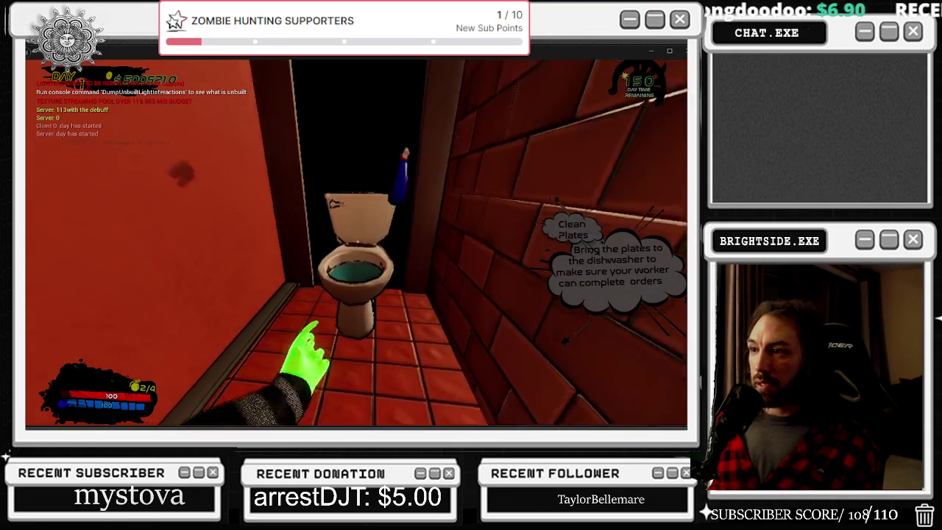
{"action": "key", "text": "s"}
{"action": "key", "text": "w"}
{"action": "key", "text": "w"}
- Swing at the extinguisher, carry the body to the tiled room, then play and exit butchering
{"action": "key", "text": "s"}
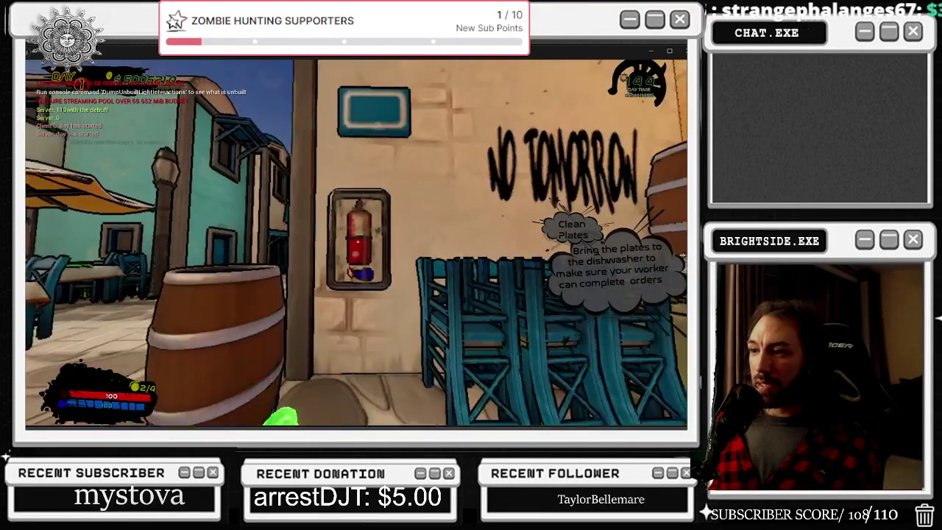
{"action": "key", "text": "w"}
{"action": "left_click", "coordinate": [357, 241]}
{"action": "key", "text": "w"}
{"action": "key", "text": "w"}
{"action": "key", "text": "w"}
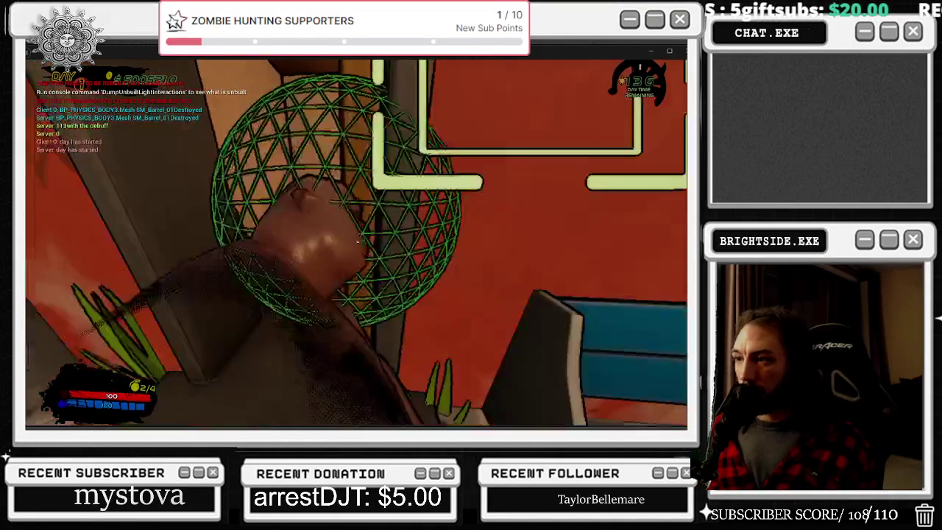
{"action": "key", "text": "w"}
{"action": "key", "text": "e"}
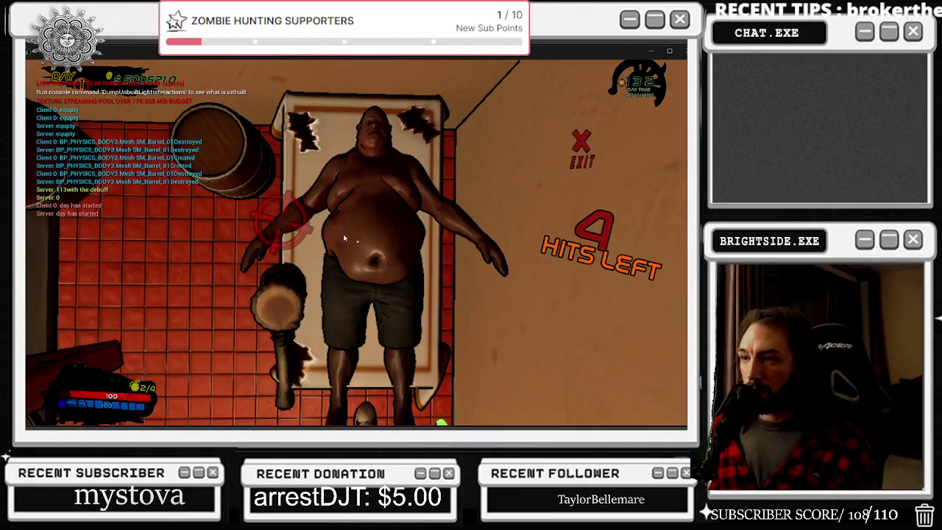
{"action": "left_click", "coordinate": [353, 235]}
{"action": "left_click", "coordinate": [457, 218]}
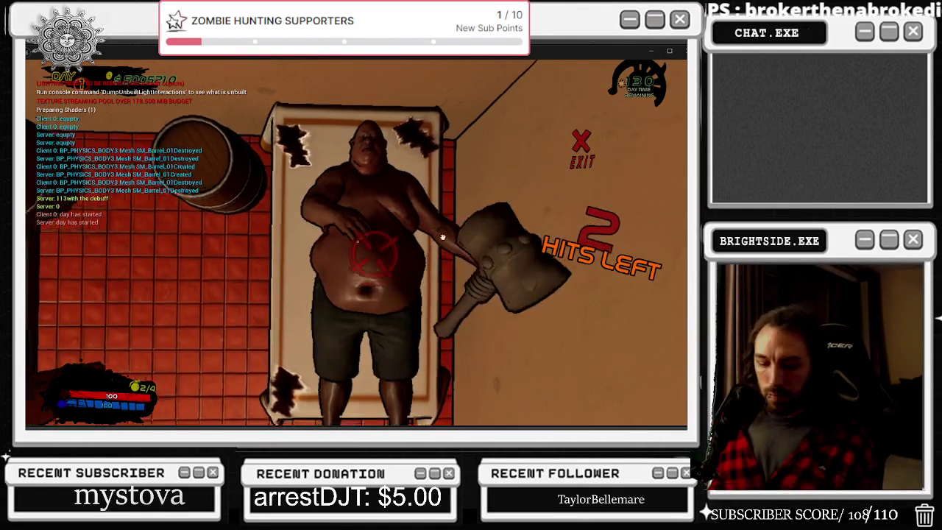
{"action": "key", "text": "Escape"}
{"action": "key", "text": "Escape"}
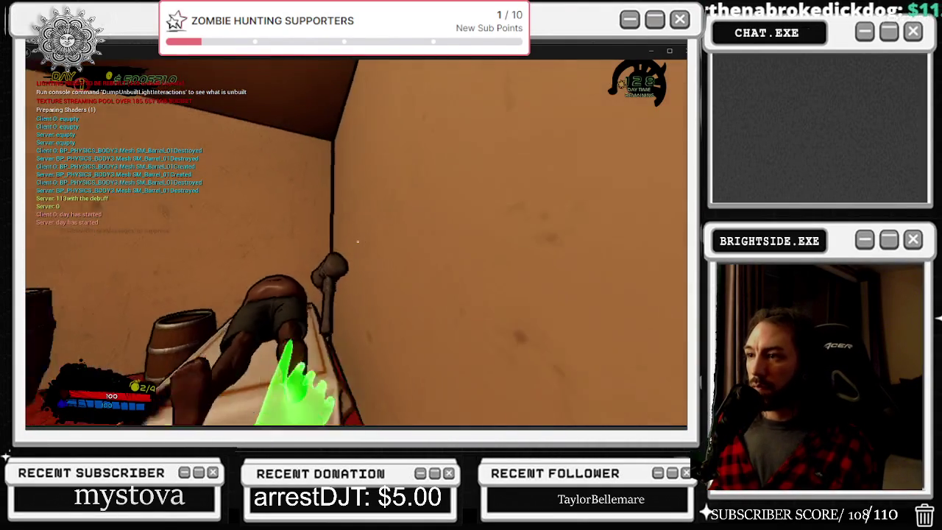
- Restart the butchering minigame, strike the body twice, and back away from the table
{"action": "key", "text": "s"}
{"action": "key", "text": "w"}
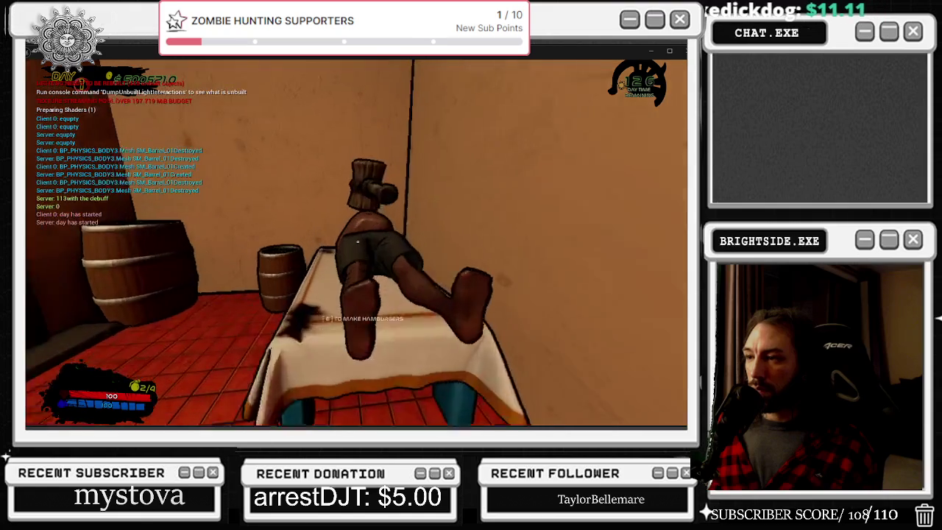
{"action": "key", "text": "s"}
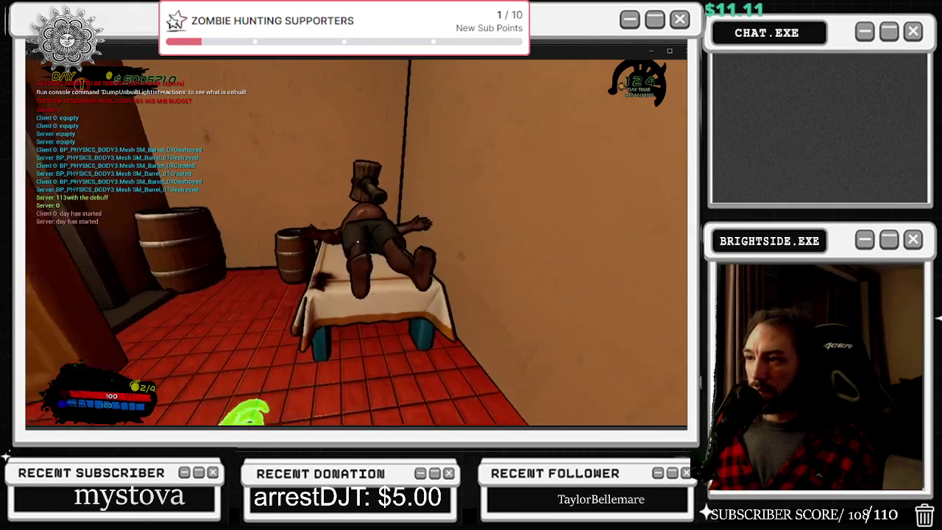
{"action": "key", "text": "w"}
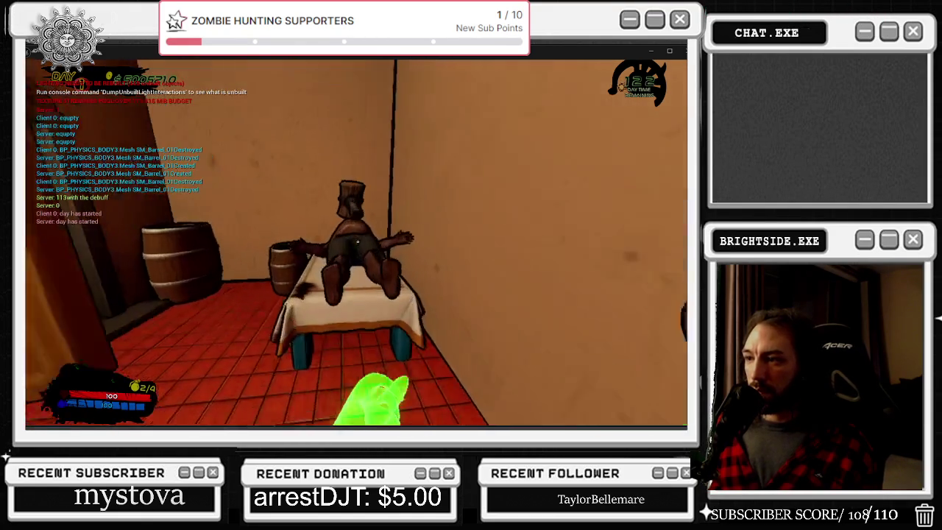
{"action": "key", "text": "e"}
{"action": "left_click", "coordinate": [270, 214]}
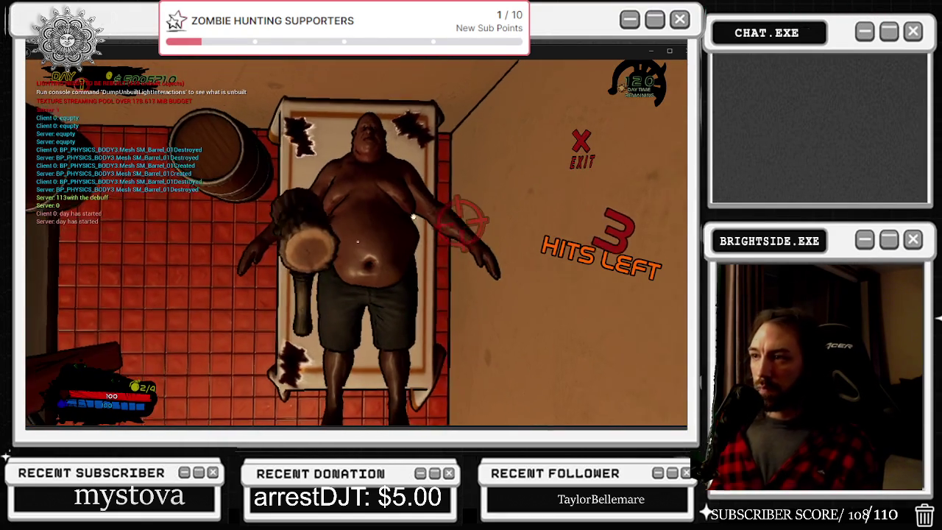
{"action": "left_click", "coordinate": [375, 250]}
{"action": "key", "text": "s"}
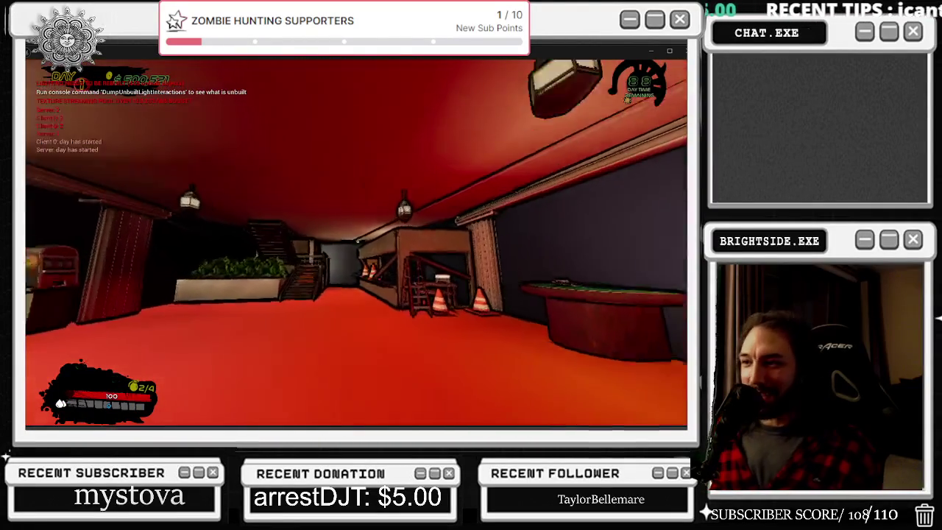
- Test the slot machine and blackjack close-ups, dealing a hand and exiting each to first person
{"action": "key", "text": "w"}
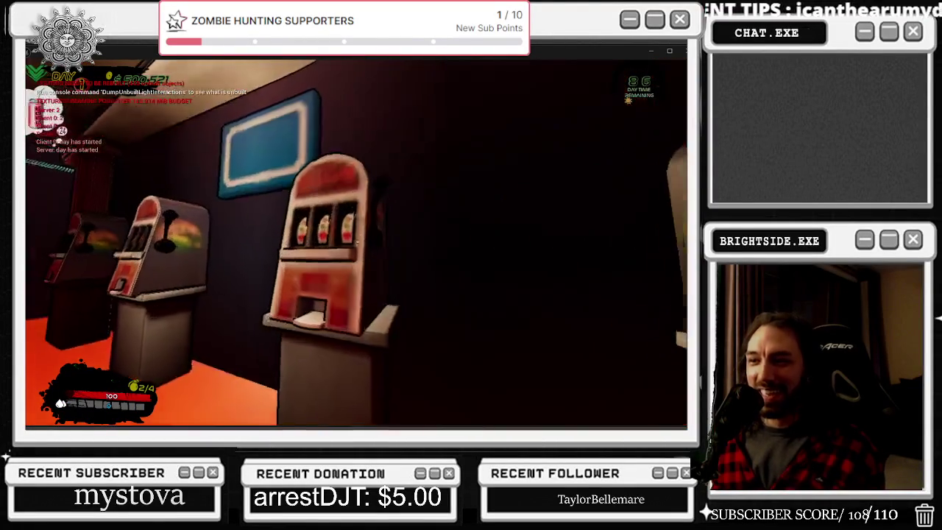
{"action": "key", "text": "e"}
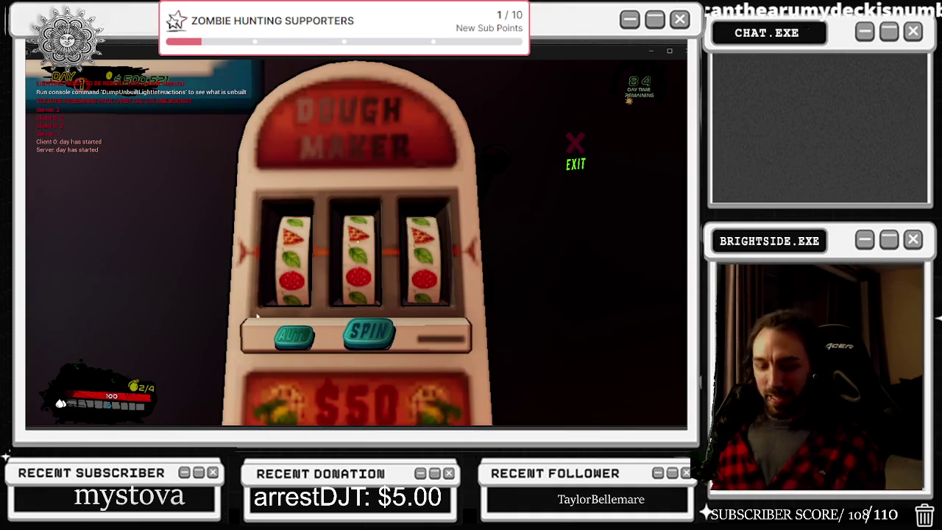
{"action": "key", "text": "Escape"}
{"action": "key", "text": "Escape"}
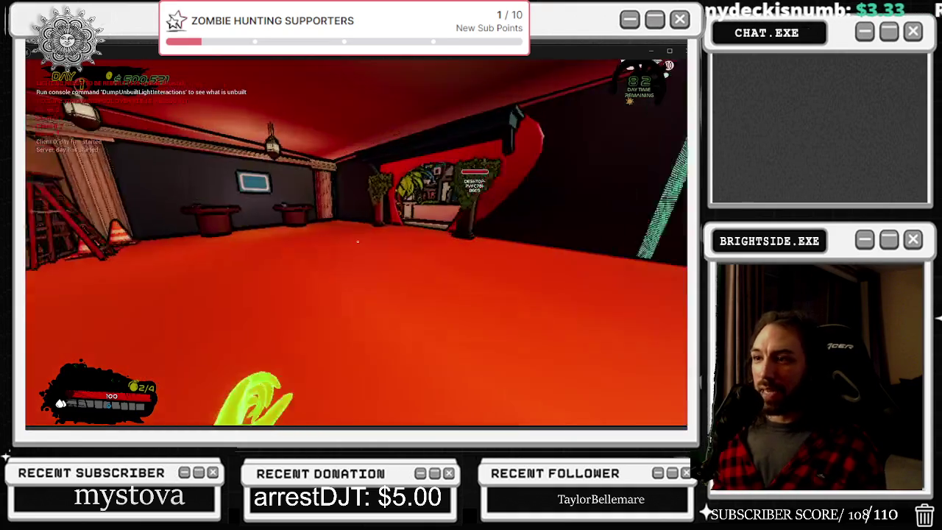
{"action": "key", "text": "w"}
{"action": "key", "text": "e"}
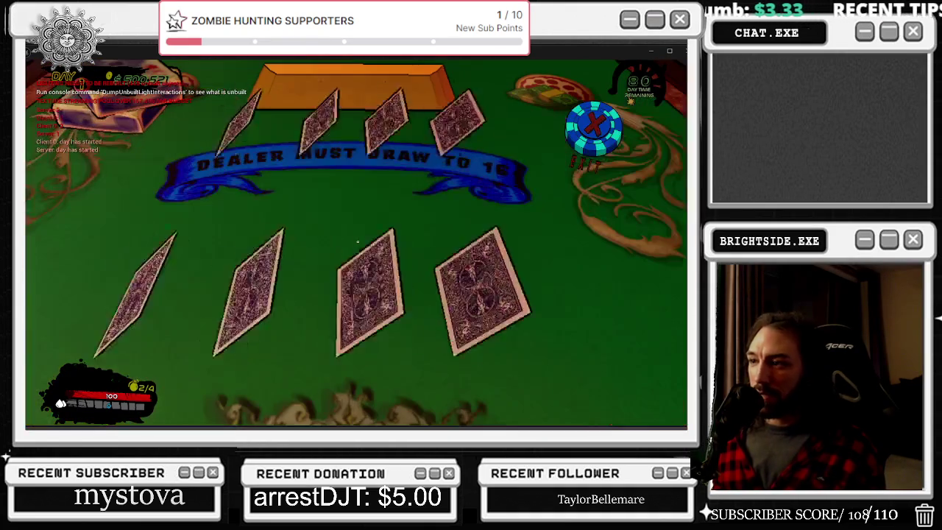
{"action": "left_click", "coordinate": [368, 229]}
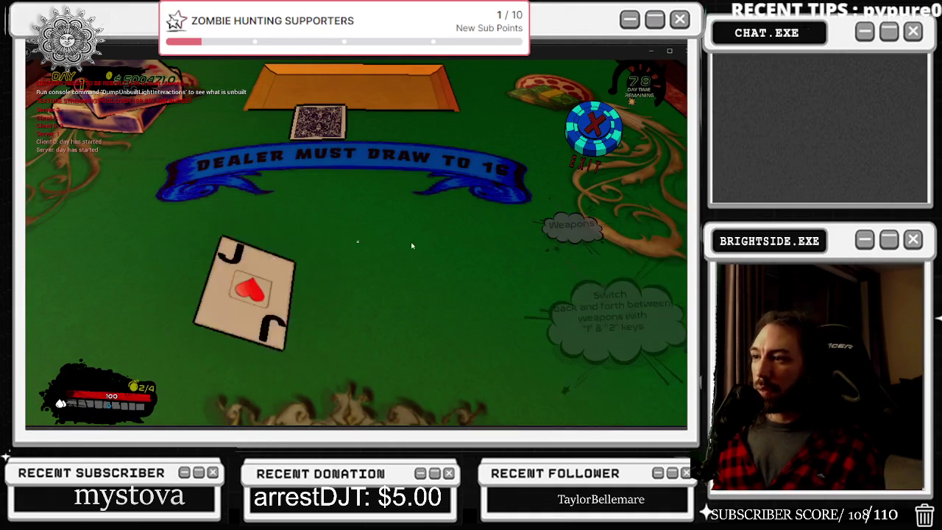
{"action": "key", "text": "Escape"}
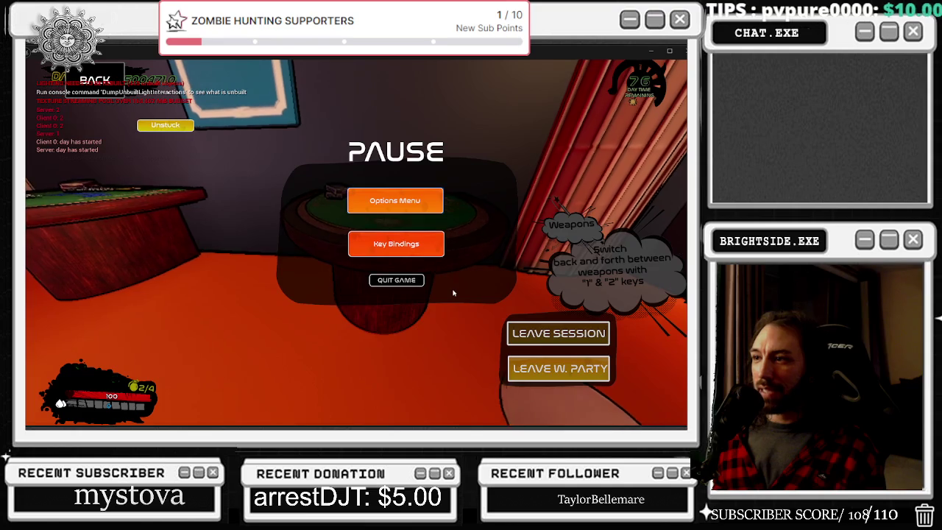
{"action": "key", "text": "Escape"}
{"action": "key", "text": "w"}
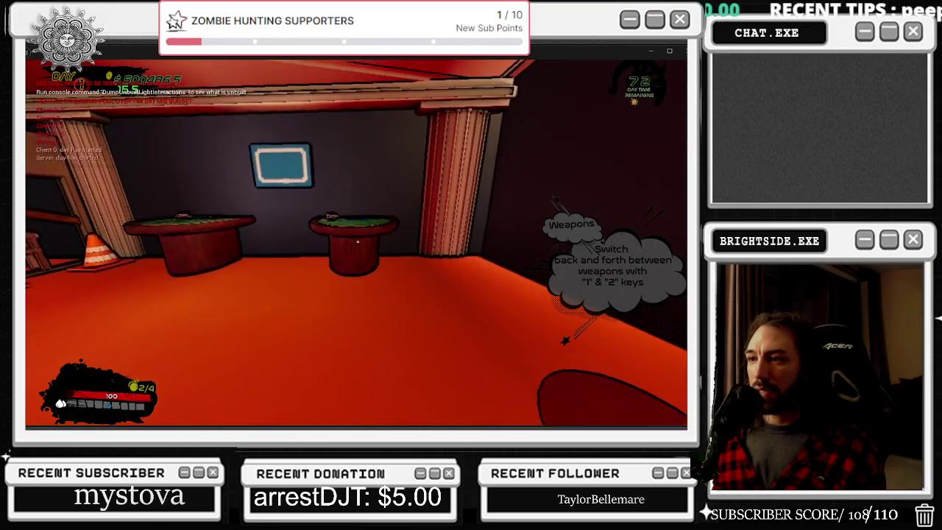
{"action": "key", "text": "e"}
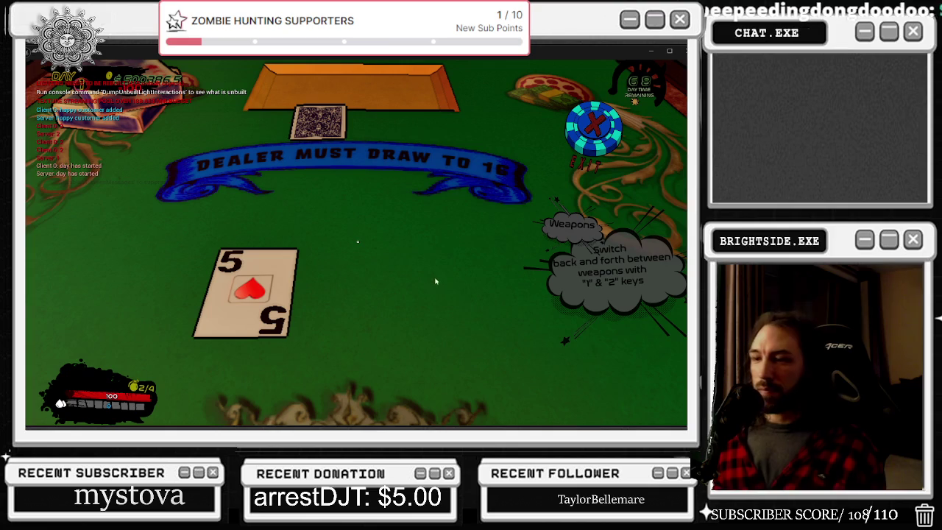
{"action": "key", "text": "Escape"}
{"action": "key", "text": "Escape"}
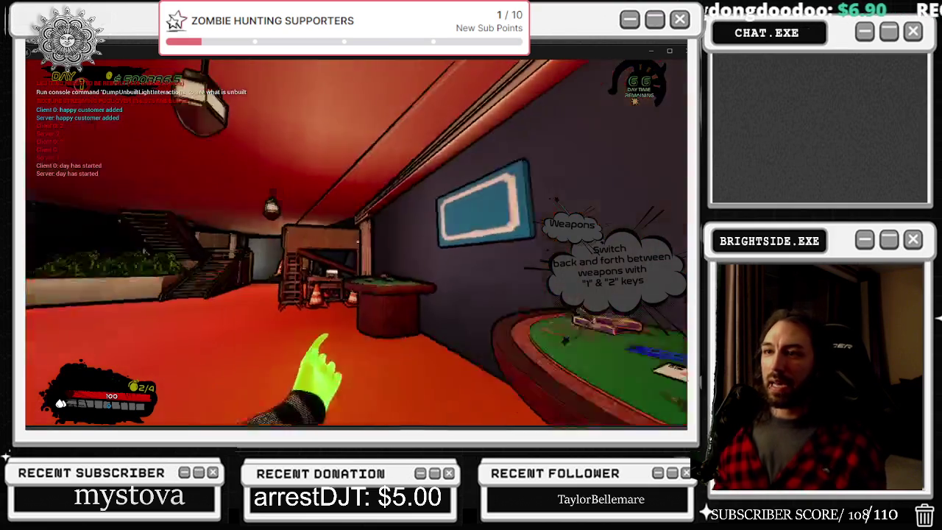
- Go downstairs to the prize wheel, open its betting panel, and exit it
{"action": "key", "text": "w"}
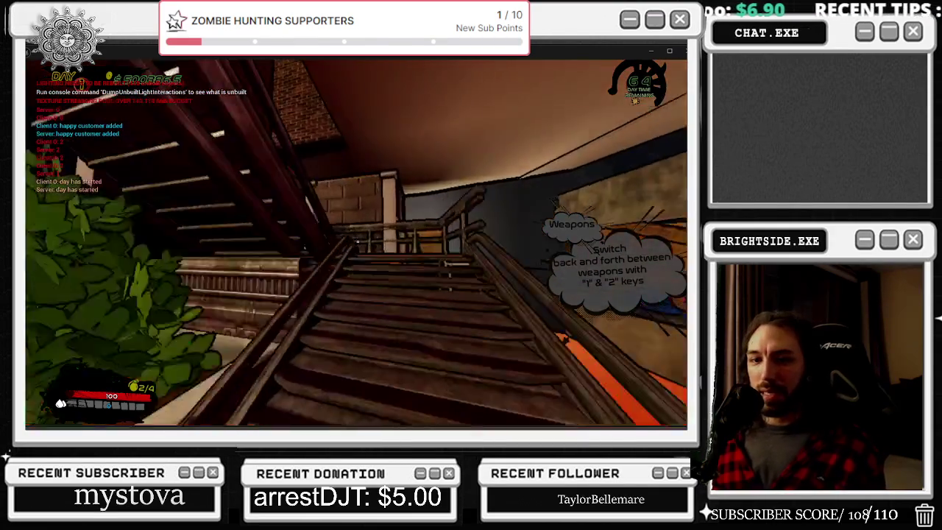
{"action": "key", "text": "w"}
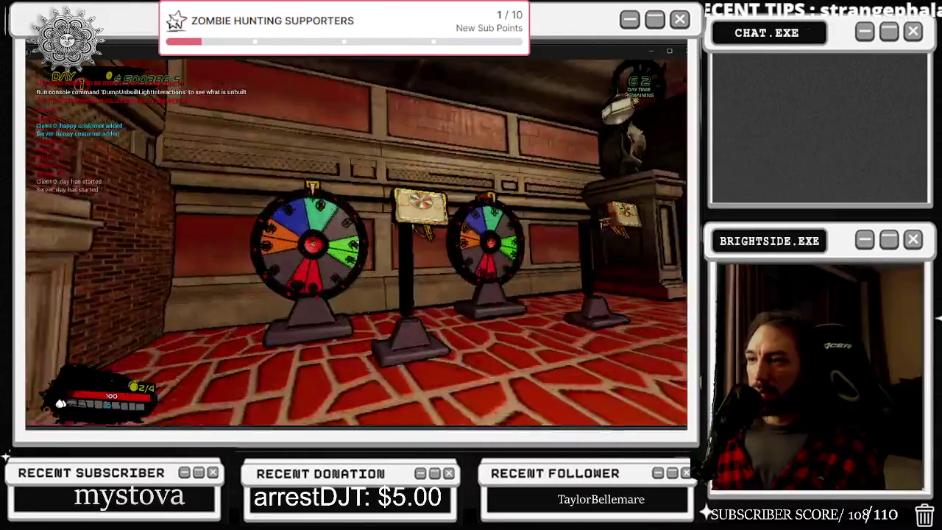
{"action": "key", "text": "w"}
{"action": "key", "text": "e"}
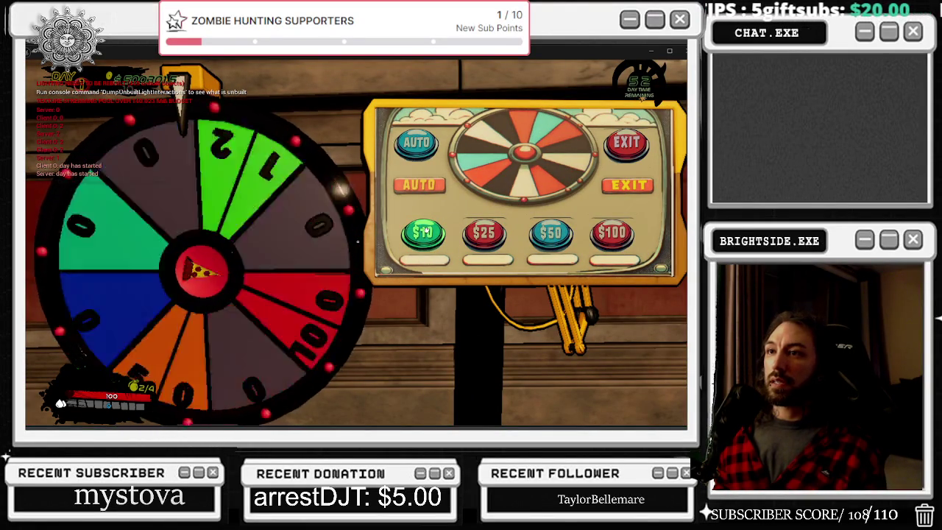
{"action": "key", "text": "Escape"}
{"action": "key", "text": "Escape"}
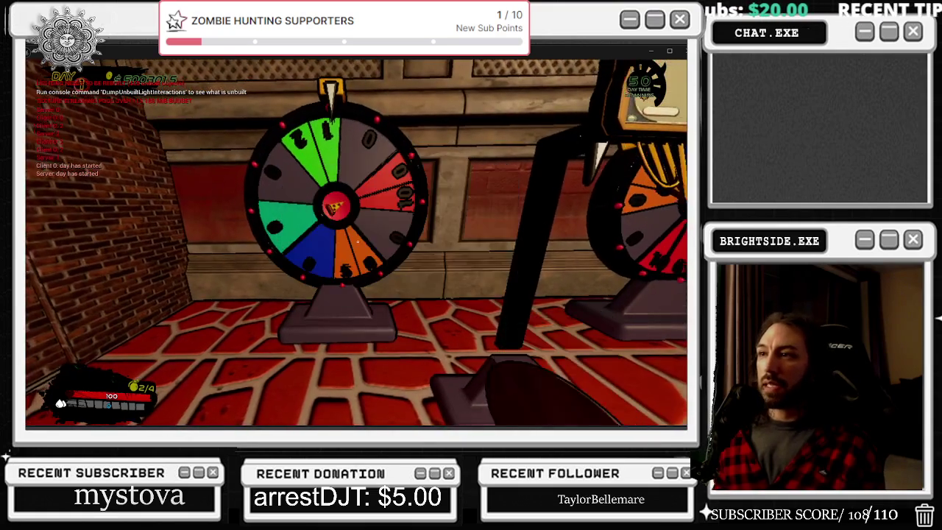
- Walk into High Rollers, then switch to the SLICE & DICE Preview client and toggle its build menu
{"action": "key", "text": "s"}
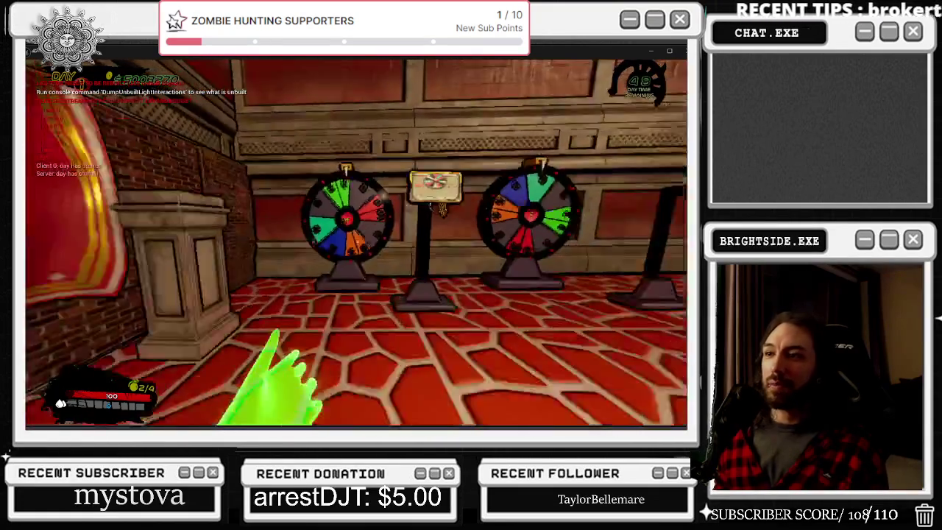
{"action": "key", "text": "w"}
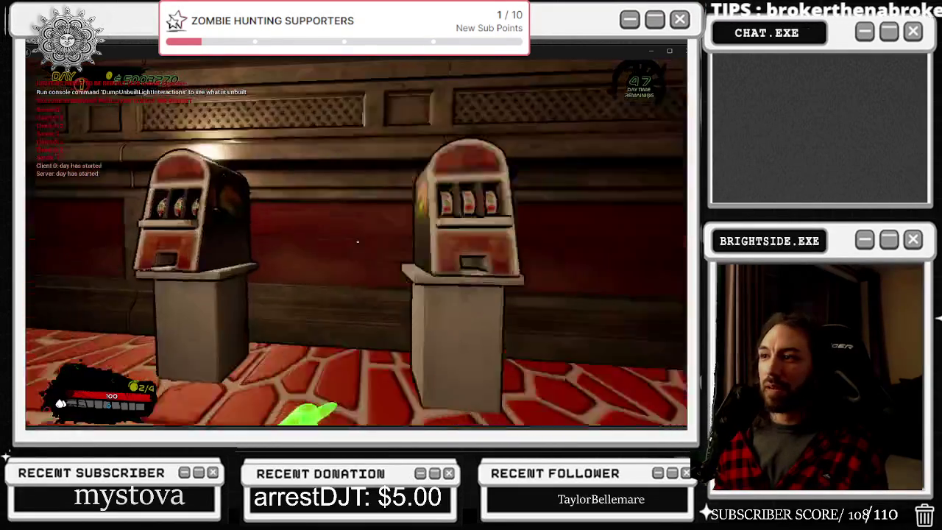
{"action": "key", "text": "w"}
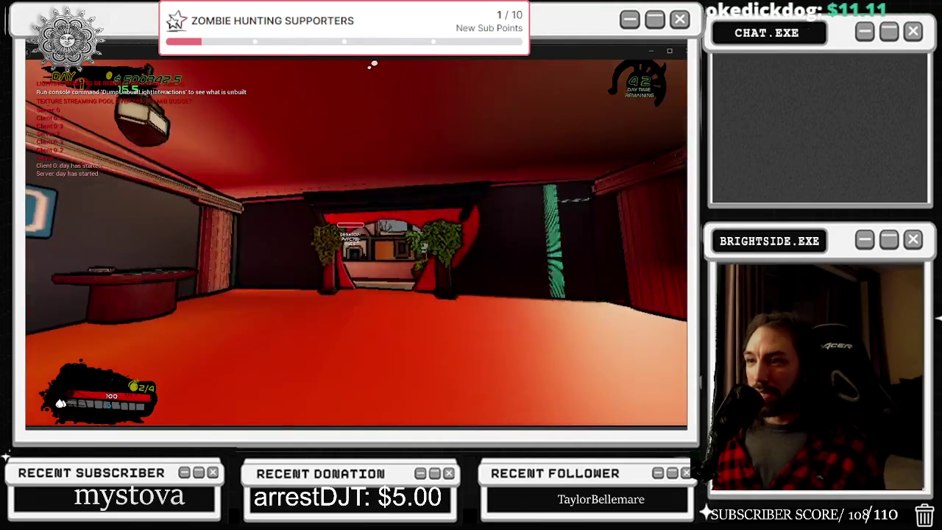
{"action": "key", "text": "alt+Tab"}
{"action": "key", "text": "Tab"}
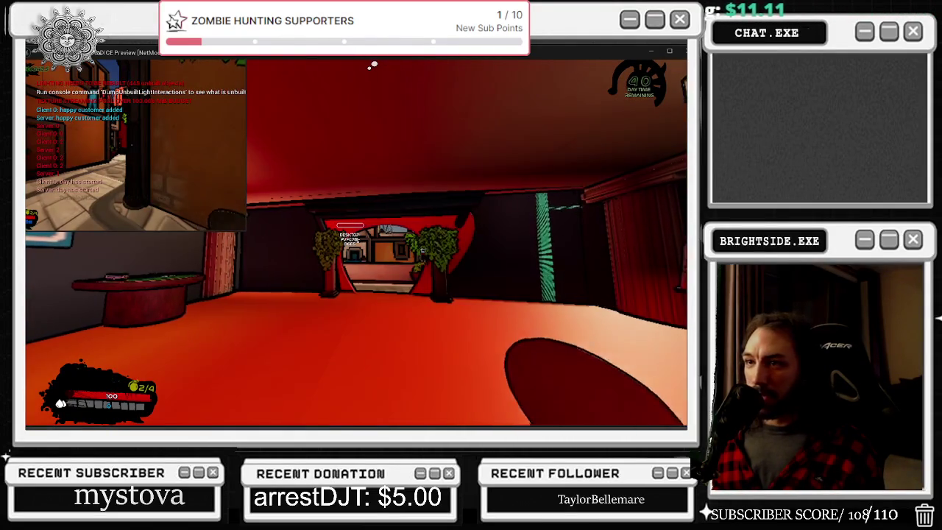
{"action": "key", "text": "w"}
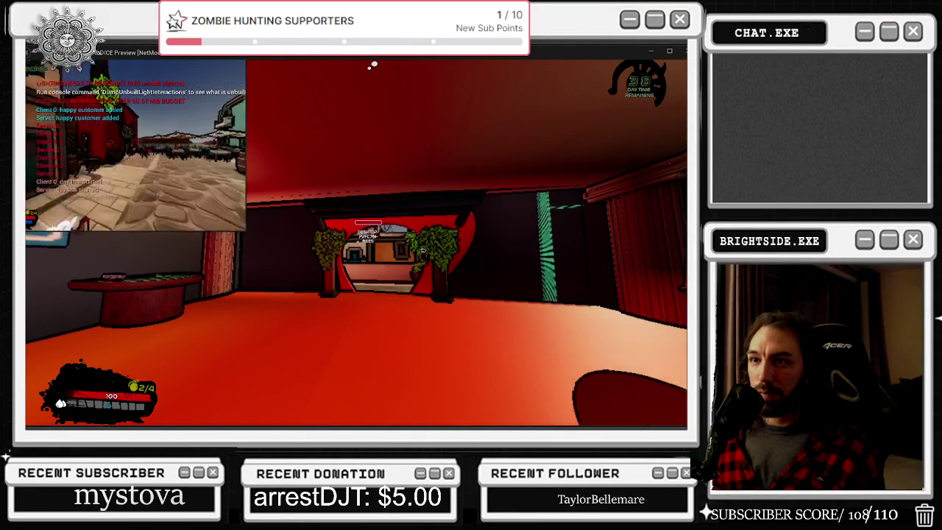
{"action": "key", "text": "w"}
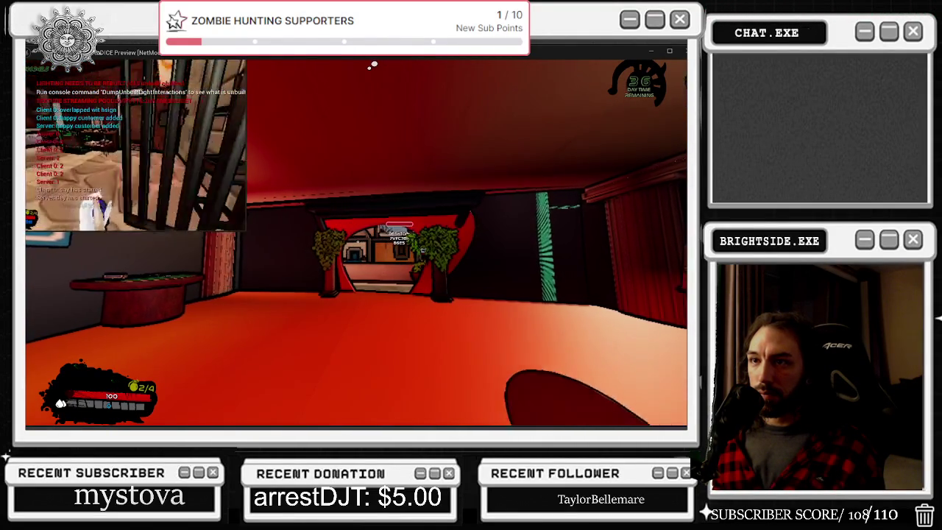
{"action": "key", "text": "Tab"}
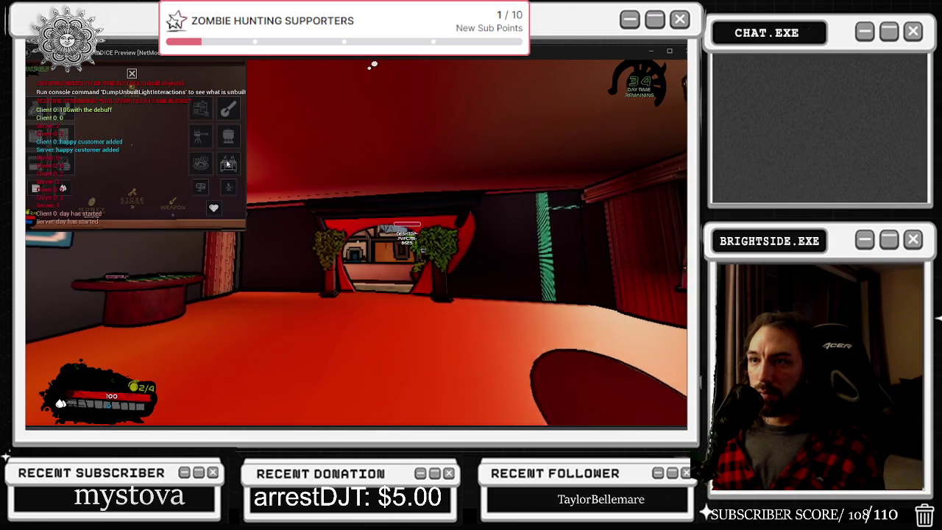
{"action": "left_click", "coordinate": [201, 167]}
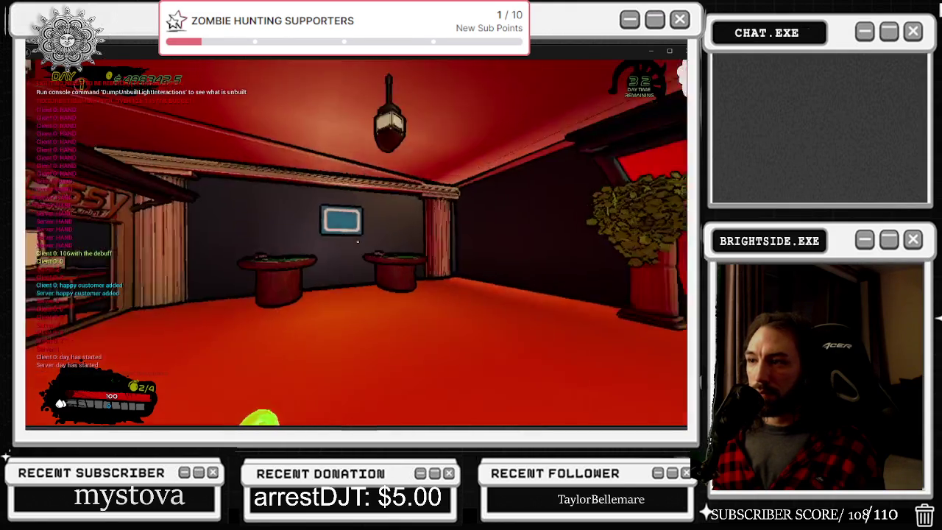
- Start the Five Finger Fillet minigame, pause out with Escape, and step back to the table
{"action": "key", "text": "w"}
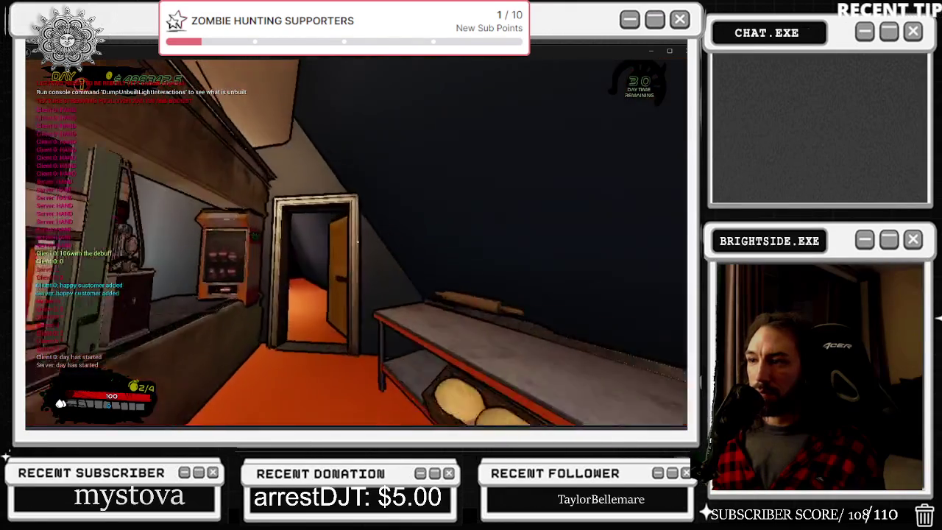
{"action": "key", "text": "w"}
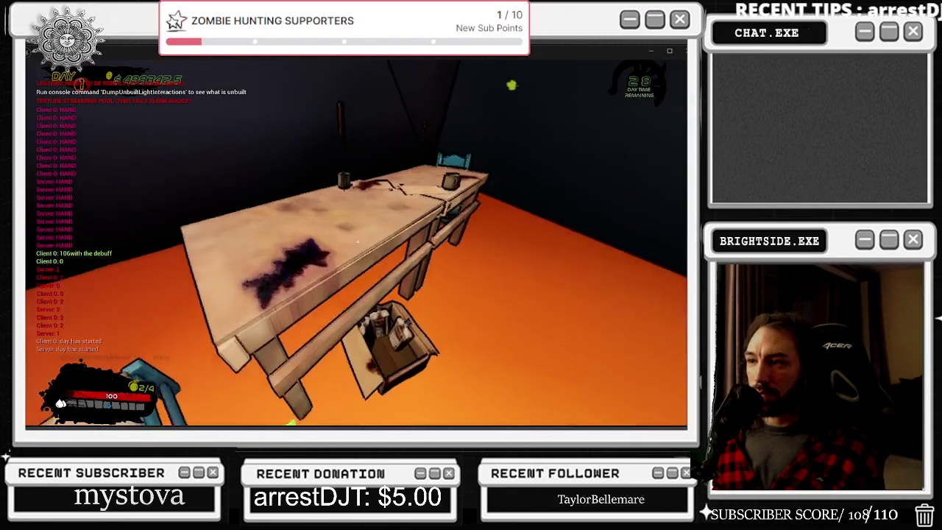
{"action": "key", "text": "e"}
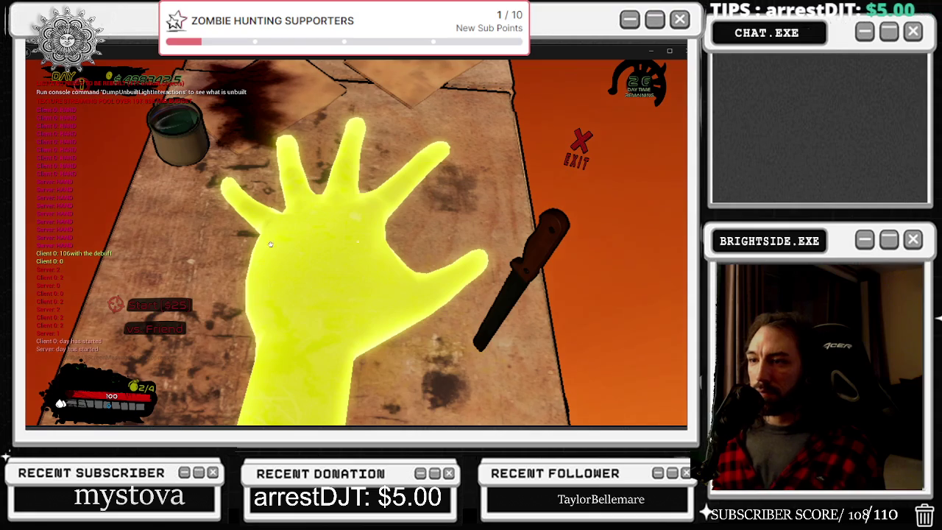
{"action": "key", "text": "Escape"}
{"action": "key", "text": "Escape"}
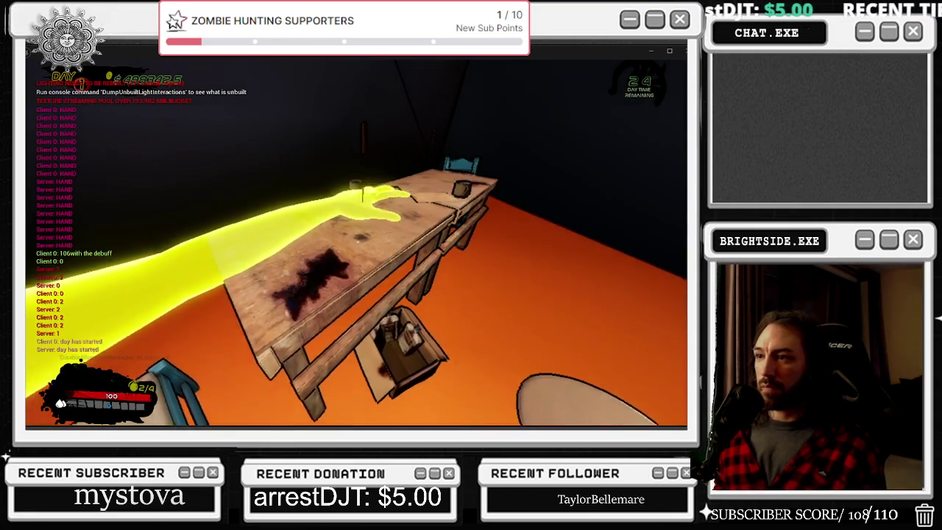
{"action": "key", "text": "w"}
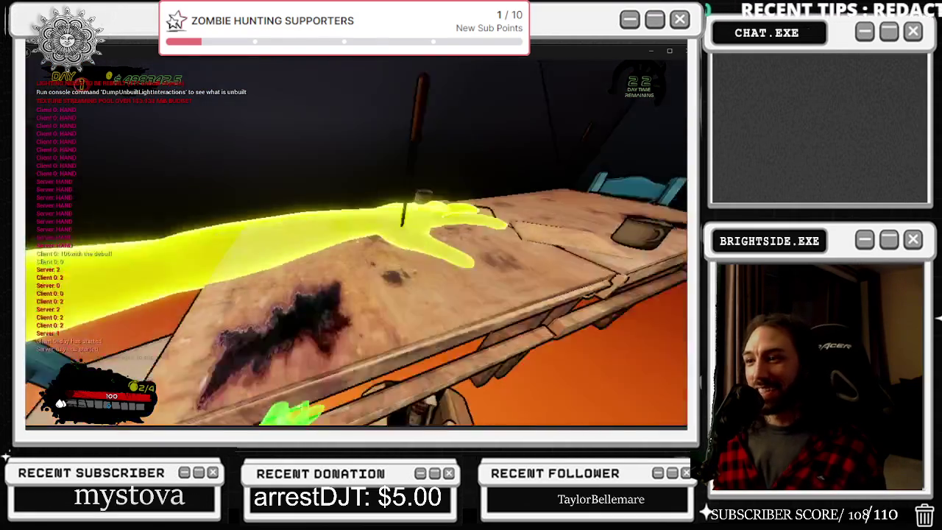
{"action": "key", "text": "s"}
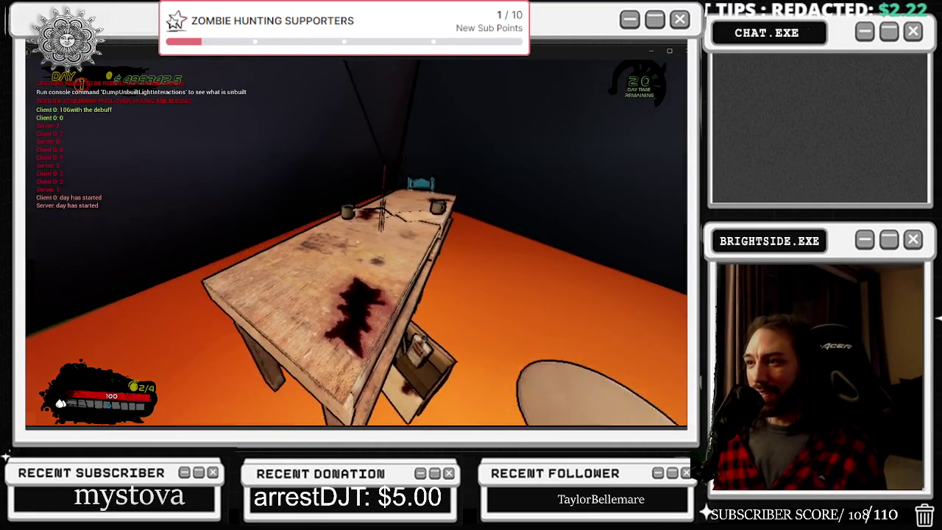
{"action": "key", "text": "w"}
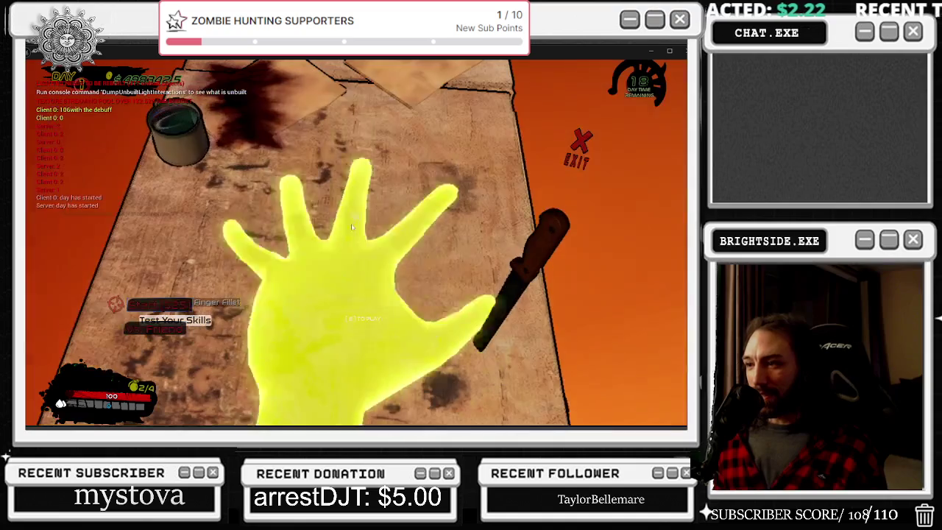
- Step back from the table and start a solo Five Finger Fillet round
{"action": "key", "text": "s"}
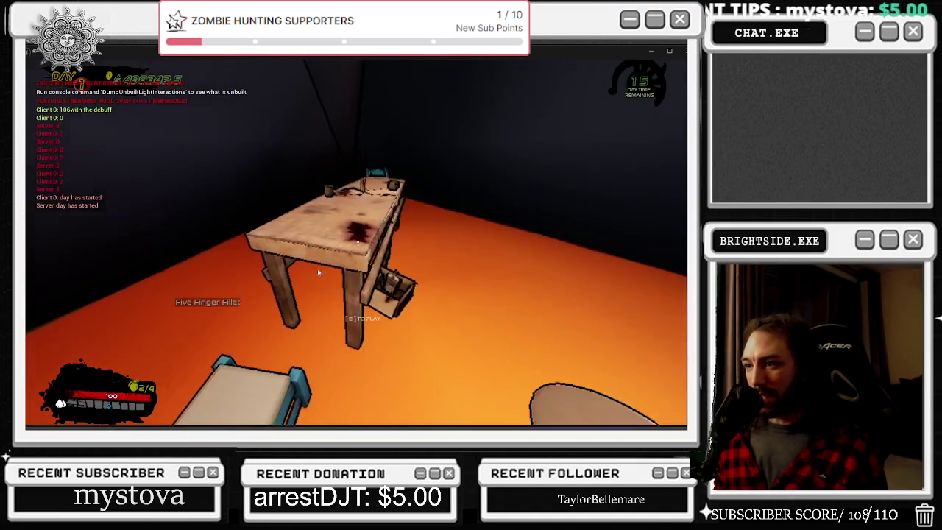
{"action": "key", "text": "e"}
{"action": "left_click", "coordinate": [140, 306]}
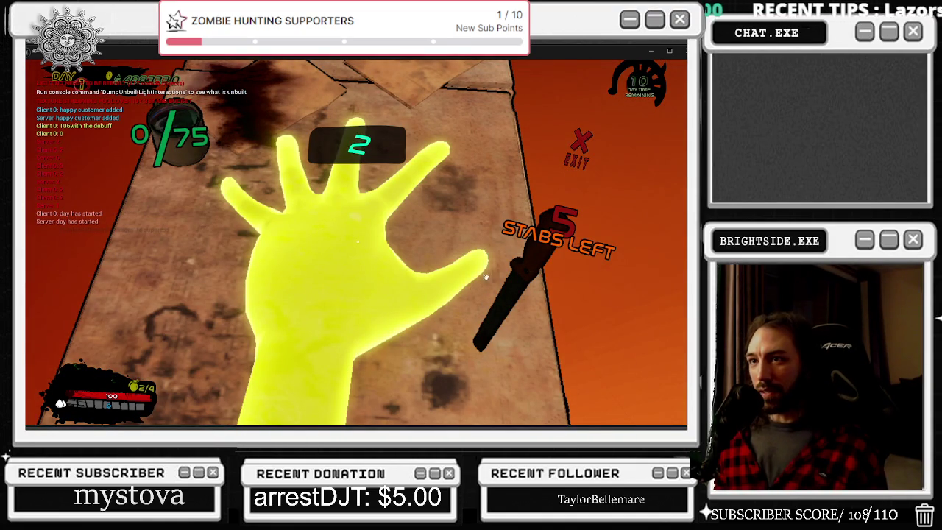
- Stab the knife between the fingers repeatedly until the round fails at 39/75
{"action": "left_click", "coordinate": [452, 247]}
{"action": "left_click", "coordinate": [447, 239]}
{"action": "left_click", "coordinate": [439, 215]}
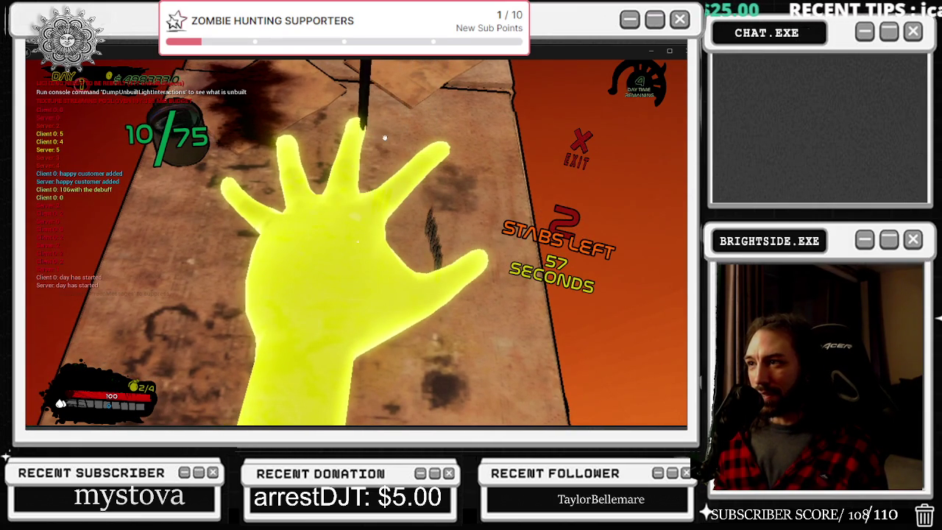
{"action": "left_click", "coordinate": [327, 133]}
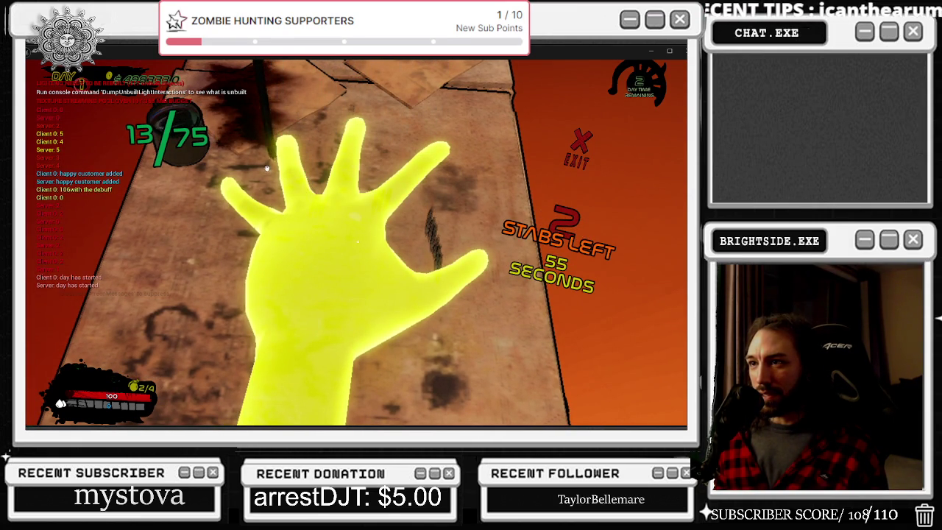
{"action": "left_click", "coordinate": [234, 235]}
{"action": "left_click", "coordinate": [232, 243]}
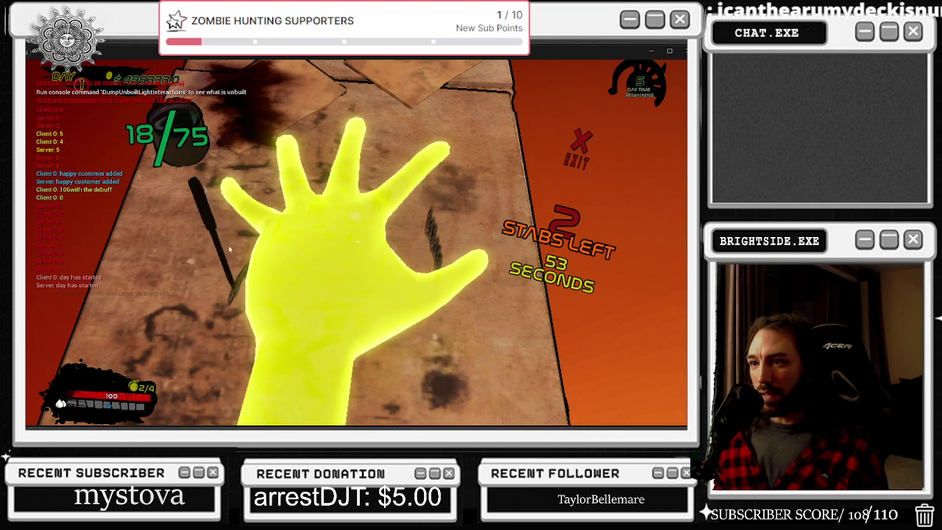
{"action": "left_click", "coordinate": [231, 251]}
{"action": "left_click", "coordinate": [274, 154]}
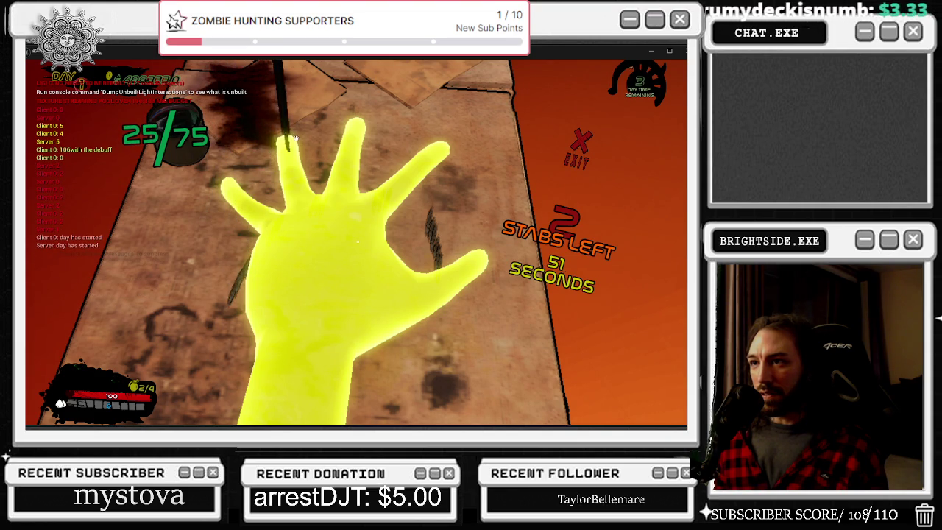
{"action": "left_click", "coordinate": [335, 143]}
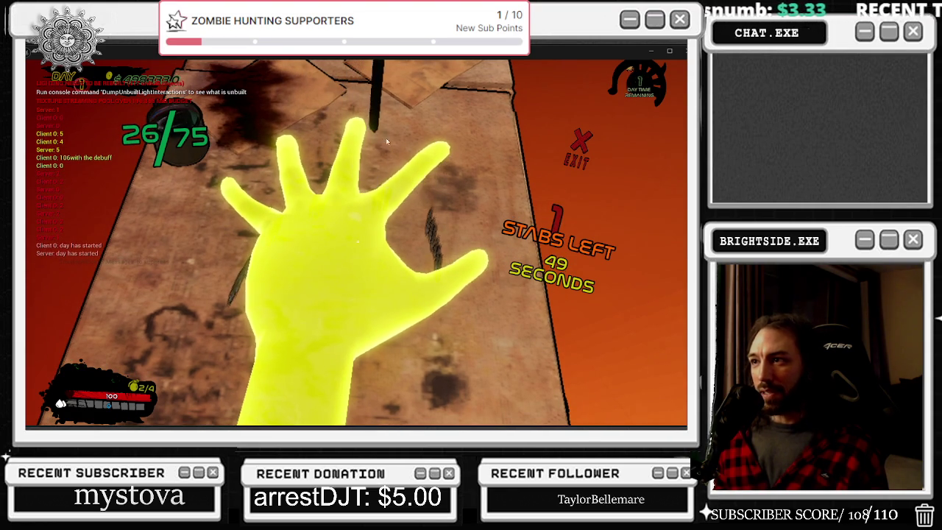
{"action": "left_click", "coordinate": [445, 196]}
{"action": "left_click", "coordinate": [451, 198]}
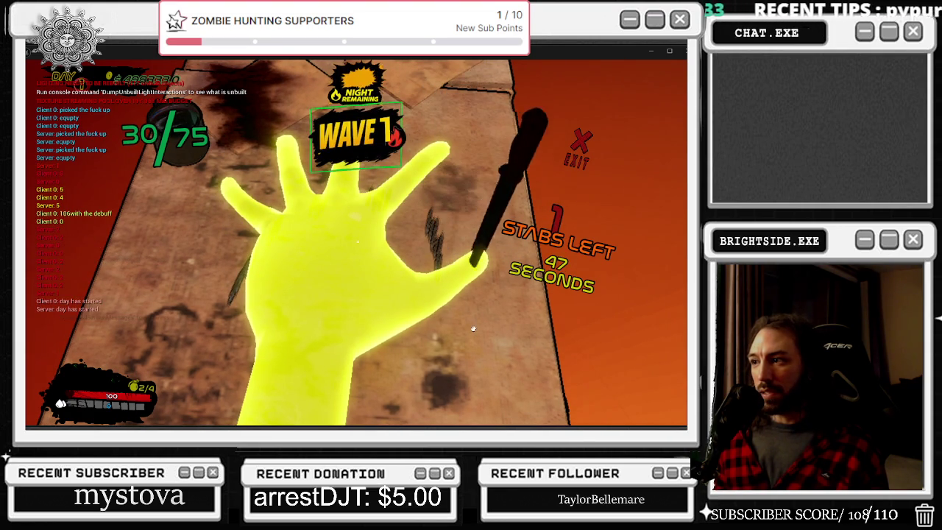
{"action": "left_click", "coordinate": [453, 210]}
{"action": "left_click", "coordinate": [454, 221]}
{"action": "left_click", "coordinate": [456, 232]}
{"action": "left_click", "coordinate": [459, 243]}
{"action": "left_click", "coordinate": [458, 230]}
{"action": "left_click", "coordinate": [456, 213]}
{"action": "left_click", "coordinate": [454, 196]}
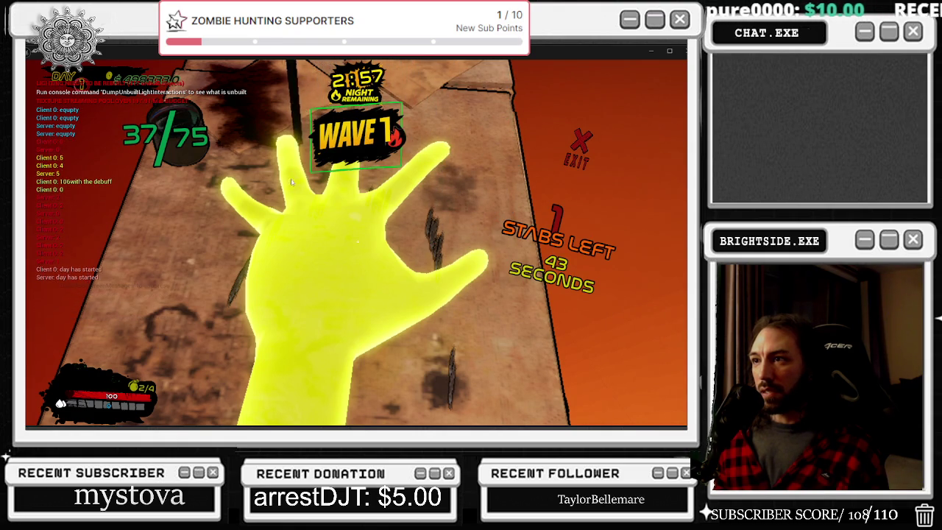
{"action": "left_click", "coordinate": [258, 187]}
{"action": "left_click", "coordinate": [228, 220]}
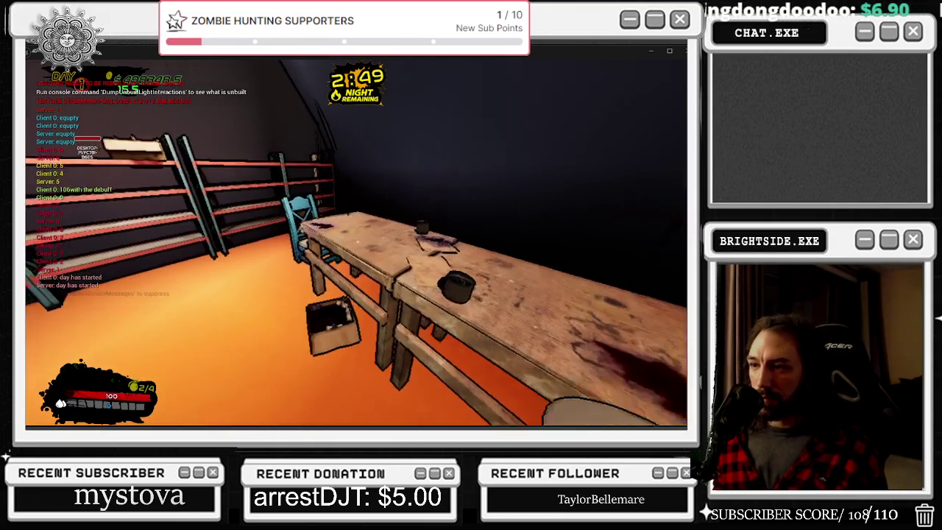
- Walk through the red room and courtyard out into the narrow alley
{"action": "key", "text": "w"}
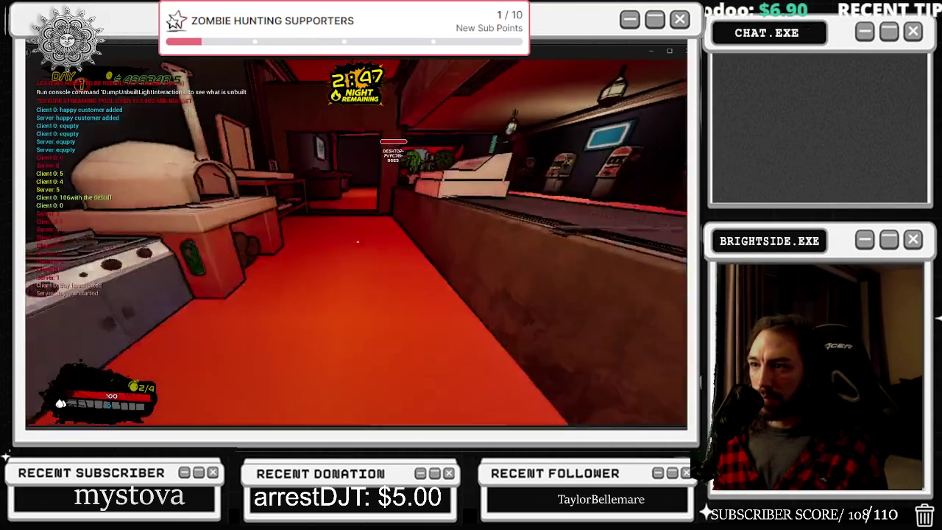
{"action": "key", "text": "w"}
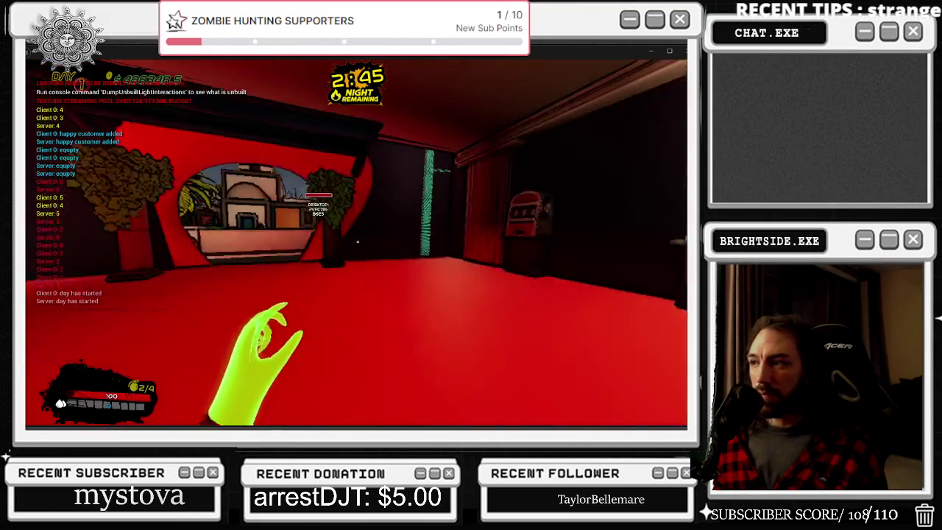
{"action": "key", "text": "w"}
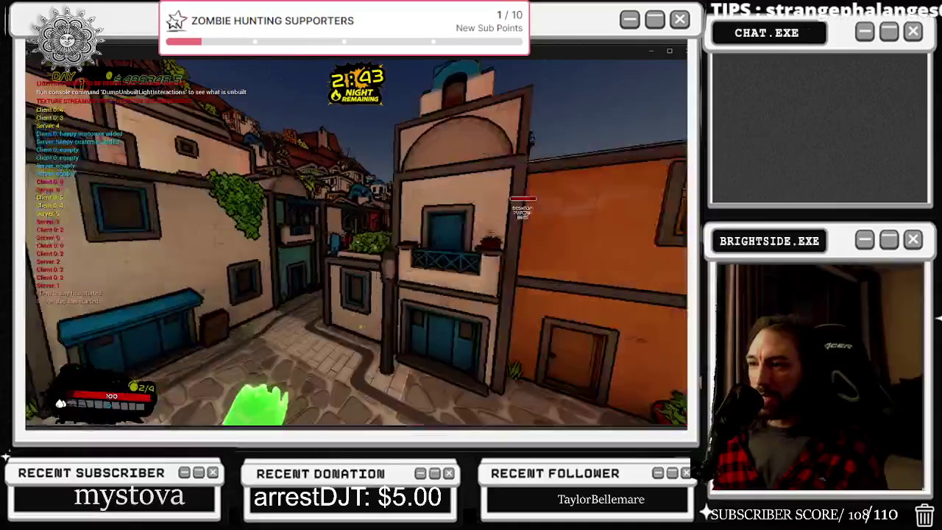
{"action": "key", "text": "w"}
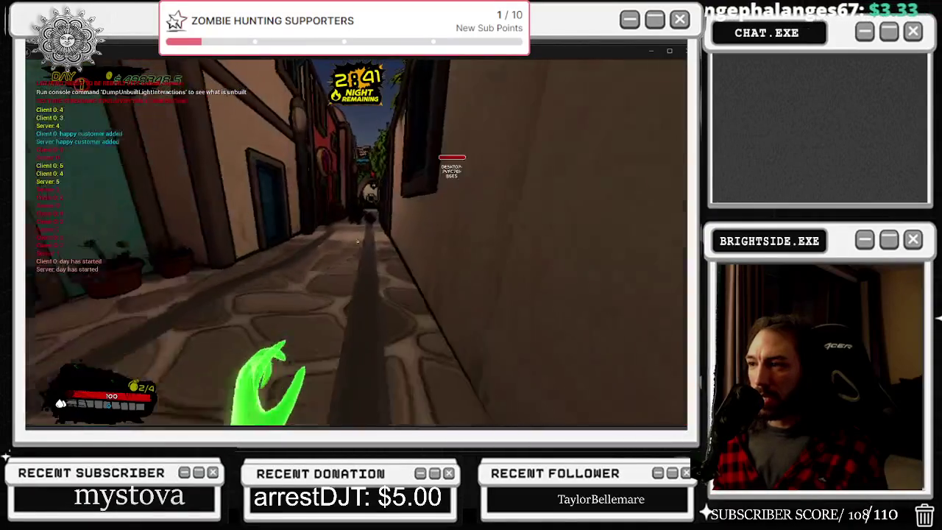
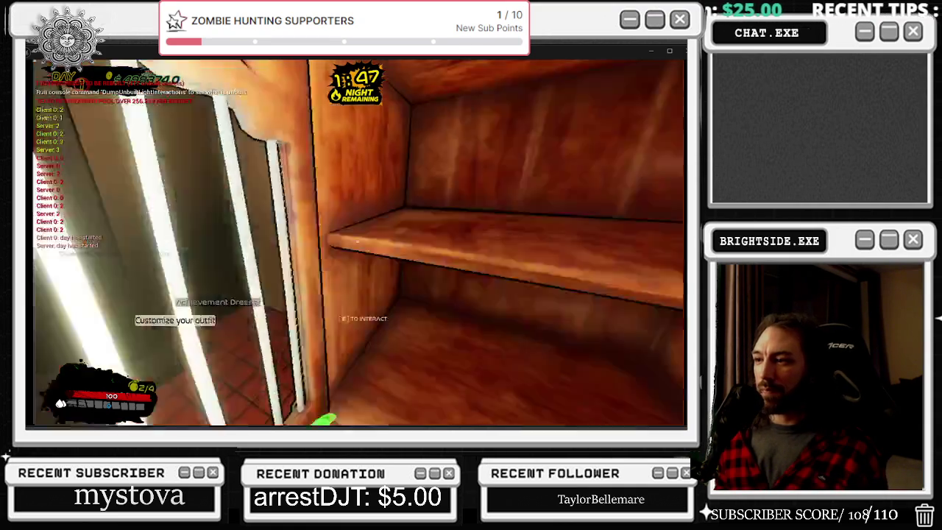
- End the playtest and pan the Showcase level blueprint's event graph to its widget-removal loop
{"action": "key", "text": "Escape"}
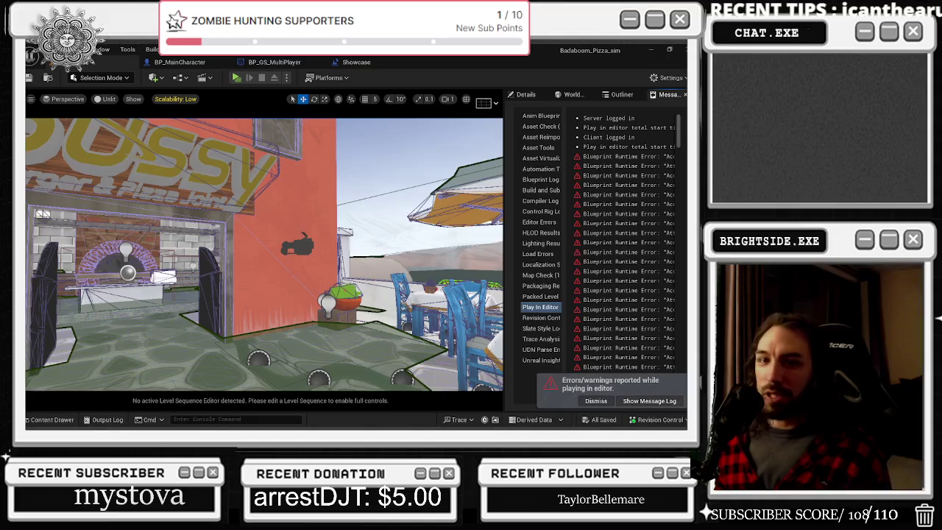
{"action": "left_click", "coordinate": [188, 66]}
{"action": "left_click", "coordinate": [356, 62]}
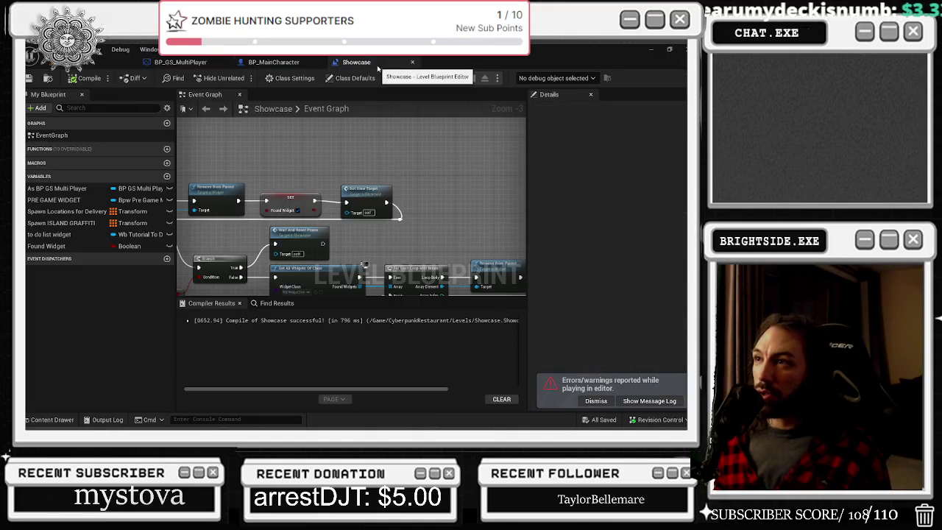
{"action": "mouse_move", "coordinate": [359, 224]}
{"action": "left_mouse_down"}
{"action": "mouse_move", "coordinate": [353, 192]}
{"action": "mouse_move", "coordinate": [309, 150]}
{"action": "mouse_move", "coordinate": [263, 259]}
{"action": "left_mouse_up"}
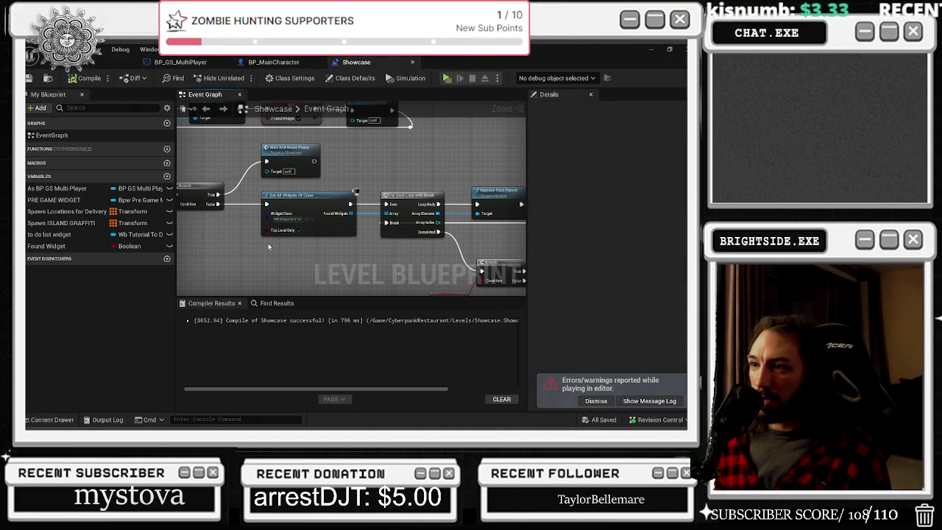
{"action": "left_click_drag", "start_coordinate": [242, 166], "coordinate": [264, 195]}
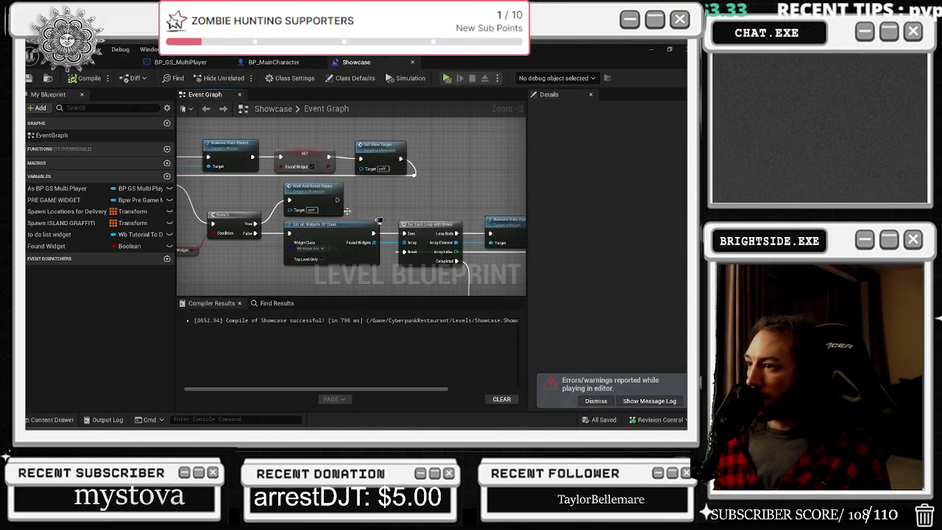
{"action": "mouse_move", "coordinate": [316, 249]}
{"action": "left_mouse_down"}
{"action": "mouse_move", "coordinate": [359, 258]}
{"action": "mouse_move", "coordinate": [368, 332]}
{"action": "left_mouse_up"}
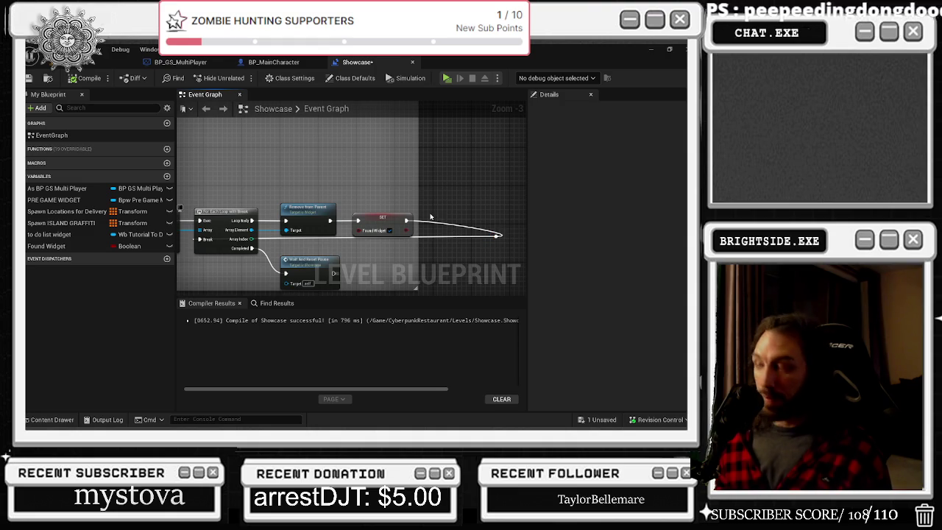
{"action": "scroll", "coordinate": [435, 219], "scroll_direction": "up", "scroll_amount": 1}
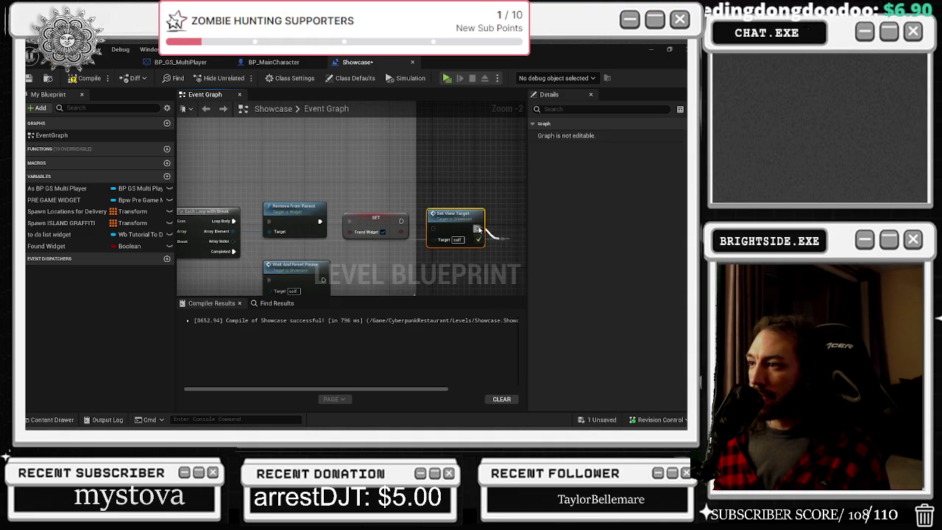
- Wire Set View Target's exec output onward and save the Showcase map
{"action": "left_click_drag", "start_coordinate": [468, 220], "coordinate": [473, 216]}
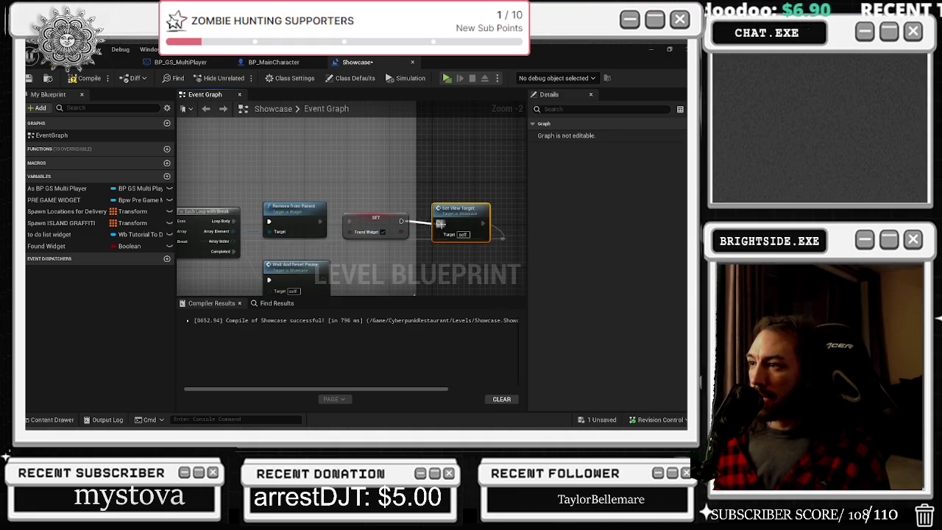
{"action": "left_click_drag", "start_coordinate": [482, 222], "coordinate": [503, 237]}
{"action": "left_click", "coordinate": [83, 63]}
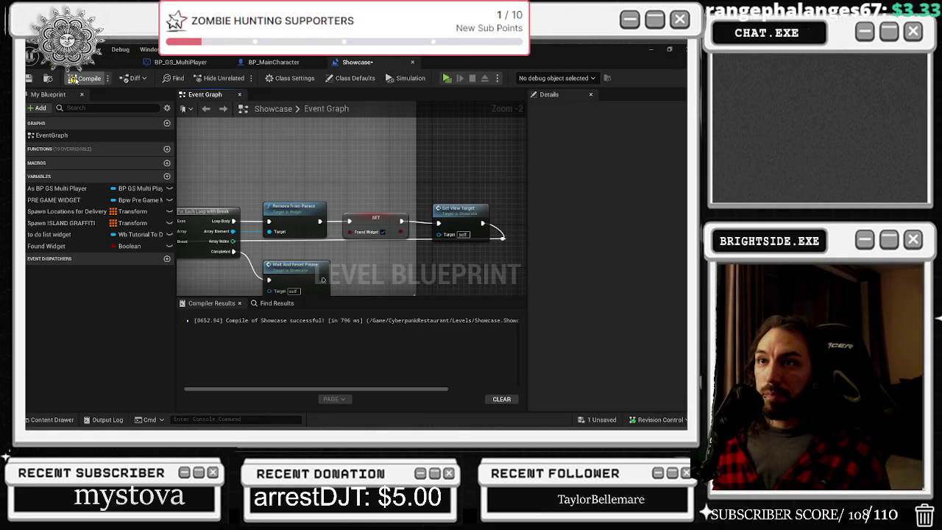
{"action": "left_click", "coordinate": [29, 78]}
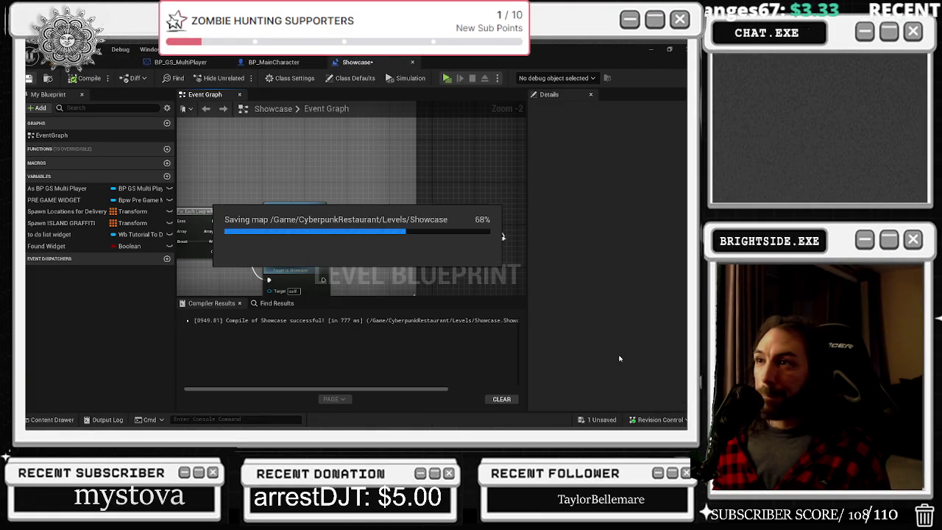
- Save the BP_MainCharacter blueprint and start a new play session
{"action": "left_click", "coordinate": [273, 62]}
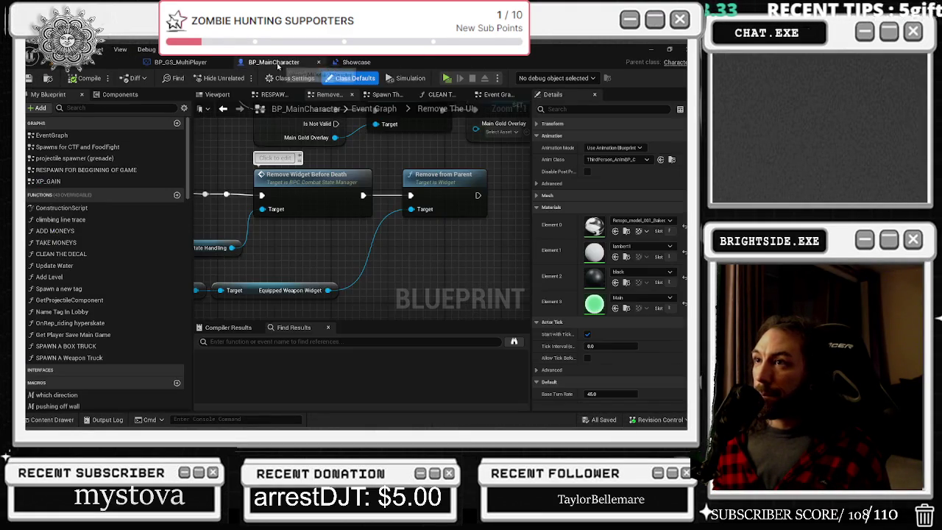
{"action": "left_click", "coordinate": [29, 78]}
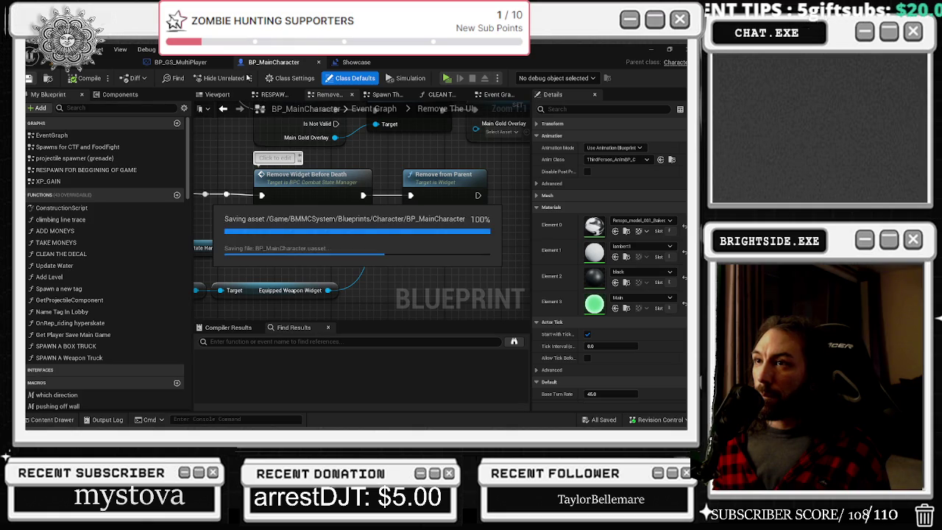
{"action": "key", "text": "ctrl+Tab"}
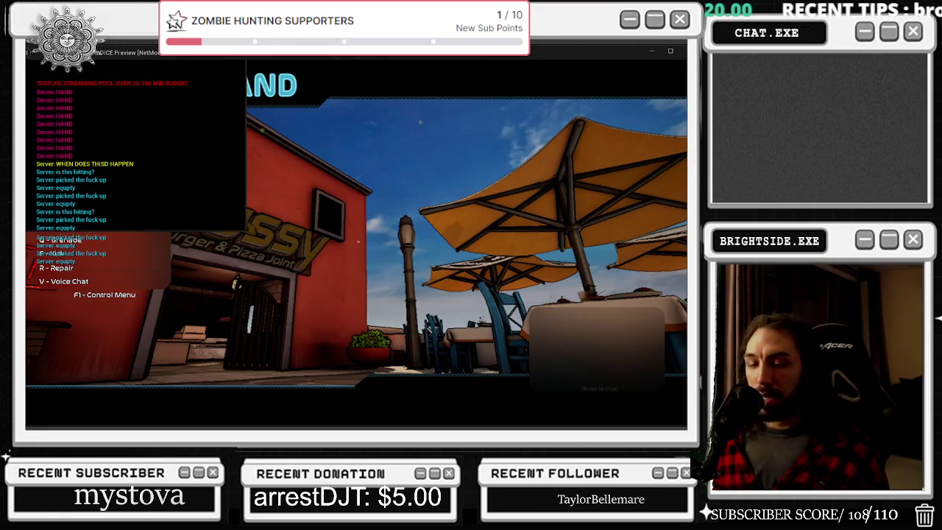
- Walk the chef character through the street to the plaza and toward the red shop's OPEN sign
{"action": "key", "text": "w"}
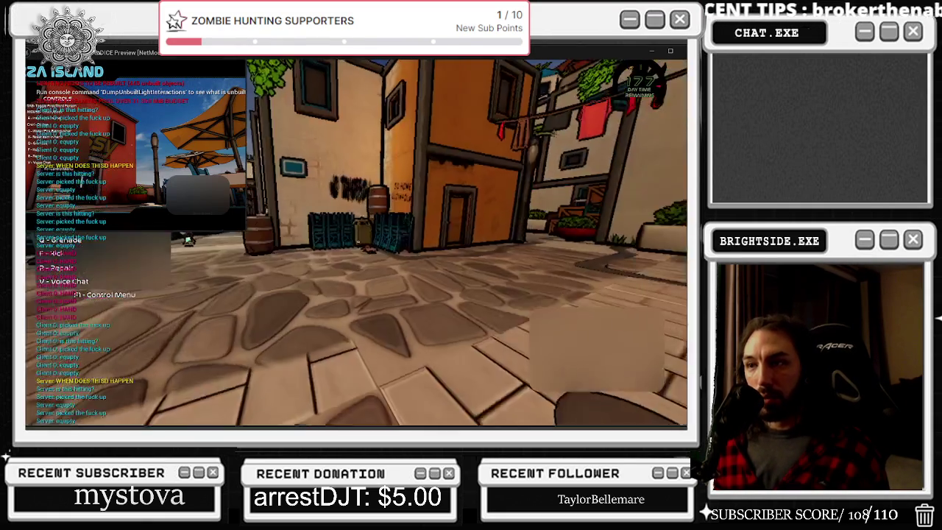
{"action": "key", "text": "w"}
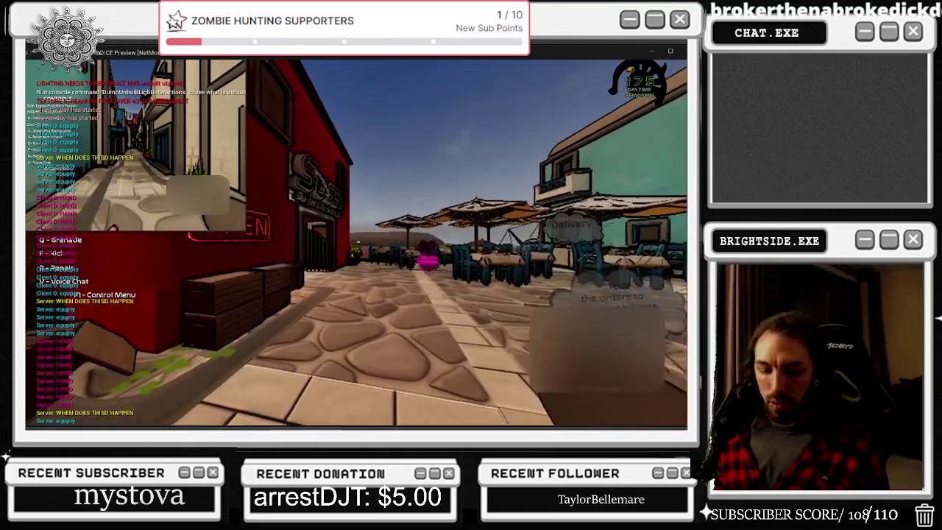
{"action": "key", "text": "w"}
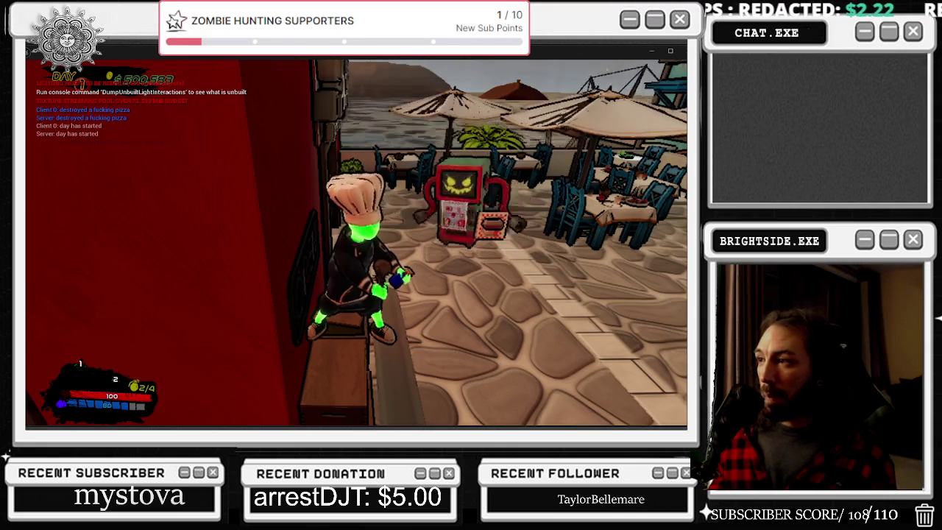
{"action": "key", "text": "w"}
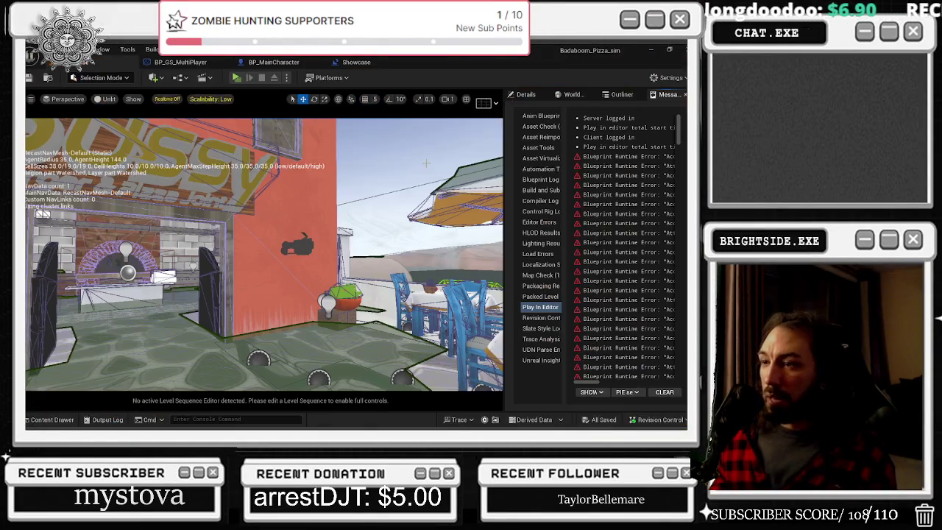
- In the Showcase level blueprint, wire SET's exec output into Set View Target
{"action": "left_click", "coordinate": [361, 62]}
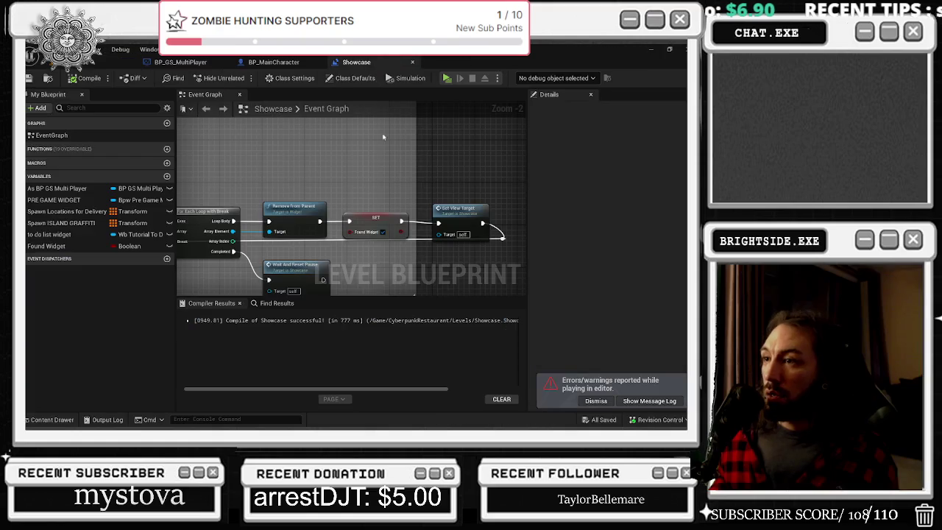
{"action": "left_click", "coordinate": [455, 193]}
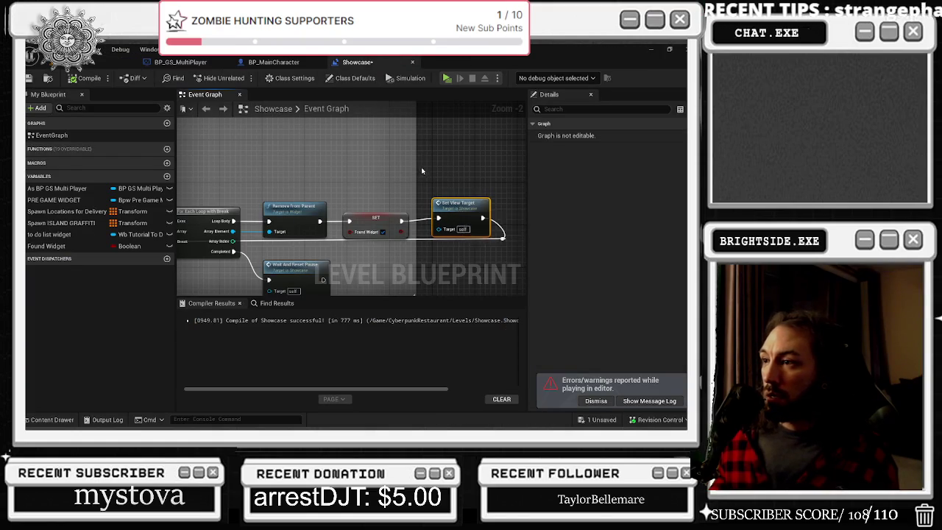
{"action": "scroll", "coordinate": [423, 169], "scroll_direction": "down", "scroll_amount": 5}
{"action": "scroll", "coordinate": [320, 242], "scroll_direction": "up", "scroll_amount": 5}
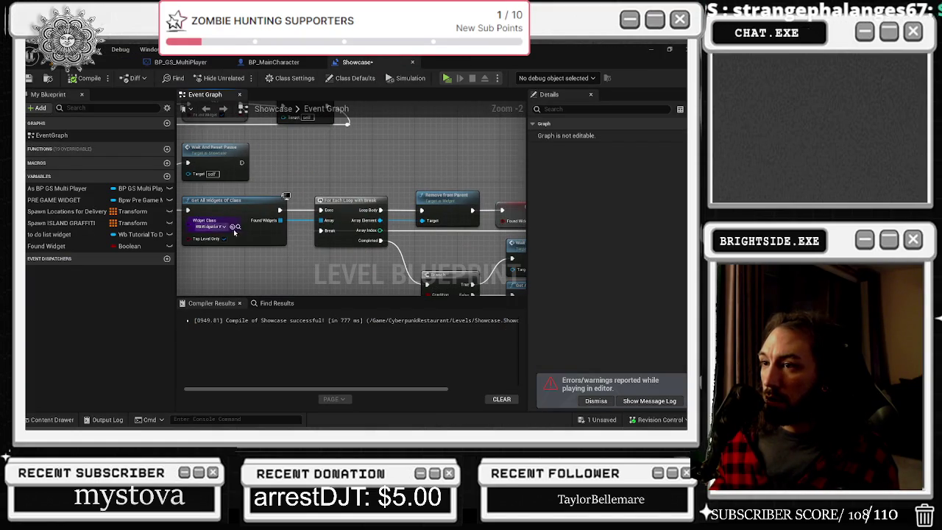
{"action": "mouse_move", "coordinate": [235, 231]}
{"action": "left_mouse_down"}
{"action": "mouse_move", "coordinate": [245, 185]}
{"action": "mouse_move", "coordinate": [423, 250]}
{"action": "left_mouse_up"}
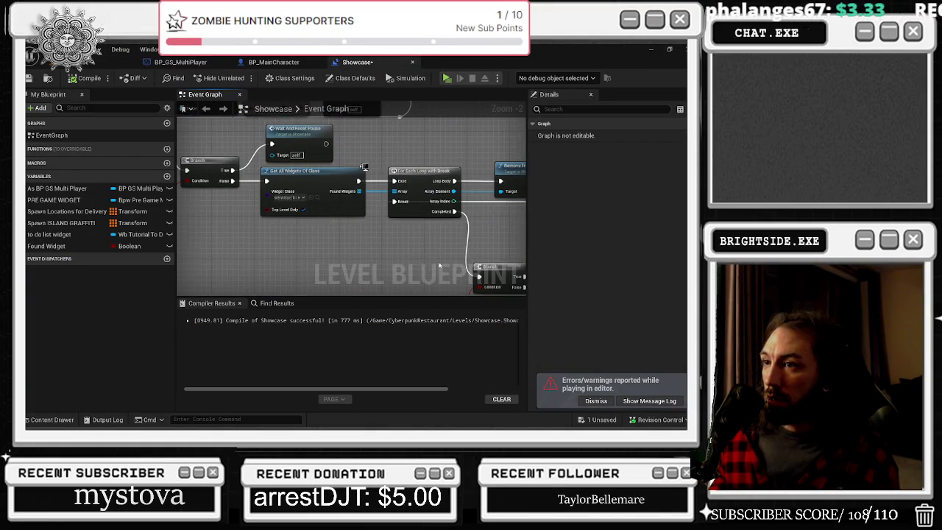
{"action": "left_click_drag", "start_coordinate": [301, 200], "coordinate": [298, 271]}
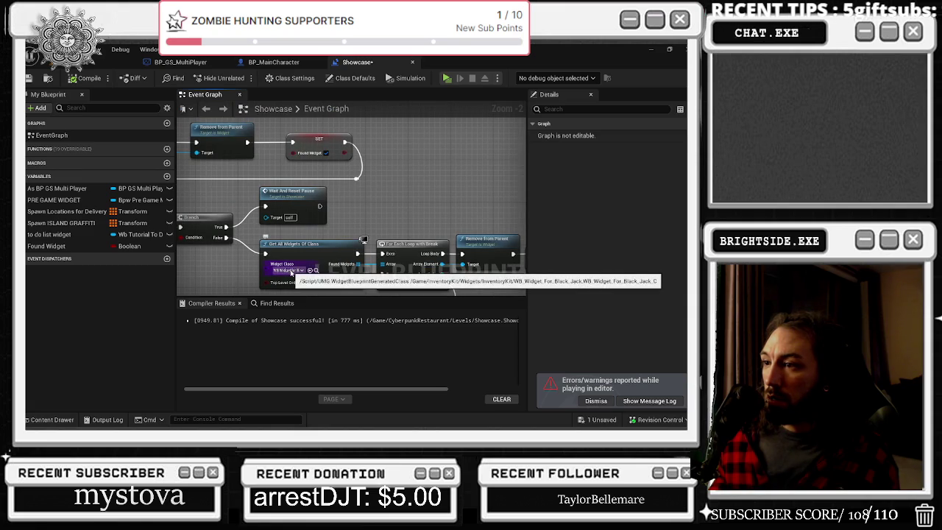
{"action": "mouse_move", "coordinate": [298, 271]}
{"action": "left_mouse_down"}
{"action": "mouse_move", "coordinate": [284, 184]}
{"action": "mouse_move", "coordinate": [176, 267]}
{"action": "left_mouse_up"}
{"action": "left_click", "coordinate": [462, 188]}
{"action": "key", "text": "ctrl+v"}
{"action": "mouse_move", "coordinate": [462, 189]}
{"action": "left_mouse_down"}
{"action": "mouse_move", "coordinate": [358, 184]}
{"action": "mouse_move", "coordinate": [330, 227]}
{"action": "left_mouse_up"}
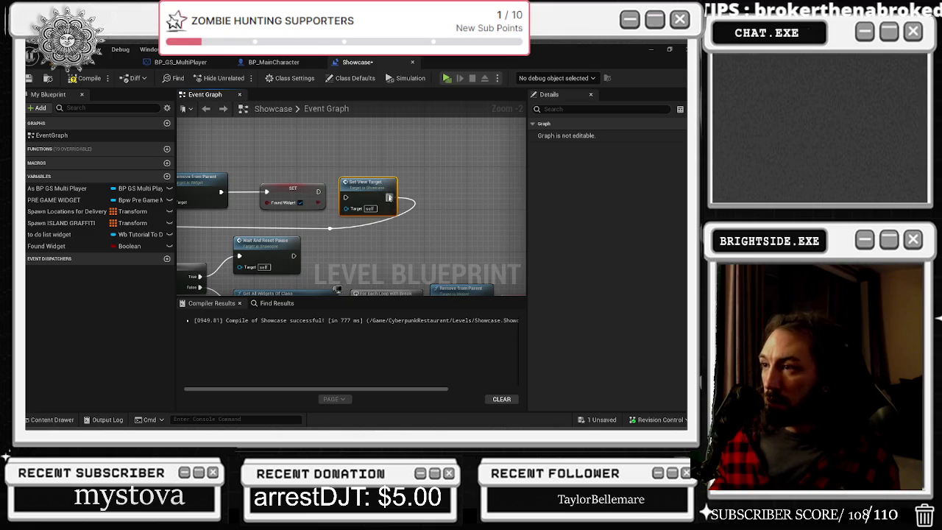
{"action": "left_click_drag", "start_coordinate": [372, 189], "coordinate": [372, 184]}
- Move the reroute knot to the right and save the Showcase map
{"action": "left_click", "coordinate": [330, 228]}
{"action": "left_click_drag", "start_coordinate": [329, 227], "coordinate": [404, 228]}
{"action": "left_click", "coordinate": [441, 186]}
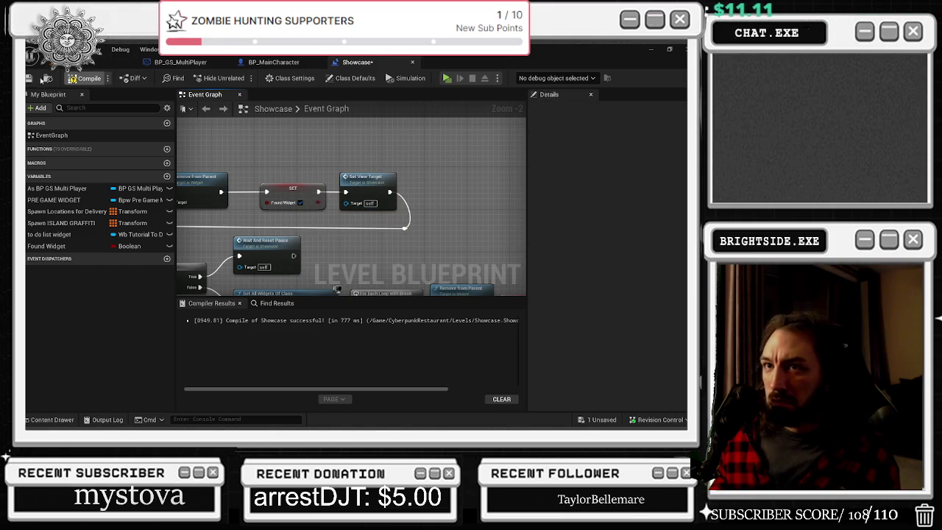
{"action": "left_click", "coordinate": [28, 78]}
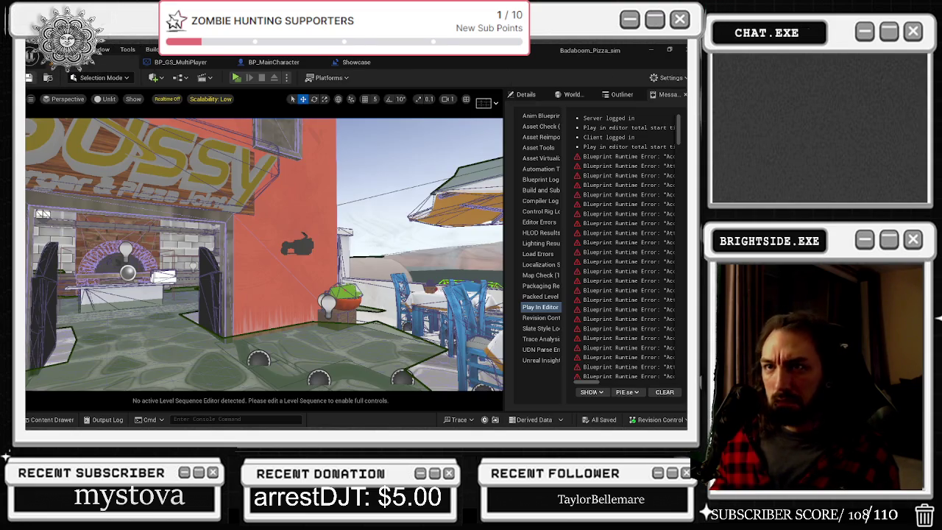
{"action": "left_click", "coordinate": [28, 77]}
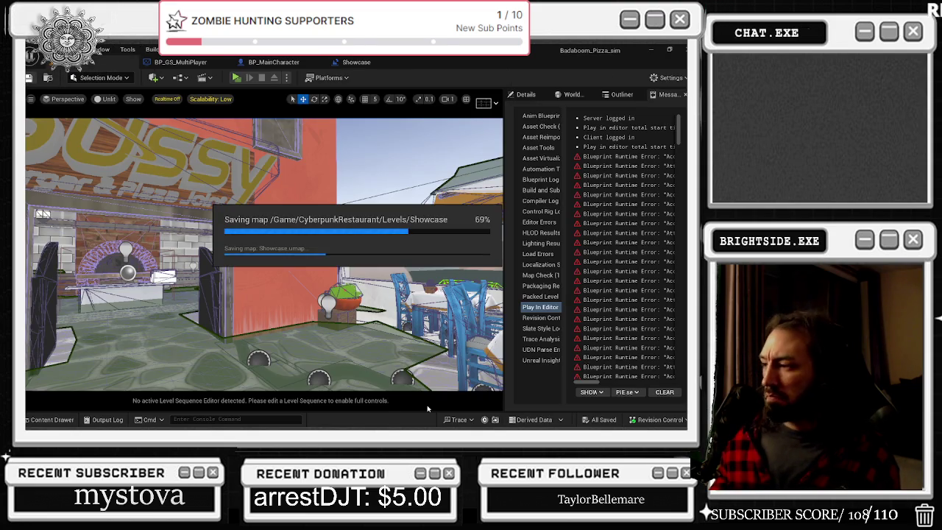
- Open the Demonstration level and its level blueprint
{"action": "left_click", "coordinate": [51, 420]}
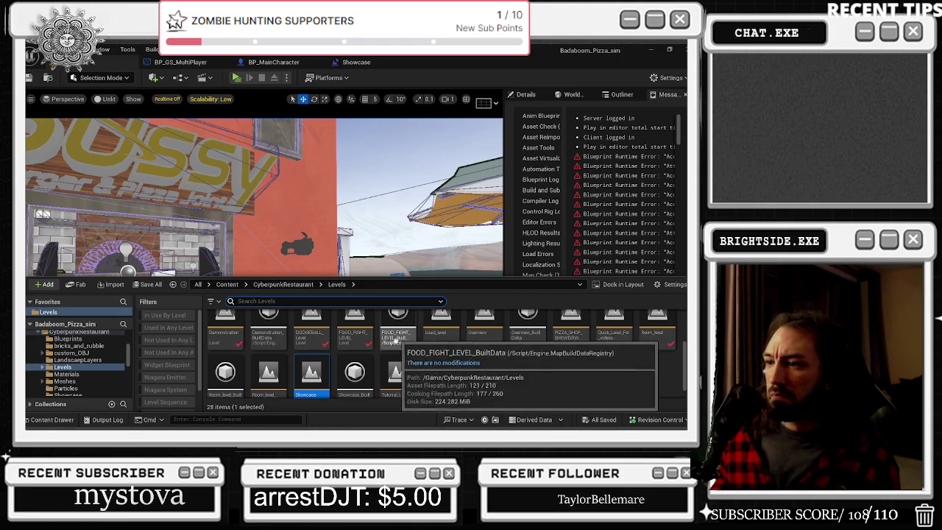
{"action": "double_click", "coordinate": [225, 361]}
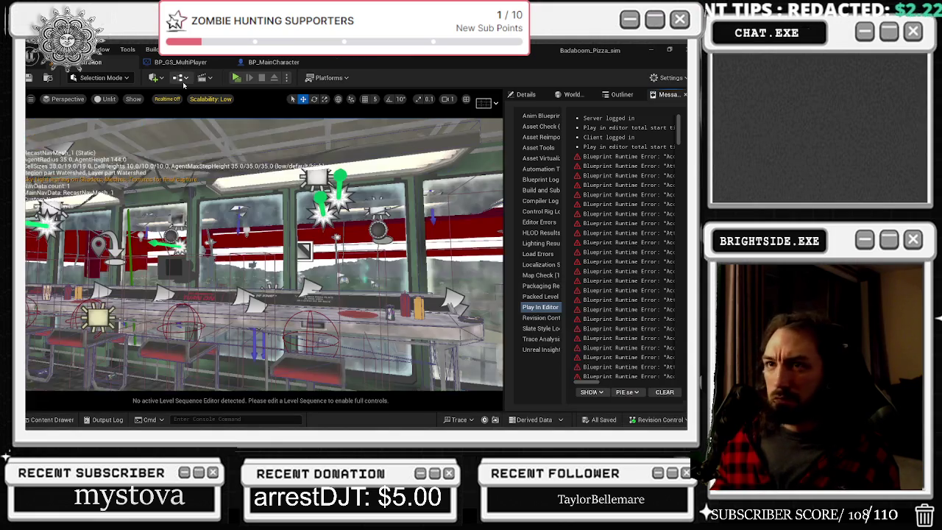
{"action": "left_click", "coordinate": [181, 78]}
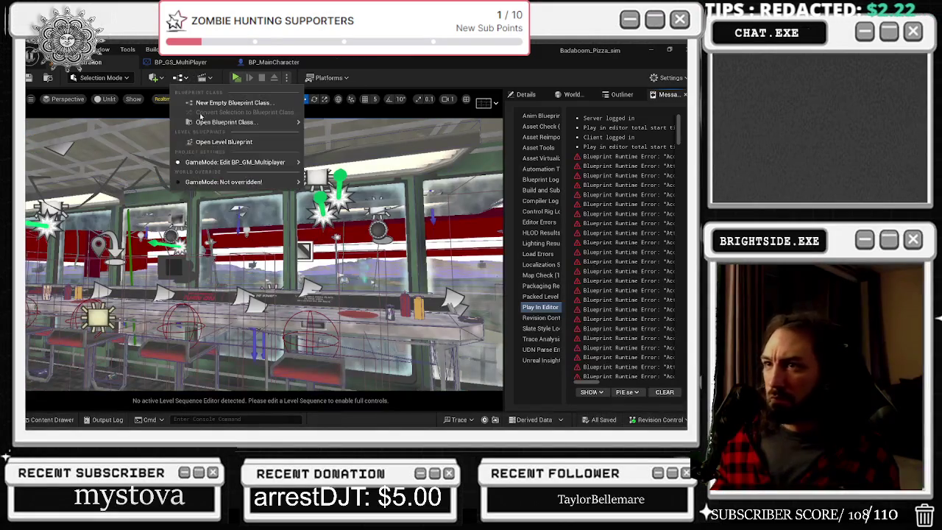
{"action": "mouse_move", "coordinate": [221, 123]}
{"action": "left_click", "coordinate": [206, 142]}
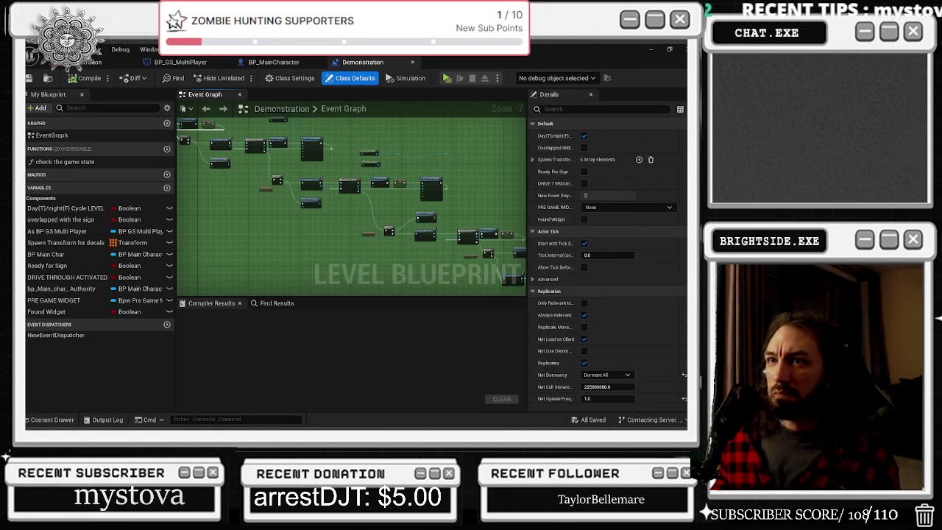
- Move the reroute node left and box-select the Get Player nodes with their reroutes
{"action": "scroll", "coordinate": [358, 201], "scroll_direction": "up", "scroll_amount": 5}
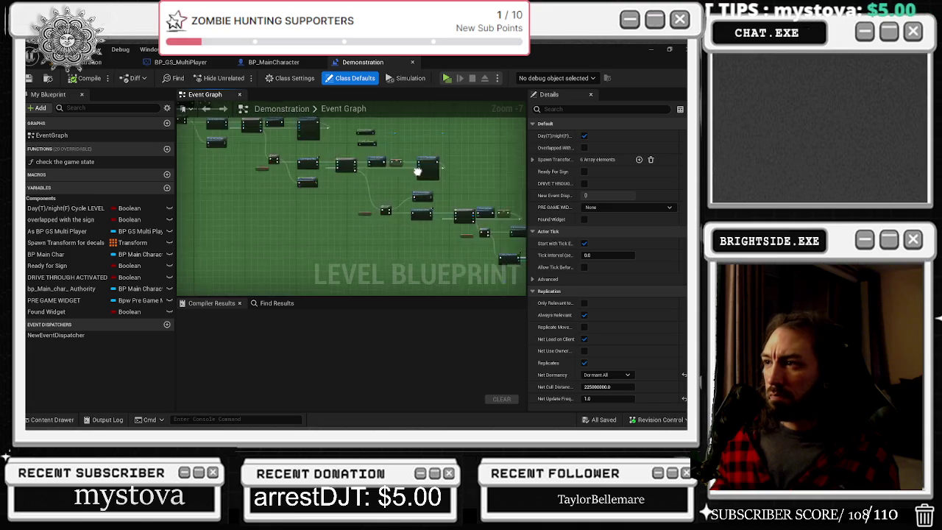
{"action": "mouse_move", "coordinate": [434, 210]}
{"action": "left_mouse_down"}
{"action": "mouse_move", "coordinate": [279, 248]}
{"action": "mouse_move", "coordinate": [334, 246]}
{"action": "left_mouse_up"}
{"action": "left_click_drag", "start_coordinate": [199, 184], "coordinate": [353, 258]}
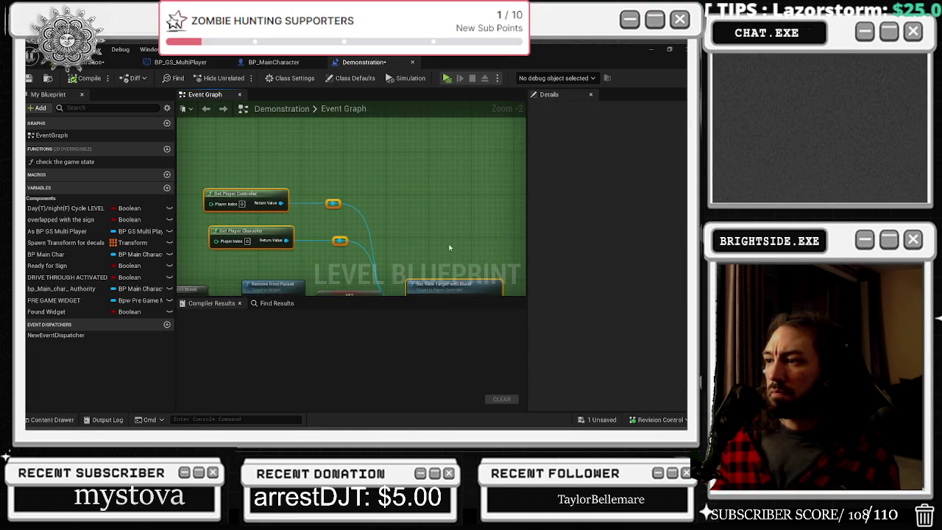
{"action": "scroll", "coordinate": [296, 175], "scroll_direction": "down", "scroll_amount": 3}
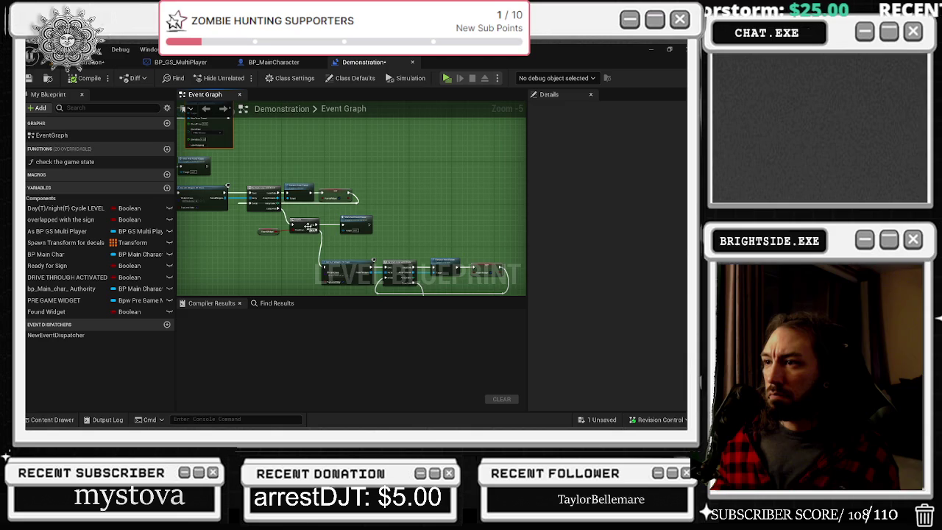
{"action": "scroll", "coordinate": [217, 215], "scroll_direction": "up", "scroll_amount": 3}
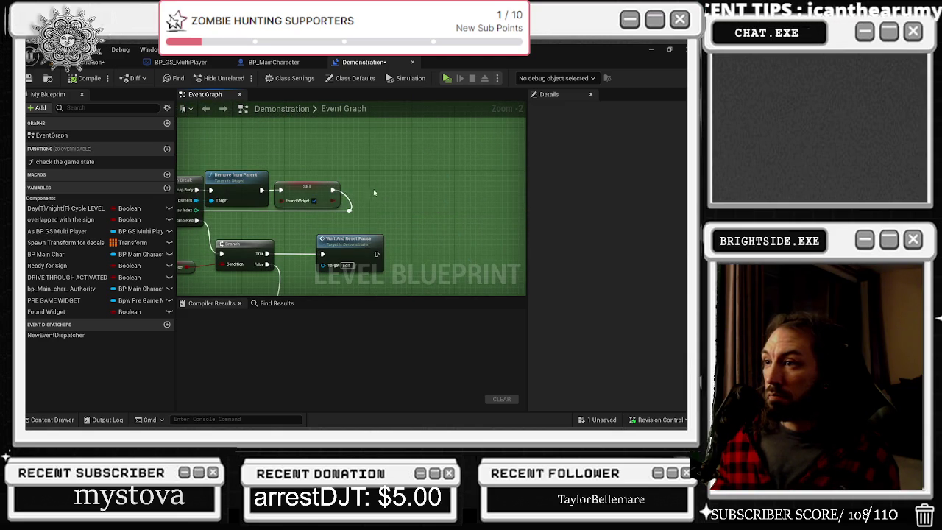
- Paste a Set View Target with Blend node, wire SET's exec into it, and set Blend Time 0.1
{"action": "key", "text": "ctrl+v"}
{"action": "left_click", "coordinate": [422, 165]}
{"action": "left_click_drag", "start_coordinate": [346, 239], "coordinate": [330, 238]}
{"action": "mouse_move", "coordinate": [332, 190]}
{"action": "left_mouse_down"}
{"action": "mouse_move", "coordinate": [487, 196]}
{"action": "mouse_move", "coordinate": [480, 190]}
{"action": "left_mouse_up"}
{"action": "mouse_move", "coordinate": [332, 190]}
{"action": "left_mouse_down"}
{"action": "mouse_move", "coordinate": [423, 199]}
{"action": "mouse_move", "coordinate": [397, 189]}
{"action": "left_mouse_up"}
{"action": "left_click", "coordinate": [345, 213]}
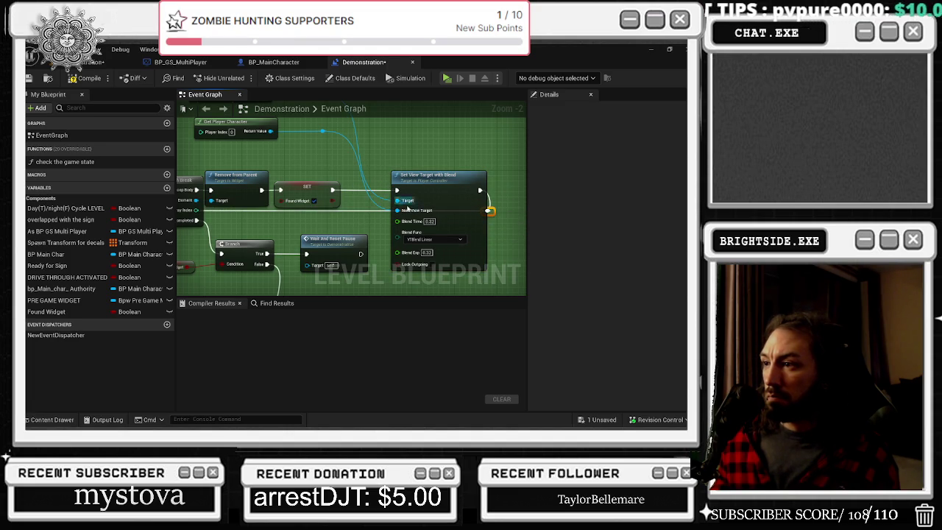
{"action": "left_click", "coordinate": [428, 220]}
{"action": "type", "text": "0.1"}
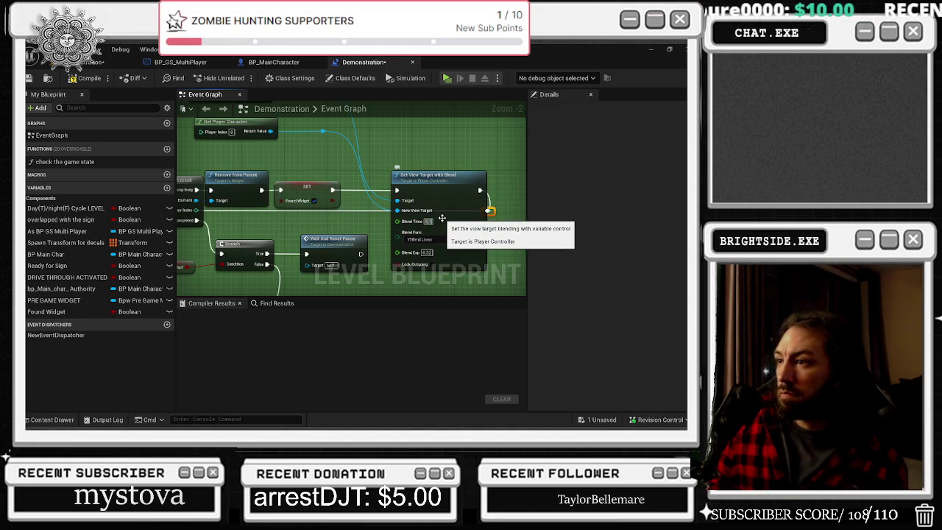
- Reposition the Get nodes and Wait And Reset Pause node, then locate the other branch's SET node
{"action": "left_click_drag", "start_coordinate": [377, 178], "coordinate": [387, 231]}
{"action": "left_click_drag", "start_coordinate": [267, 133], "coordinate": [368, 198]}
{"action": "mouse_move", "coordinate": [353, 140]}
{"action": "left_mouse_down"}
{"action": "mouse_move", "coordinate": [434, 198]}
{"action": "mouse_move", "coordinate": [427, 279]}
{"action": "left_mouse_up"}
{"action": "mouse_move", "coordinate": [487, 224]}
{"action": "left_mouse_down"}
{"action": "mouse_move", "coordinate": [410, 244]}
{"action": "mouse_move", "coordinate": [363, 199]}
{"action": "left_mouse_up"}
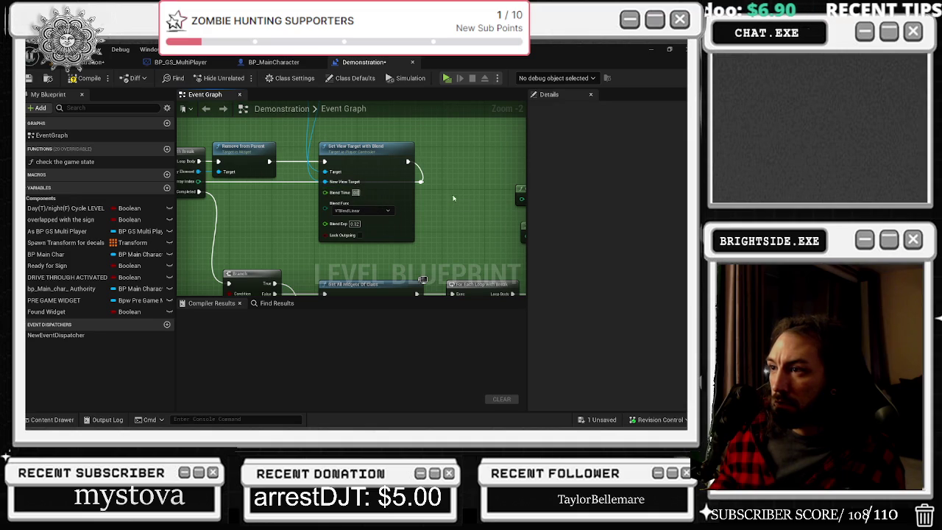
{"action": "left_click_drag", "start_coordinate": [452, 198], "coordinate": [464, 249]}
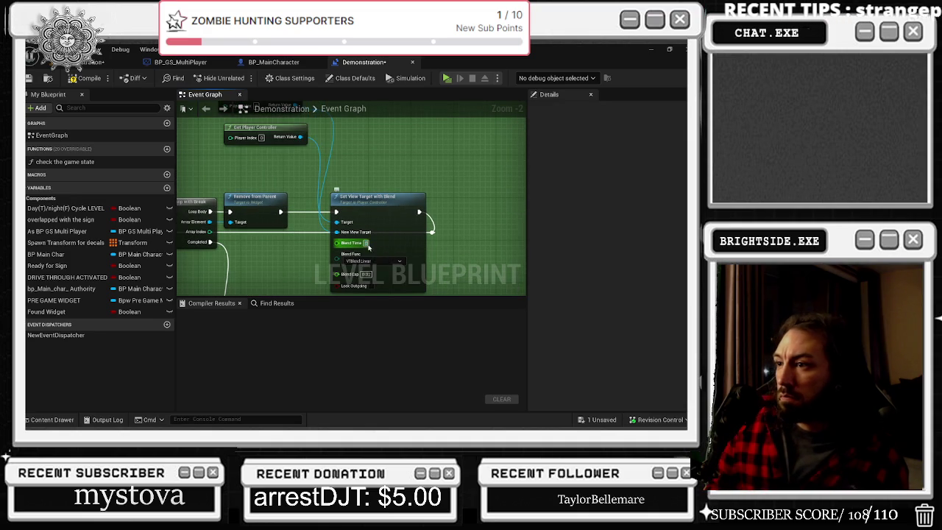
{"action": "scroll", "coordinate": [368, 248], "scroll_direction": "down", "scroll_amount": 1}
{"action": "mouse_move", "coordinate": [368, 248]}
{"action": "left_mouse_down"}
{"action": "mouse_move", "coordinate": [463, 173]}
{"action": "mouse_move", "coordinate": [508, 197]}
{"action": "left_mouse_up"}
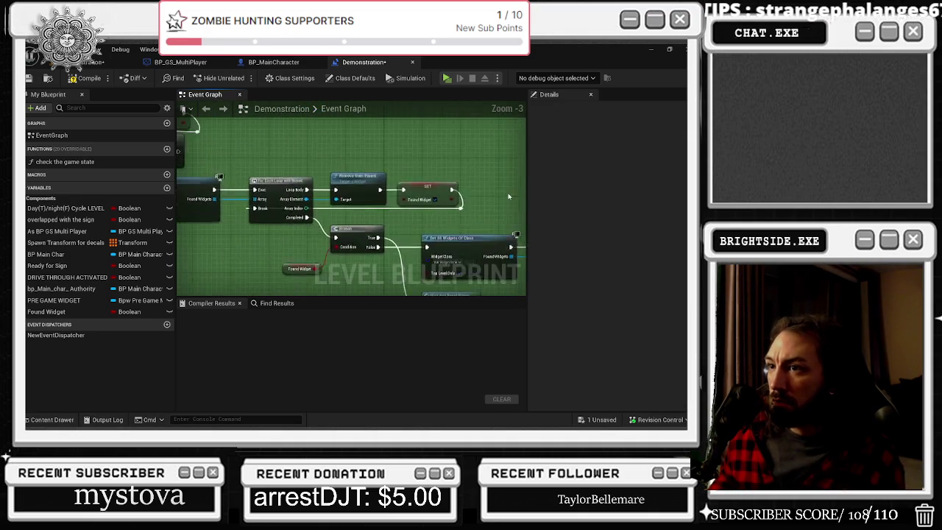
{"action": "scroll", "coordinate": [508, 197], "scroll_direction": "down", "scroll_amount": 4}
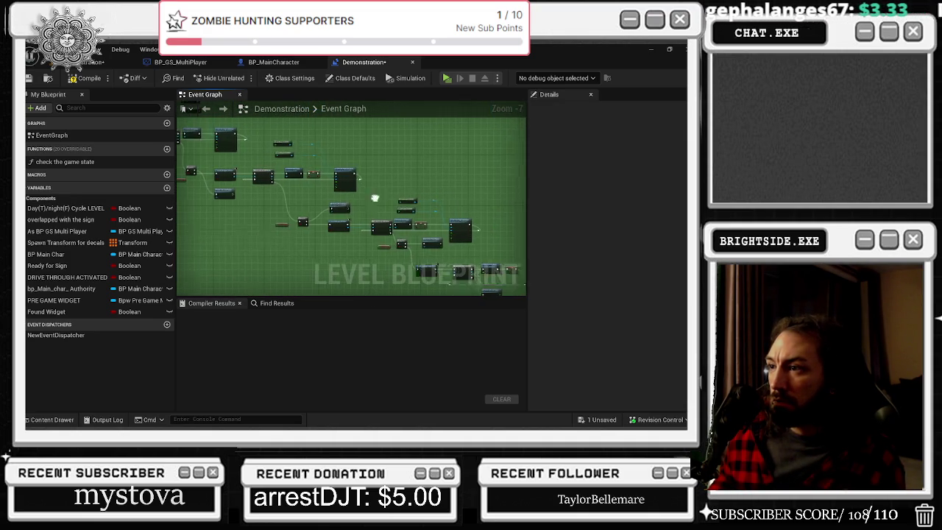
{"action": "left_click_drag", "start_coordinate": [378, 200], "coordinate": [357, 224]}
{"action": "scroll", "coordinate": [396, 253], "scroll_direction": "up", "scroll_amount": 5}
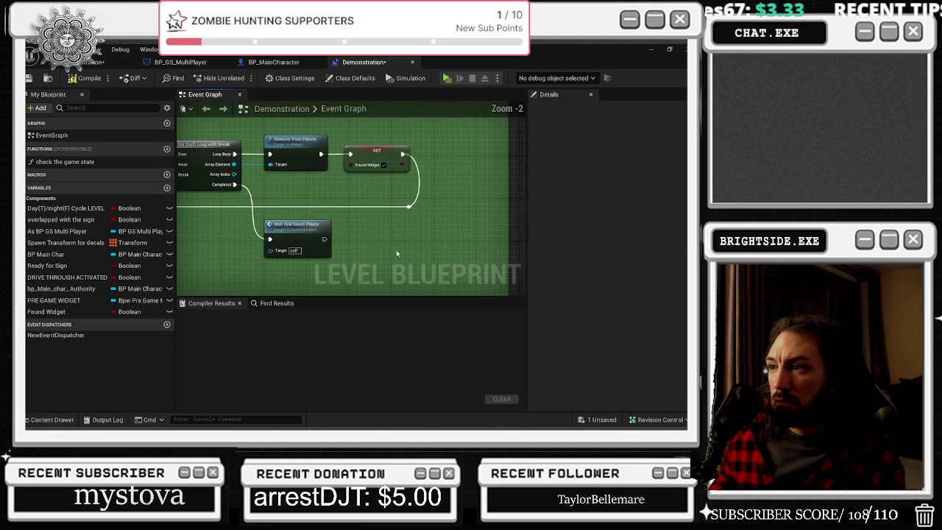
{"action": "left_click_drag", "start_coordinate": [312, 219], "coordinate": [362, 222]}
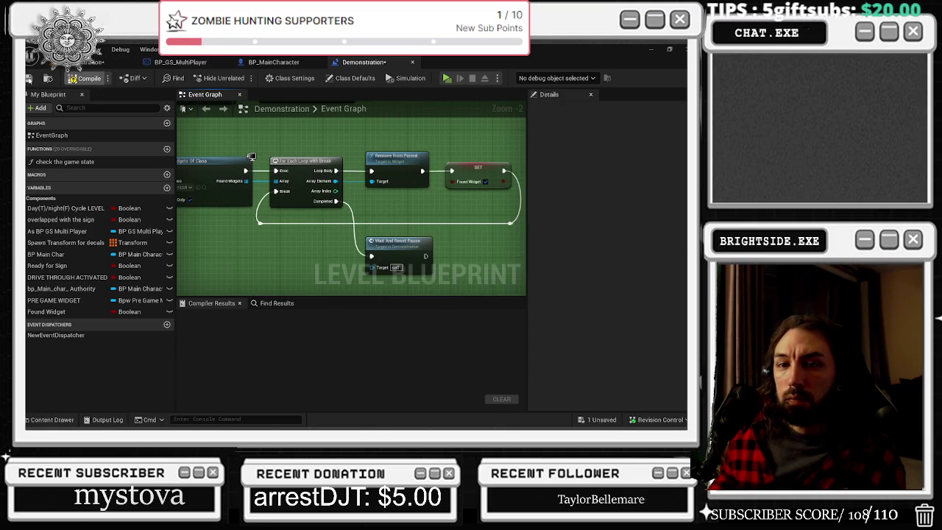
{"action": "left_click_drag", "start_coordinate": [267, 185], "coordinate": [181, 203]}
{"action": "left_click_drag", "start_coordinate": [412, 286], "coordinate": [309, 161]}
{"action": "left_click_drag", "start_coordinate": [257, 229], "coordinate": [184, 258]}
{"action": "mouse_move", "coordinate": [441, 206]}
{"action": "left_mouse_down"}
{"action": "mouse_move", "coordinate": [292, 195]}
{"action": "mouse_move", "coordinate": [433, 256]}
{"action": "mouse_move", "coordinate": [272, 199]}
{"action": "left_mouse_up"}
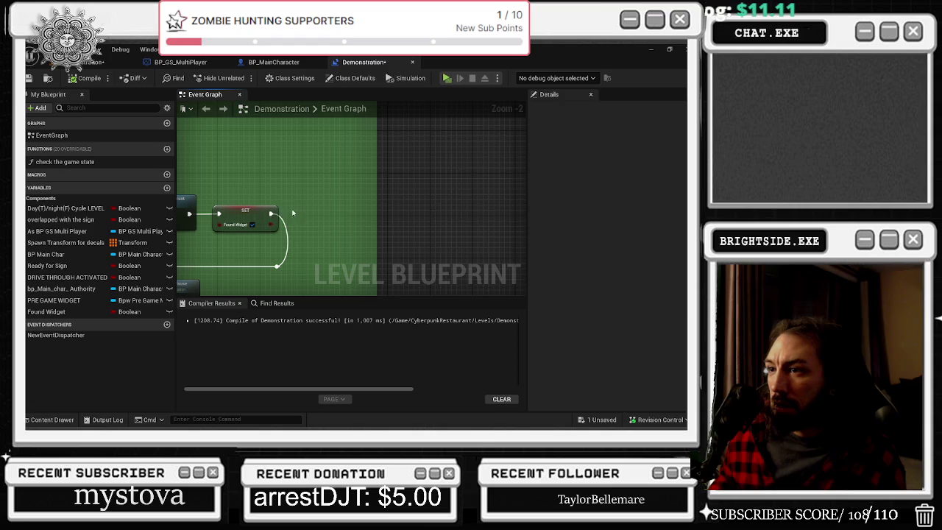
- Paste a second Set View Target with Blend beside that SET node, wire it, and edit Blend Exp
{"action": "key", "text": "ctrl+v"}
{"action": "mouse_move", "coordinate": [400, 263]}
{"action": "left_mouse_down"}
{"action": "mouse_move", "coordinate": [302, 197]}
{"action": "mouse_move", "coordinate": [386, 217]}
{"action": "mouse_move", "coordinate": [376, 216]}
{"action": "left_mouse_up"}
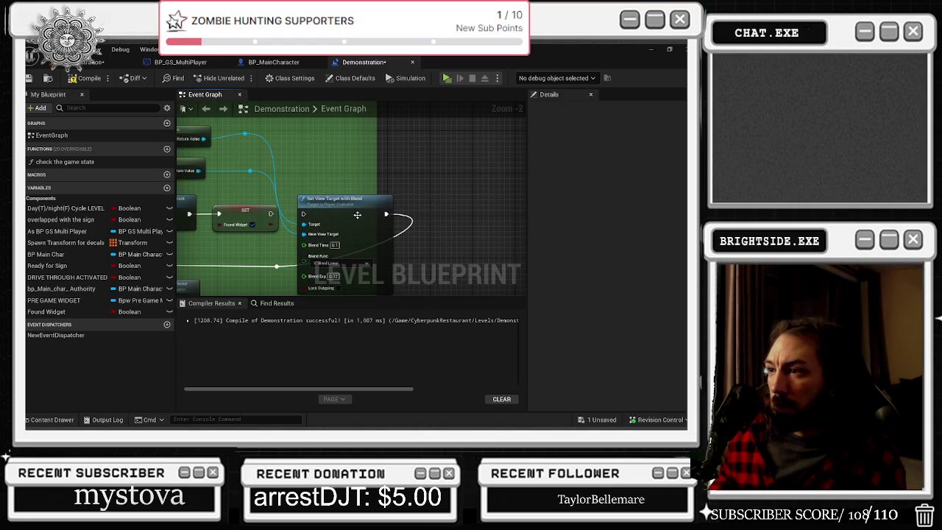
{"action": "left_click_drag", "start_coordinate": [271, 213], "coordinate": [302, 214]}
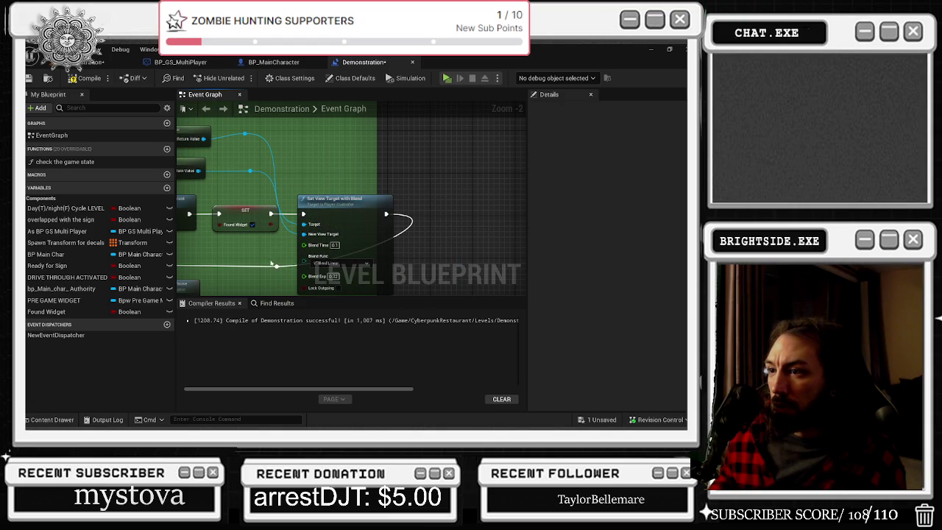
{"action": "left_click_drag", "start_coordinate": [276, 267], "coordinate": [398, 262]}
{"action": "left_click", "coordinate": [338, 277]}
{"action": "left_click_drag", "start_coordinate": [306, 156], "coordinate": [374, 184]}
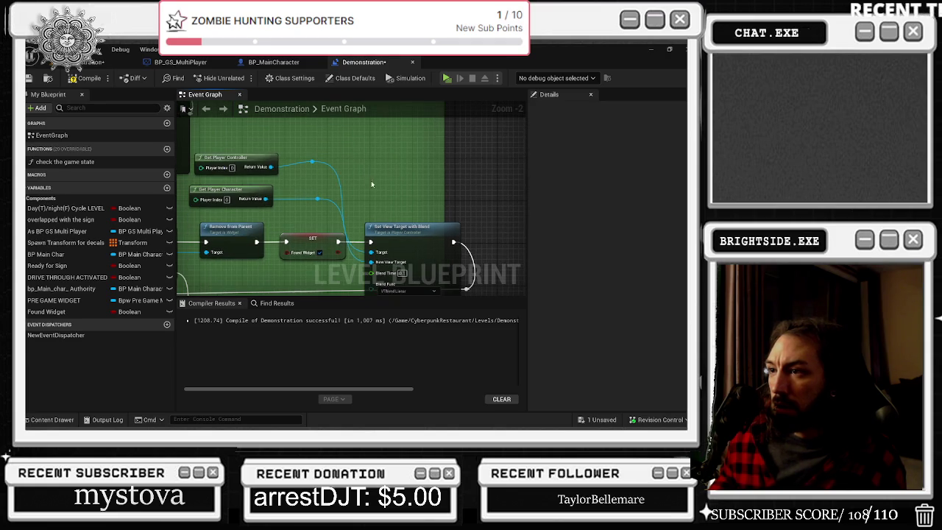
{"action": "left_click_drag", "start_coordinate": [263, 161], "coordinate": [388, 175]}
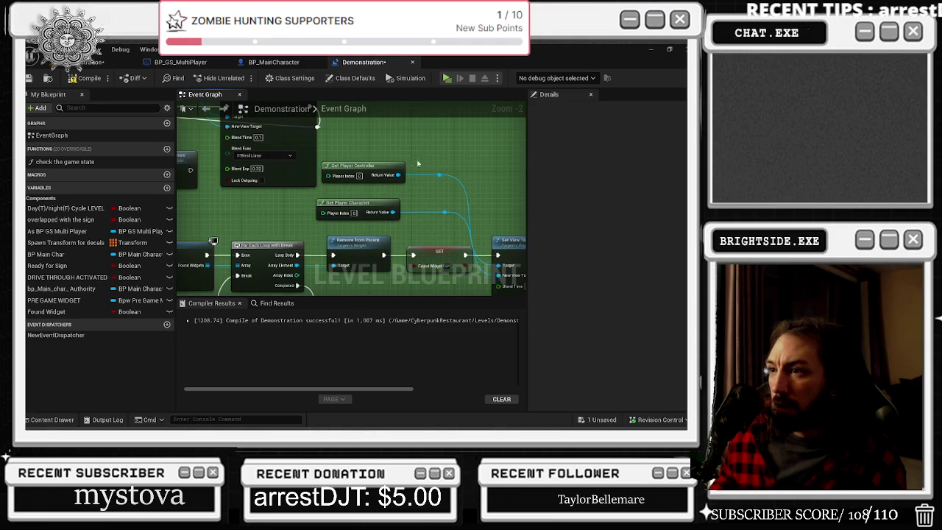
{"action": "scroll", "coordinate": [388, 175], "scroll_direction": "down", "scroll_amount": 3}
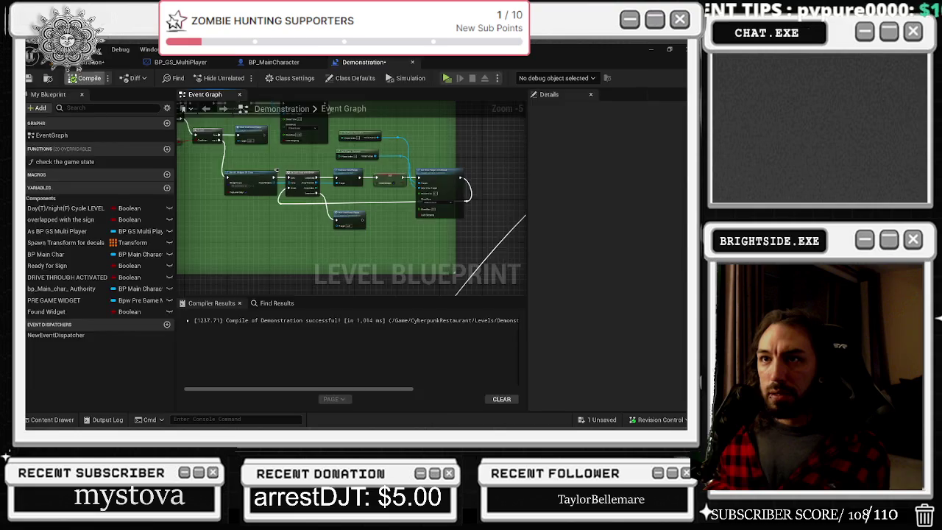
- Save the Demonstration map and filter all content to Widget Blueprint assets
{"action": "left_click", "coordinate": [29, 78]}
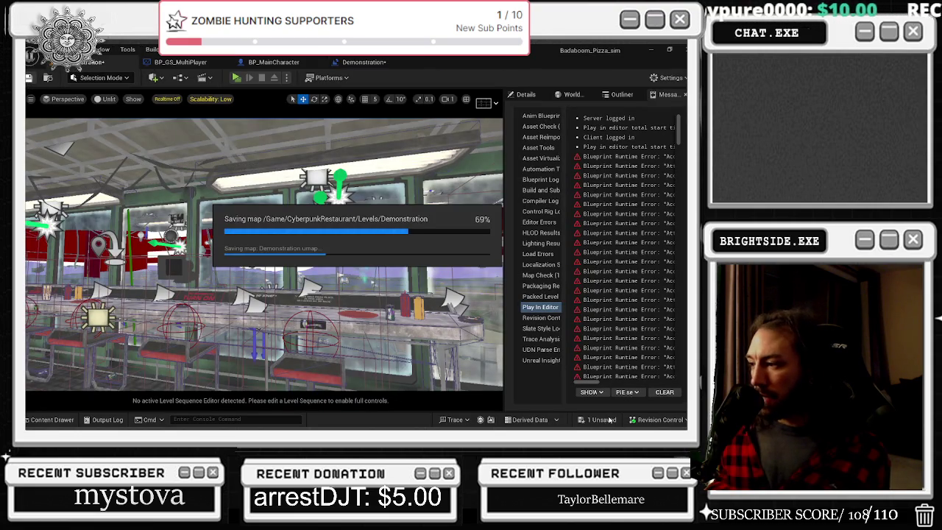
{"action": "left_click", "coordinate": [52, 420]}
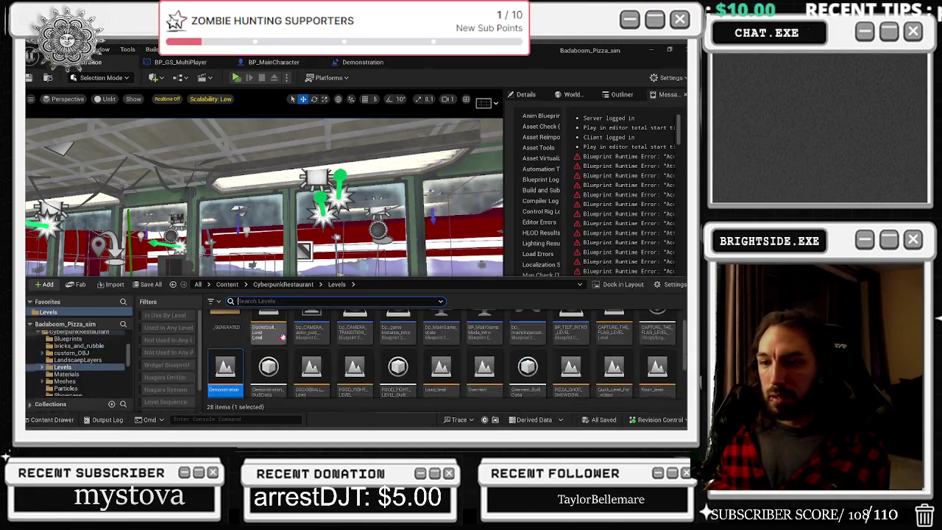
{"action": "left_click", "coordinate": [66, 337]}
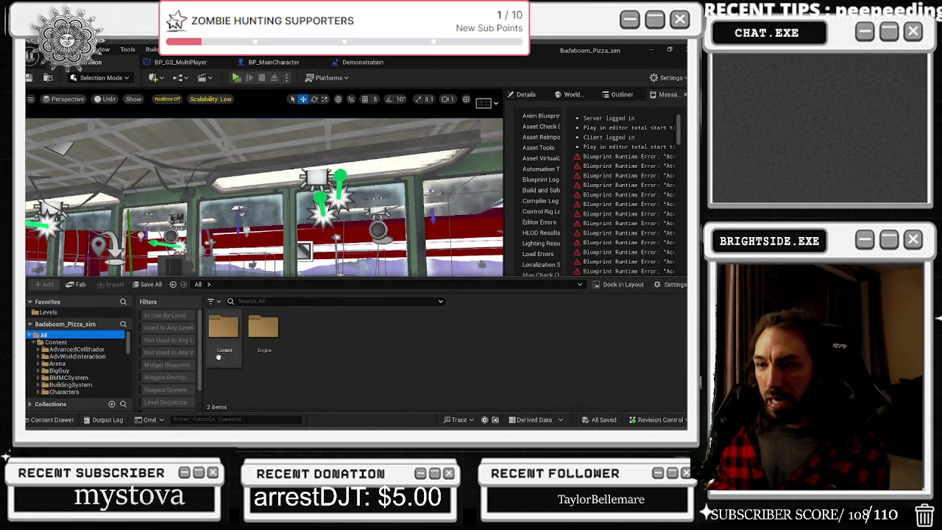
{"action": "scroll", "coordinate": [184, 345], "scroll_direction": "down", "scroll_amount": 2}
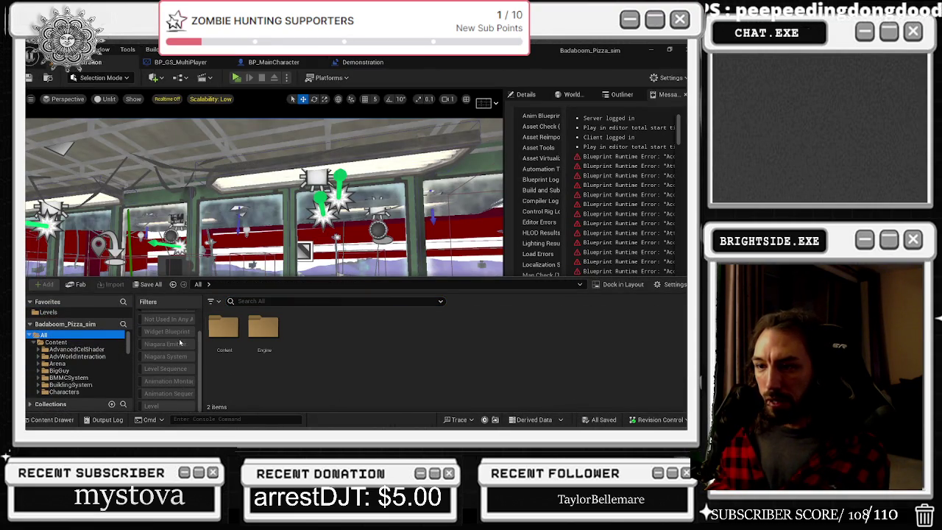
{"action": "scroll", "coordinate": [186, 340], "scroll_direction": "up", "scroll_amount": 2}
{"action": "left_click", "coordinate": [166, 365]}
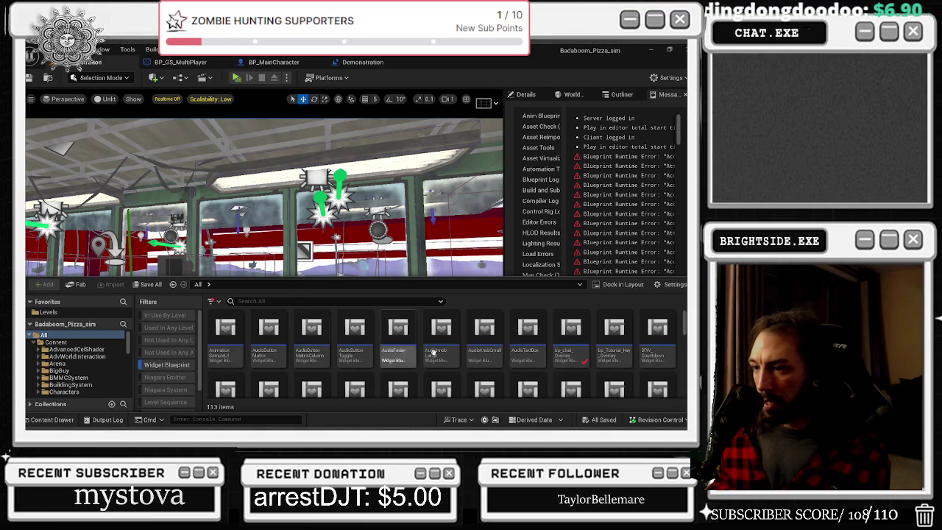
- Open bp_Tutorial_Key_Overlay to review it, then close its editor
{"action": "left_click_drag", "start_coordinate": [364, 278], "coordinate": [364, 154]}
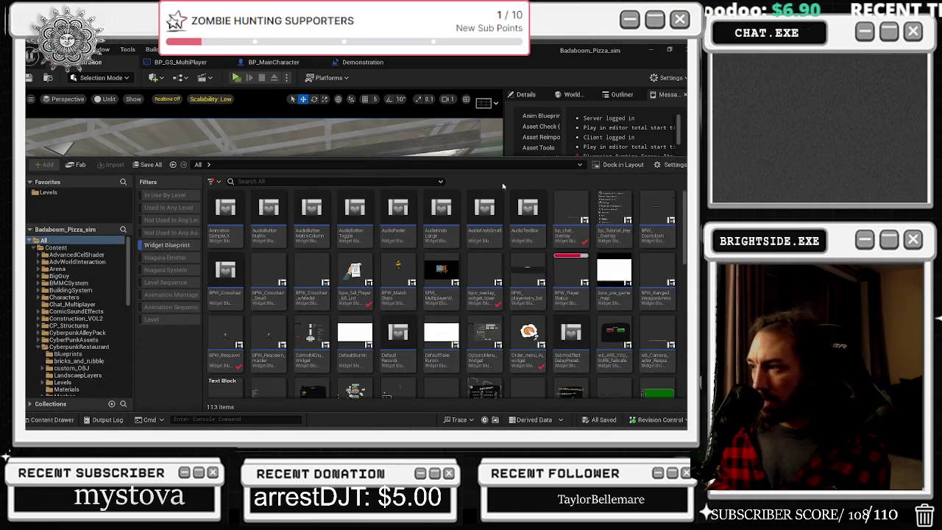
{"action": "left_click", "coordinate": [624, 211]}
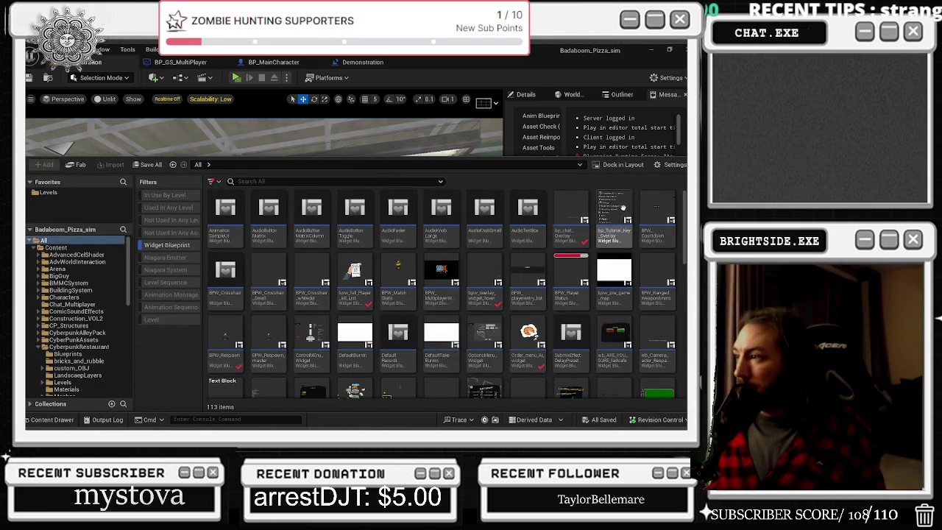
{"action": "double_click", "coordinate": [624, 211]}
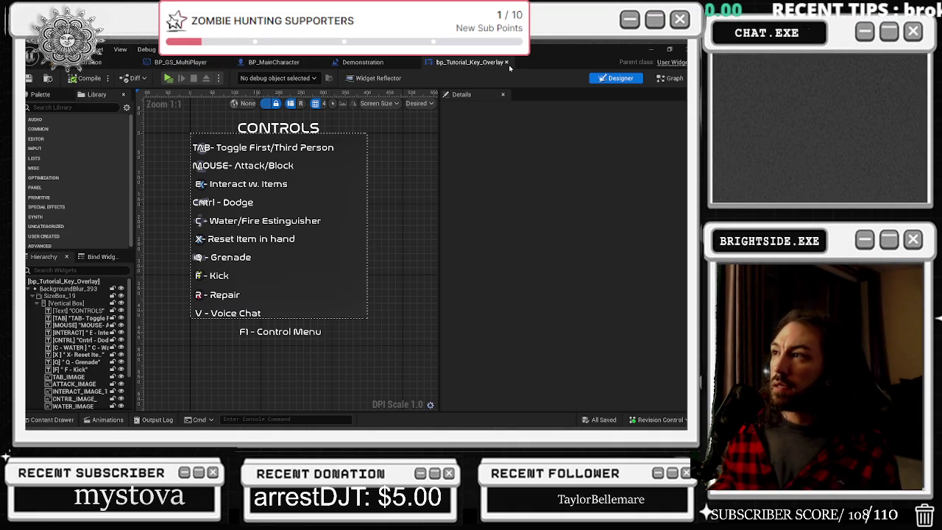
{"action": "left_click", "coordinate": [508, 64]}
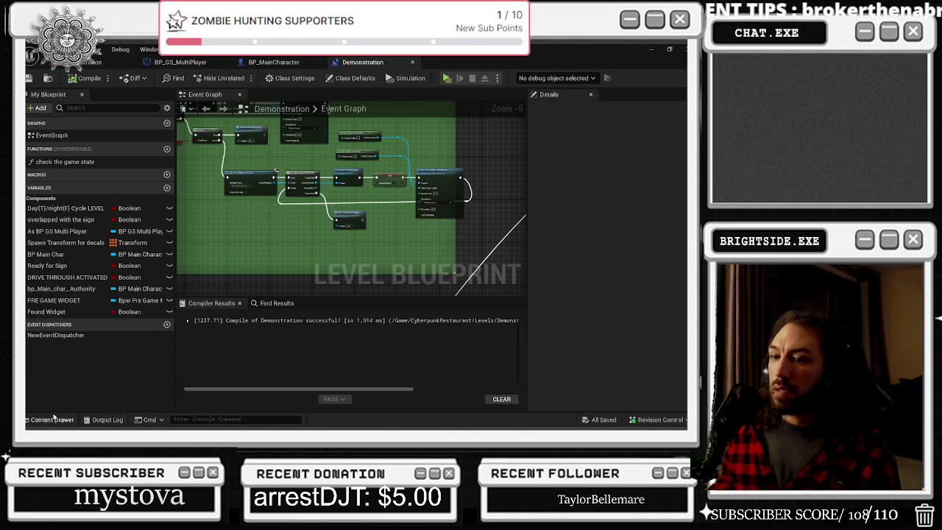
- Reopen the Content Drawer, scroll the widget blueprints down to OptionsMenu_Widget, and open it
{"action": "left_click", "coordinate": [55, 420]}
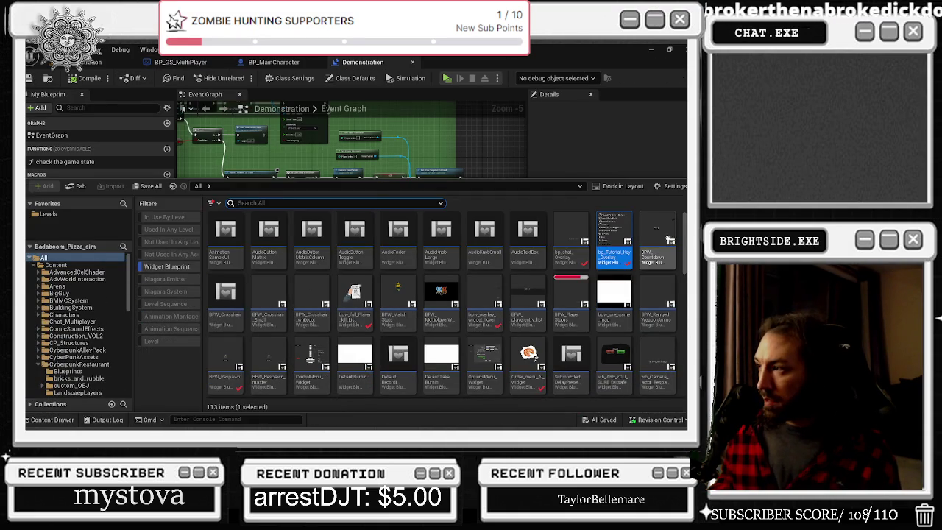
{"action": "mouse_move", "coordinate": [660, 238]}
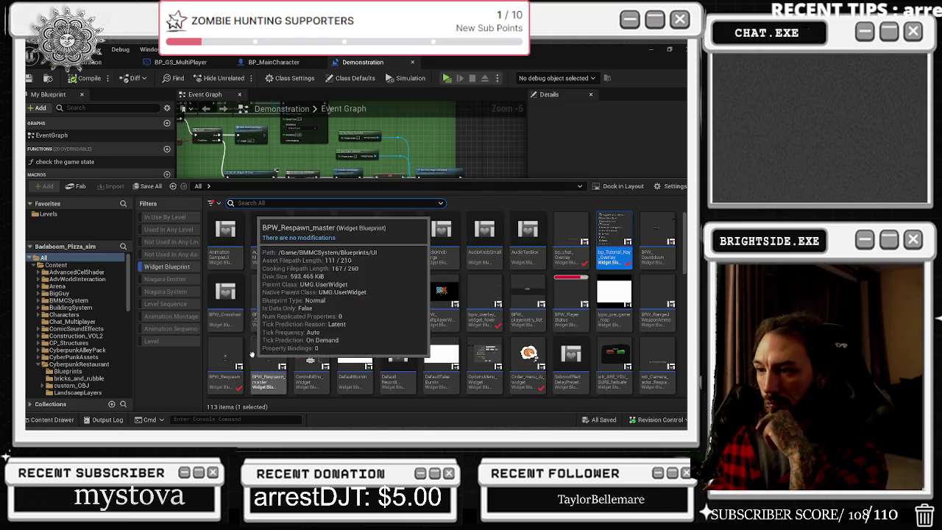
{"action": "scroll", "coordinate": [625, 283], "scroll_direction": "down", "scroll_amount": 1}
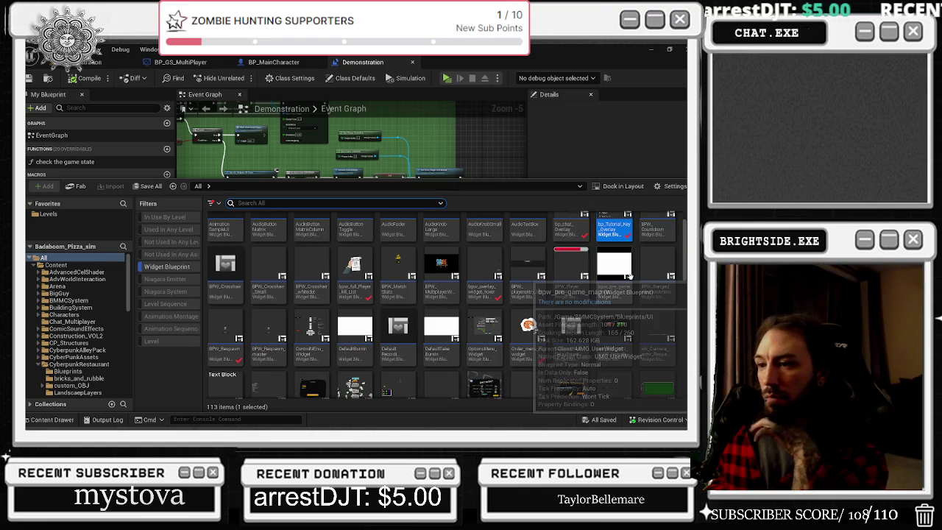
{"action": "scroll", "coordinate": [607, 271], "scroll_direction": "down", "scroll_amount": 1}
{"action": "scroll", "coordinate": [607, 271], "scroll_direction": "down", "scroll_amount": 1}
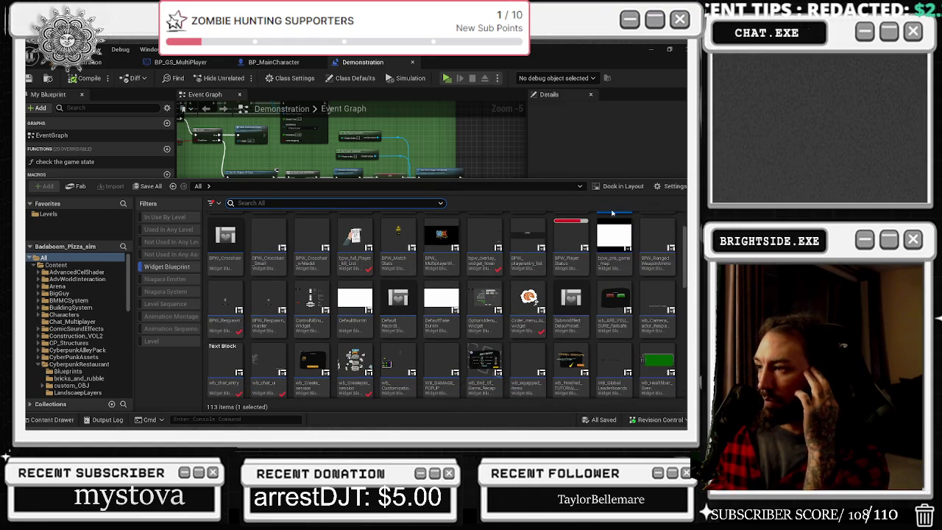
{"action": "double_click", "coordinate": [486, 305]}
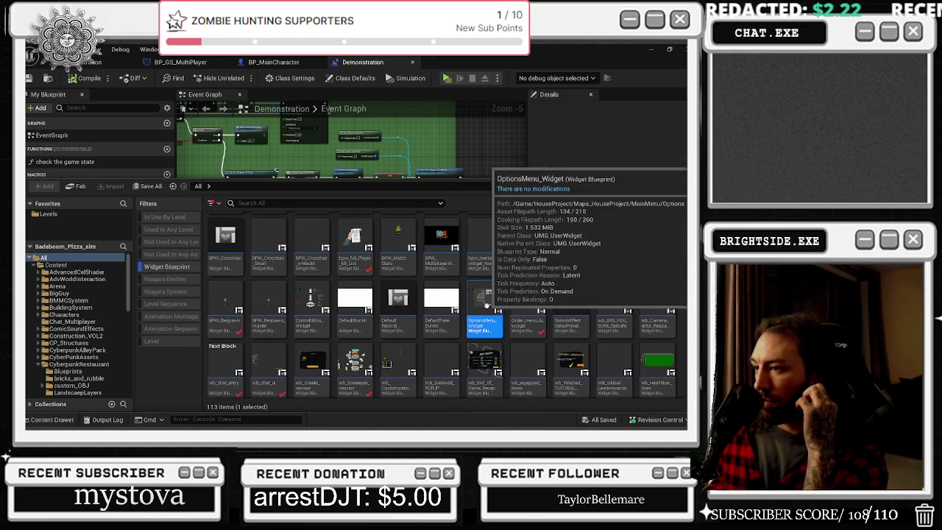
- Zoom the designer view to inspect the options menu layout down to the SFX row
{"action": "scroll", "coordinate": [406, 322], "scroll_direction": "up", "scroll_amount": 3}
{"action": "scroll", "coordinate": [414, 353], "scroll_direction": "down", "scroll_amount": 2}
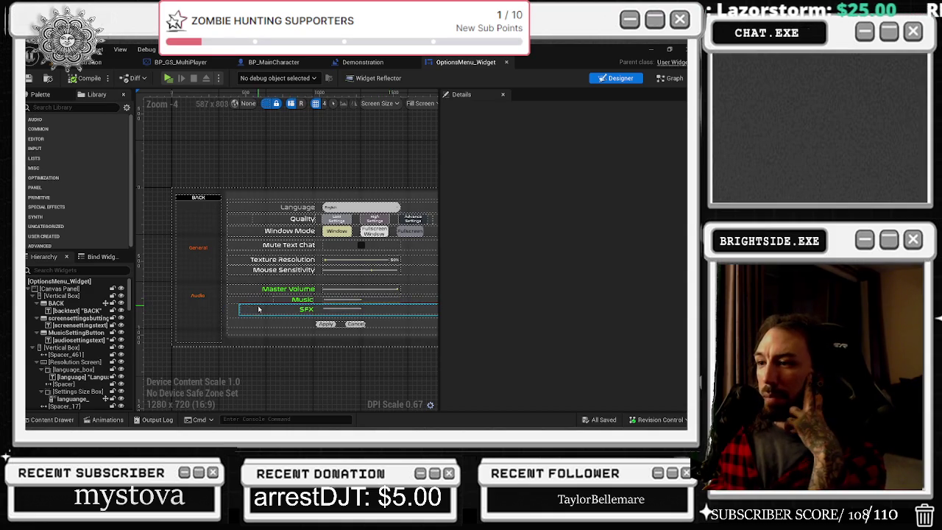
{"action": "scroll", "coordinate": [315, 310], "scroll_direction": "up", "scroll_amount": 1}
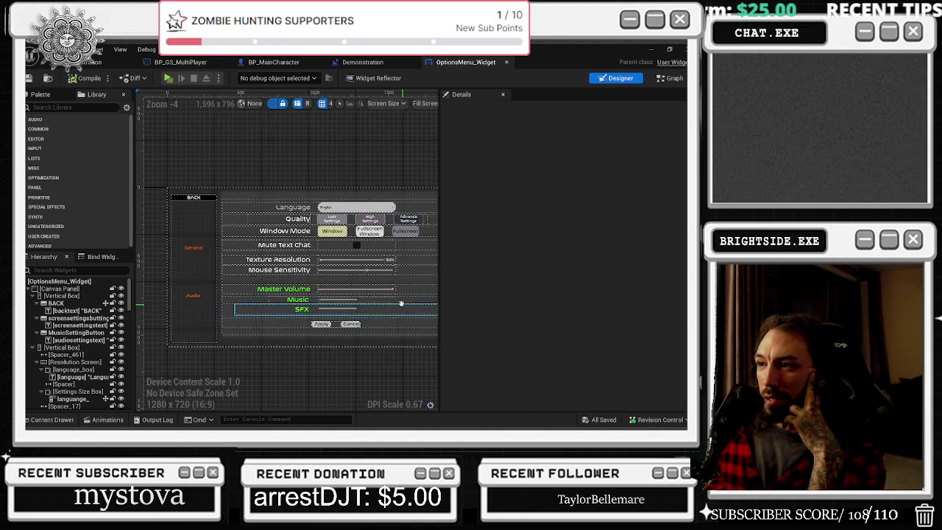
{"action": "scroll", "coordinate": [236, 313], "scroll_direction": "down", "scroll_amount": 1}
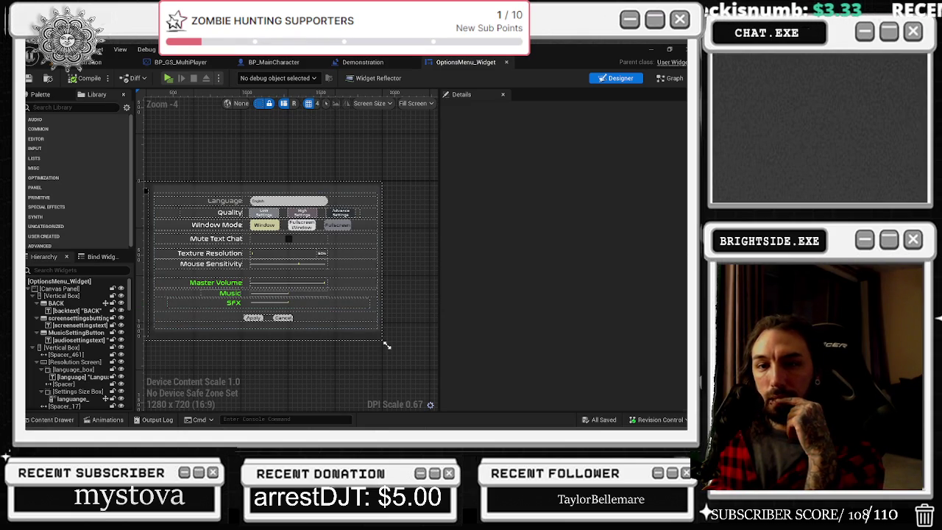
{"action": "scroll", "coordinate": [235, 294], "scroll_direction": "up", "scroll_amount": 1}
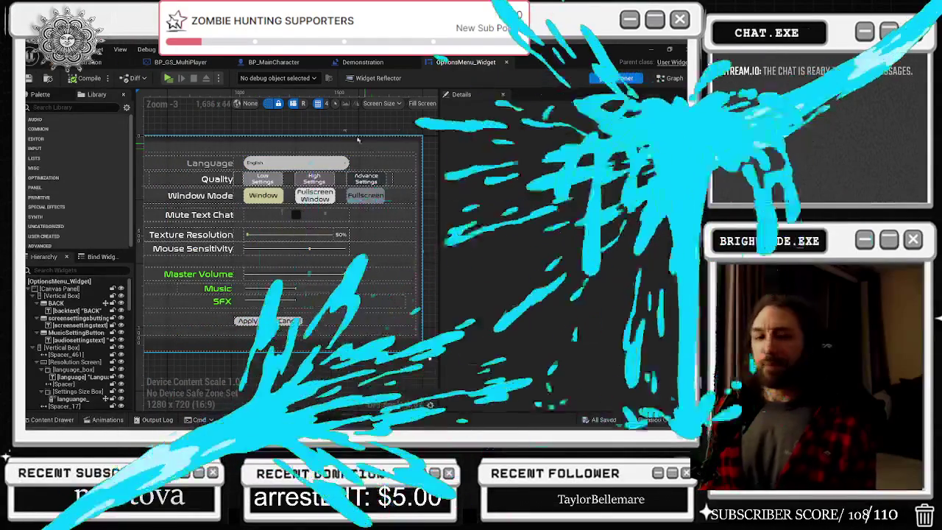
- Rename the SFX label widget from mastervolumetext_2 to sfx_volume and keep its text as 'SFX'
{"action": "scroll", "coordinate": [247, 135], "scroll_direction": "down", "scroll_amount": 1}
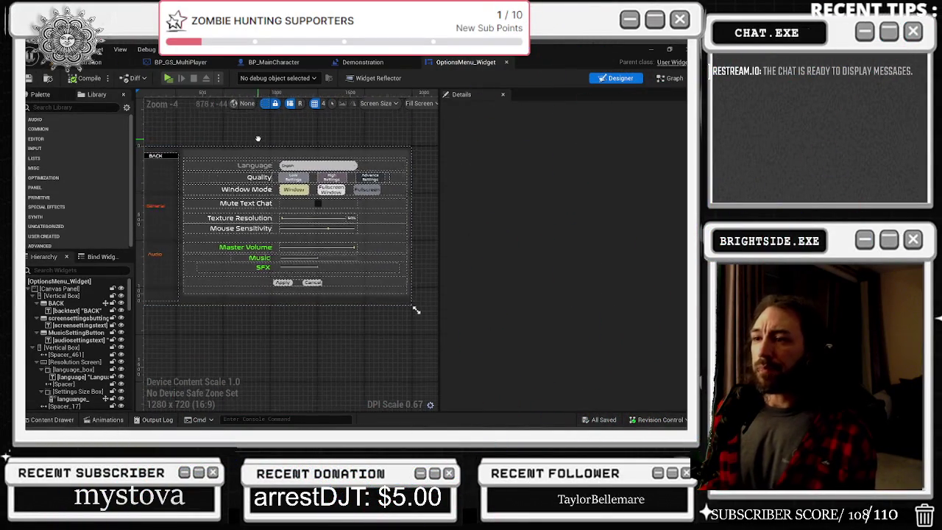
{"action": "scroll", "coordinate": [338, 239], "scroll_direction": "up", "scroll_amount": 1}
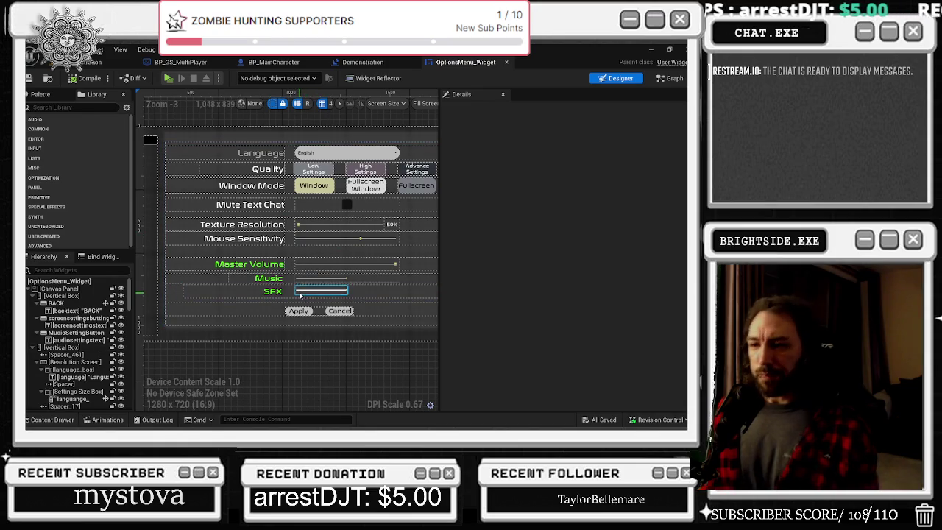
{"action": "left_click", "coordinate": [247, 291]}
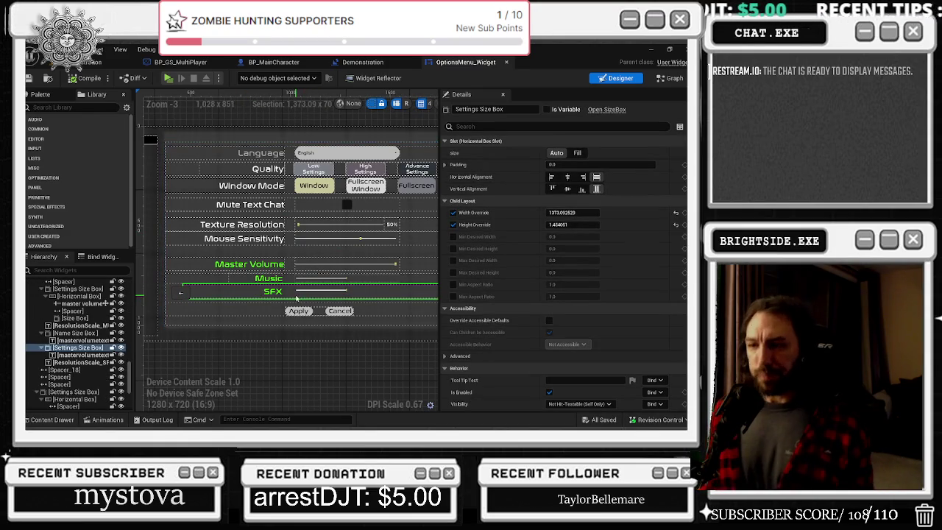
{"action": "scroll", "coordinate": [291, 293], "scroll_direction": "up", "scroll_amount": 1}
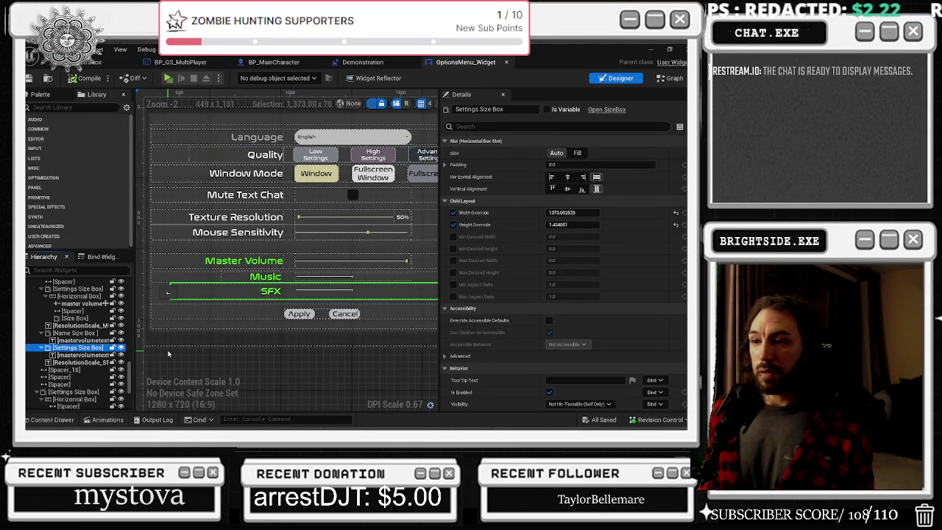
{"action": "left_click", "coordinate": [84, 355]}
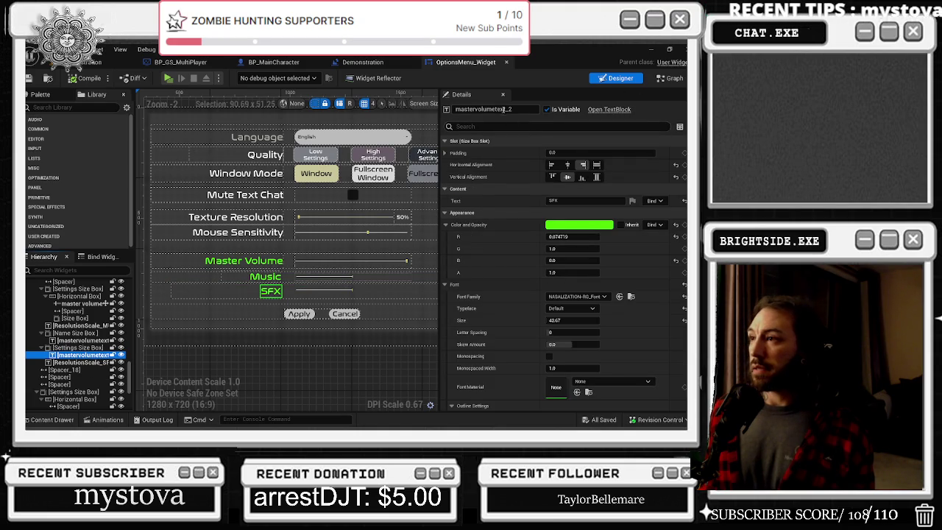
{"action": "double_click", "coordinate": [506, 109]}
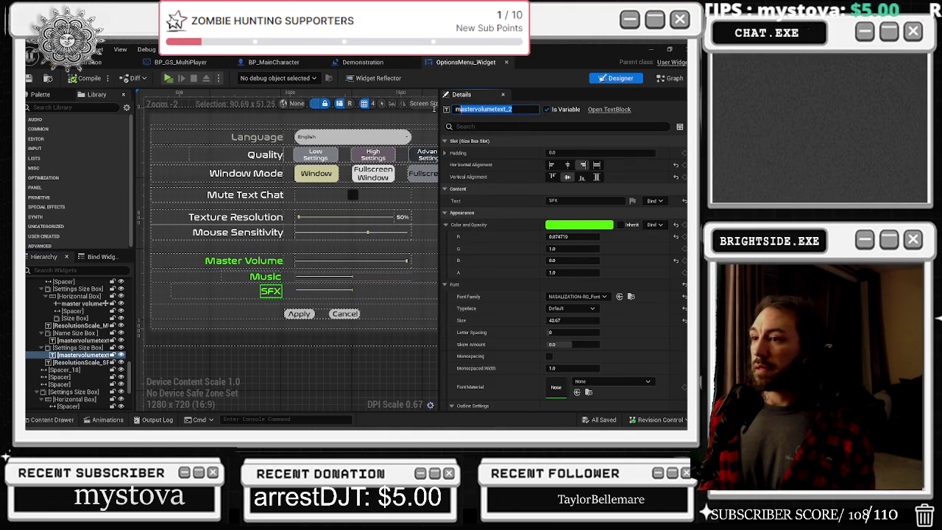
{"action": "type", "text": "sfx_volume"}
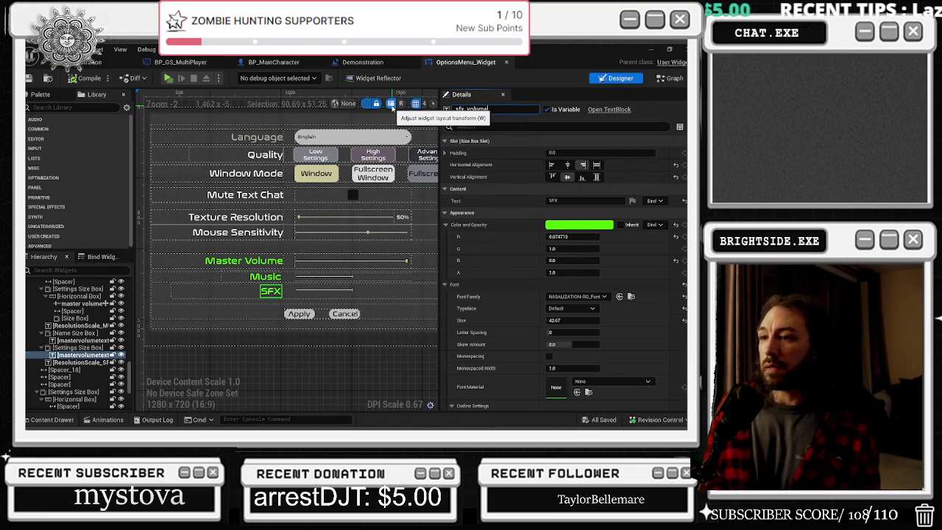
{"action": "key", "text": "Return"}
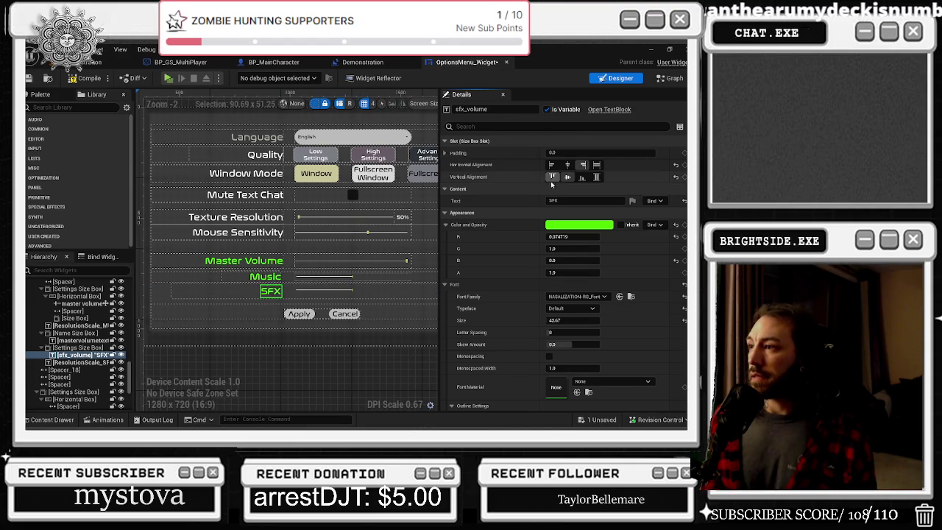
{"action": "left_click", "coordinate": [567, 201]}
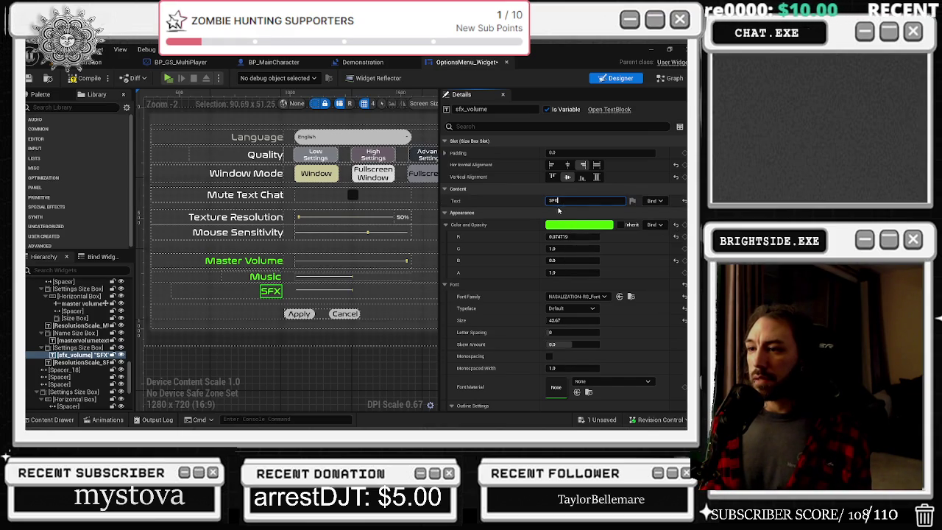
{"action": "left_click", "coordinate": [278, 297]}
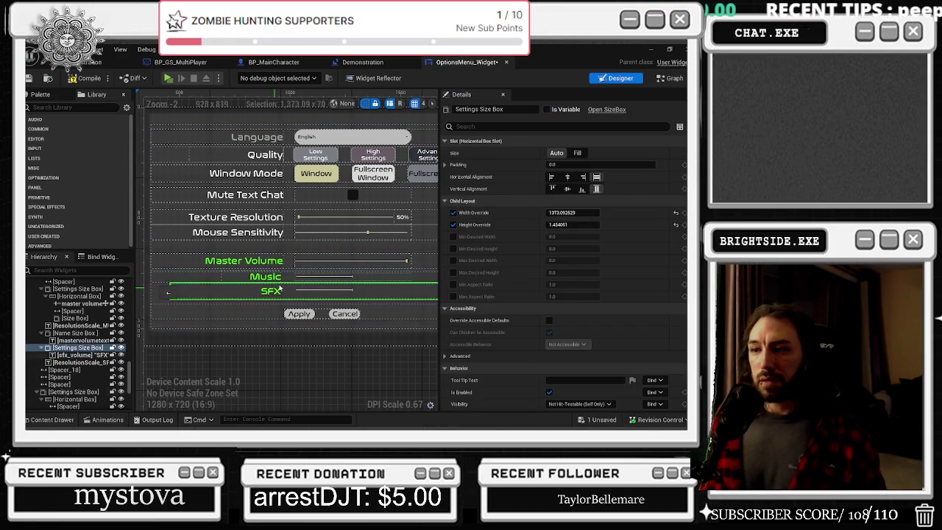
{"action": "key", "text": "ctrl+z"}
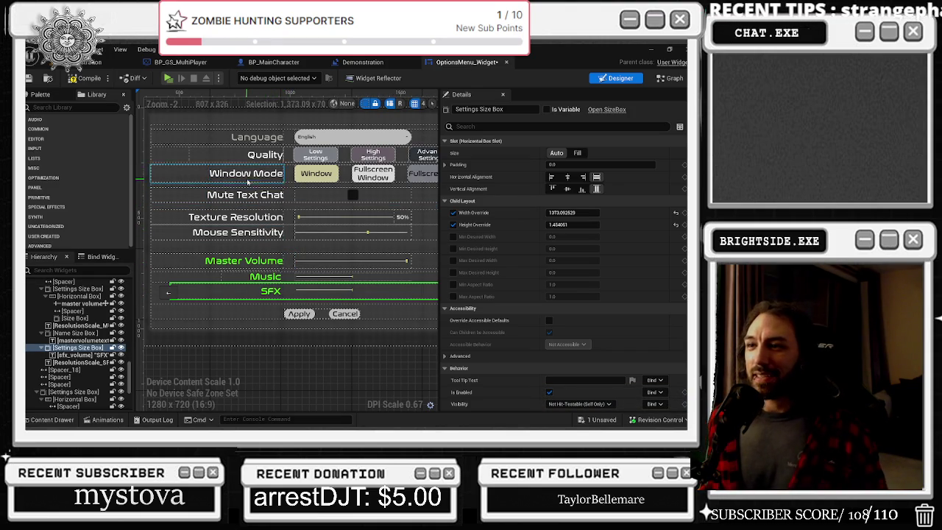
{"action": "scroll", "coordinate": [356, 172], "scroll_direction": "down", "scroll_amount": 1}
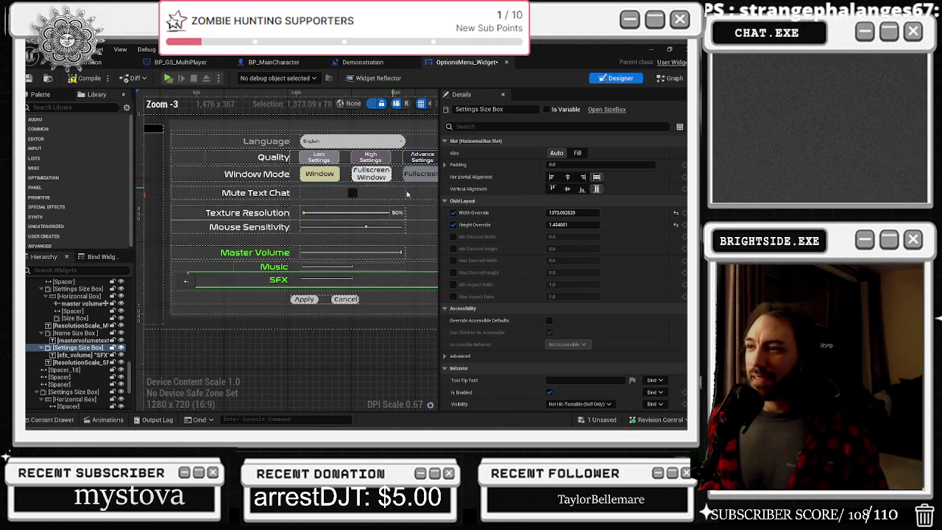
{"action": "scroll", "coordinate": [344, 213], "scroll_direction": "down", "scroll_amount": 1}
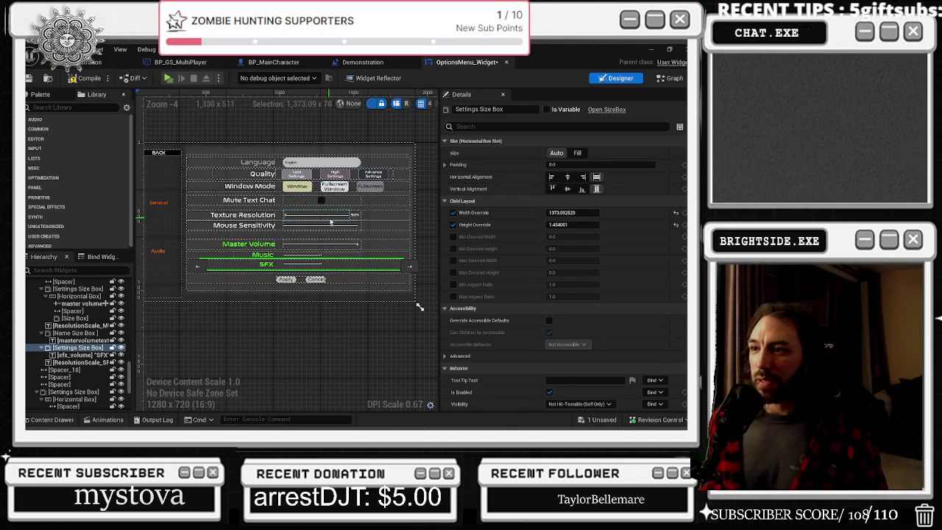
{"action": "scroll", "coordinate": [315, 218], "scroll_direction": "up", "scroll_amount": 1}
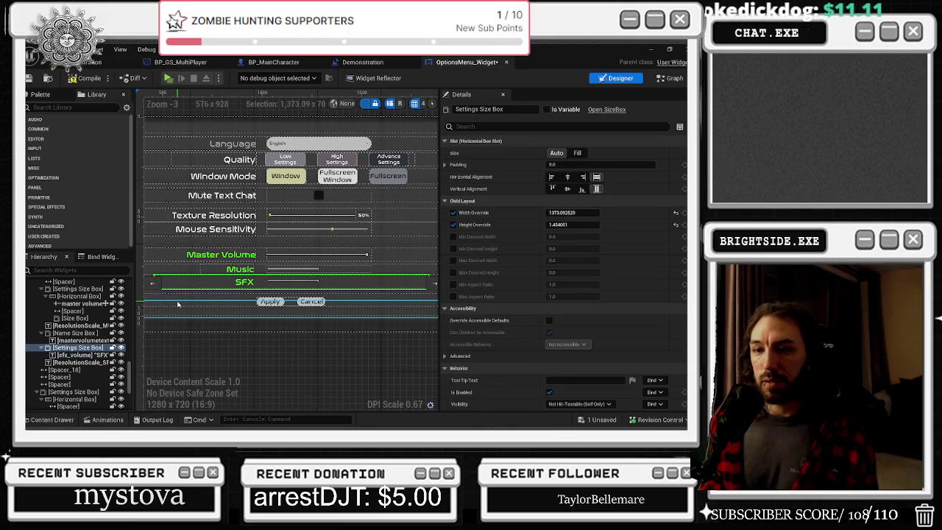
{"action": "left_click", "coordinate": [78, 363]}
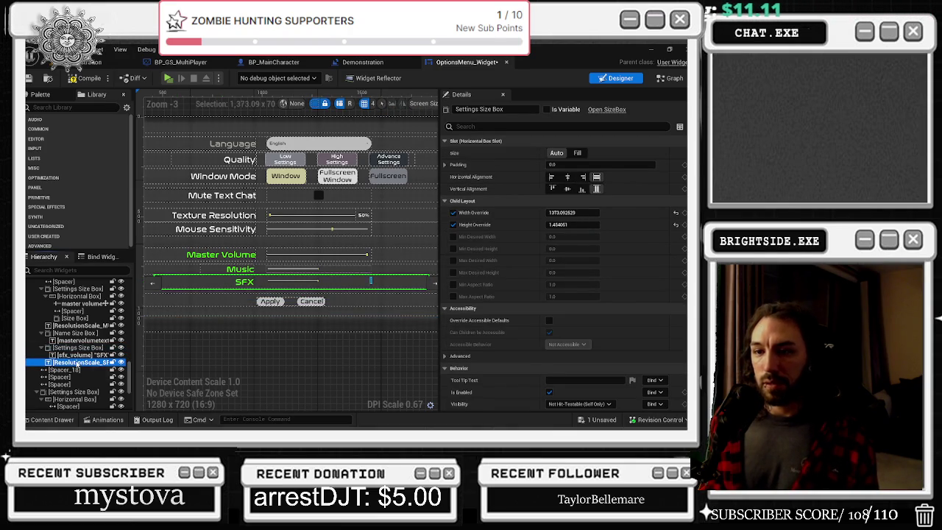
{"action": "key", "text": "Down"}
{"action": "key", "text": "Down"}
{"action": "key", "text": "Down"}
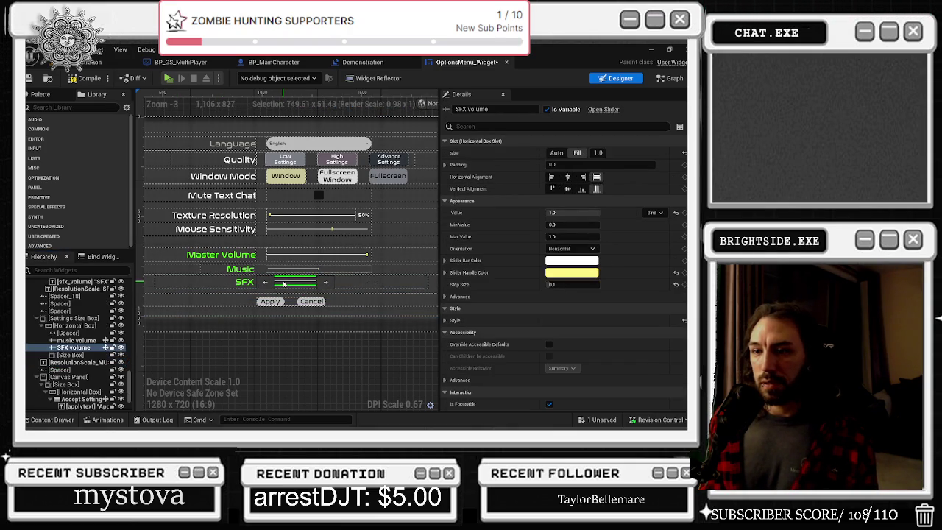
{"action": "left_click", "coordinate": [66, 327]}
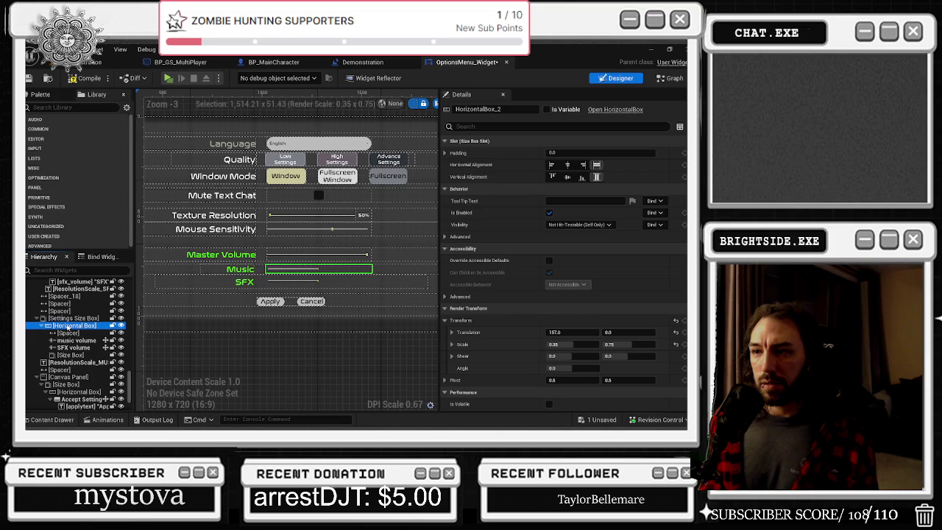
{"action": "left_click", "coordinate": [70, 333]}
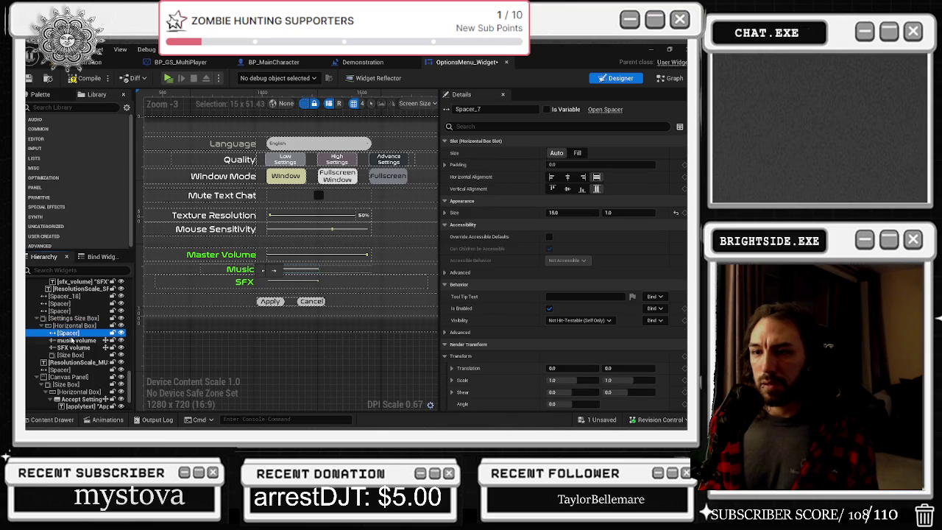
{"action": "left_click", "coordinate": [74, 348]}
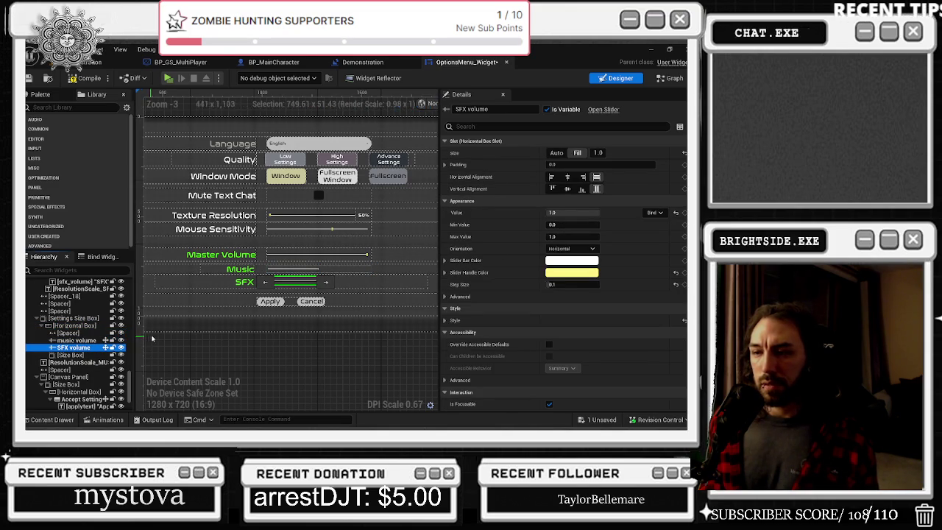
{"action": "left_click", "coordinate": [209, 283]}
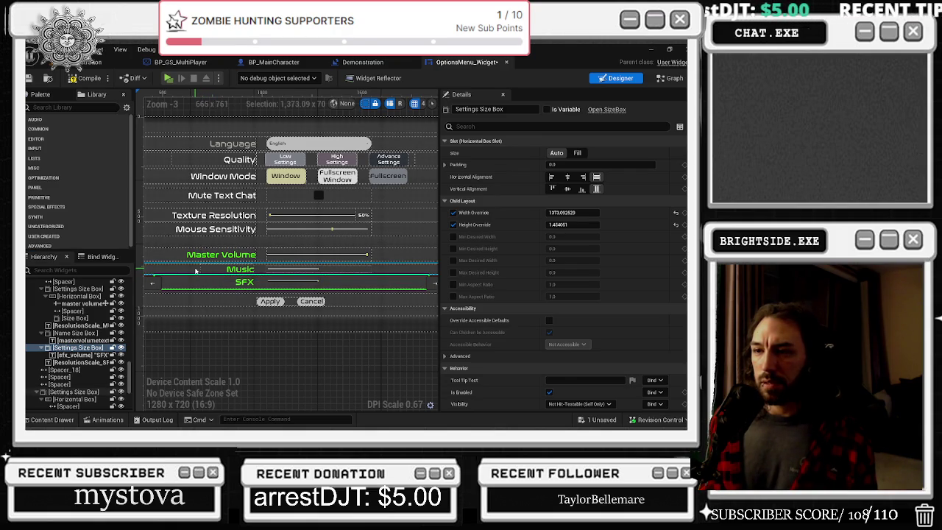
{"action": "left_click_drag", "start_coordinate": [195, 271], "coordinate": [236, 232]}
{"action": "left_click", "coordinate": [217, 234]}
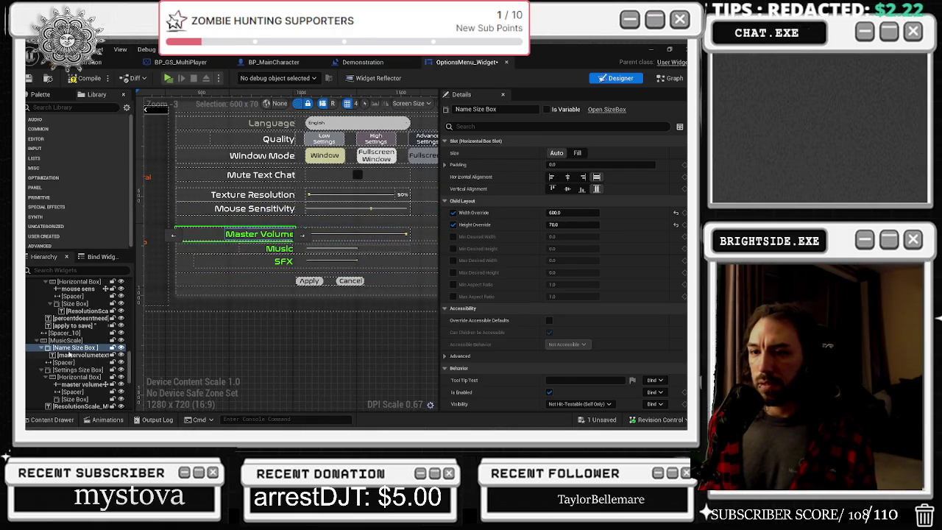
- Inspect the MusicScale row's children: name box, settings box, horizontal box, slider and spacer
{"action": "left_click", "coordinate": [65, 340]}
{"action": "left_click", "coordinate": [37, 340]}
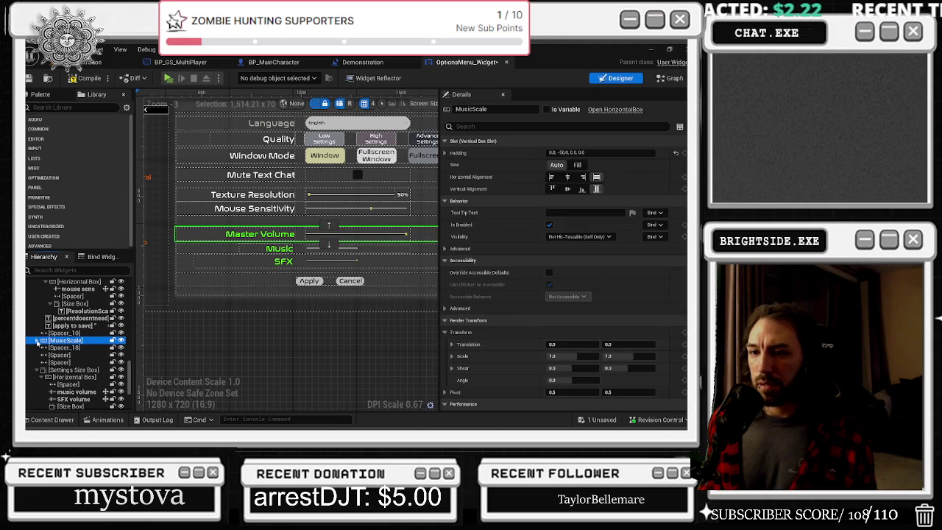
{"action": "left_click", "coordinate": [38, 340]}
{"action": "left_click", "coordinate": [67, 349]}
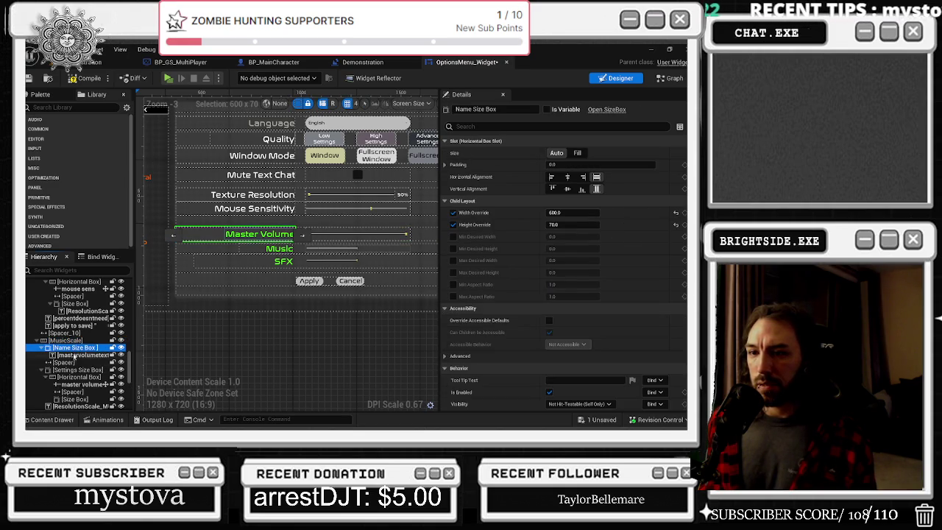
{"action": "left_click", "coordinate": [77, 370]}
{"action": "left_click", "coordinate": [79, 377]}
{"action": "left_click", "coordinate": [83, 384]}
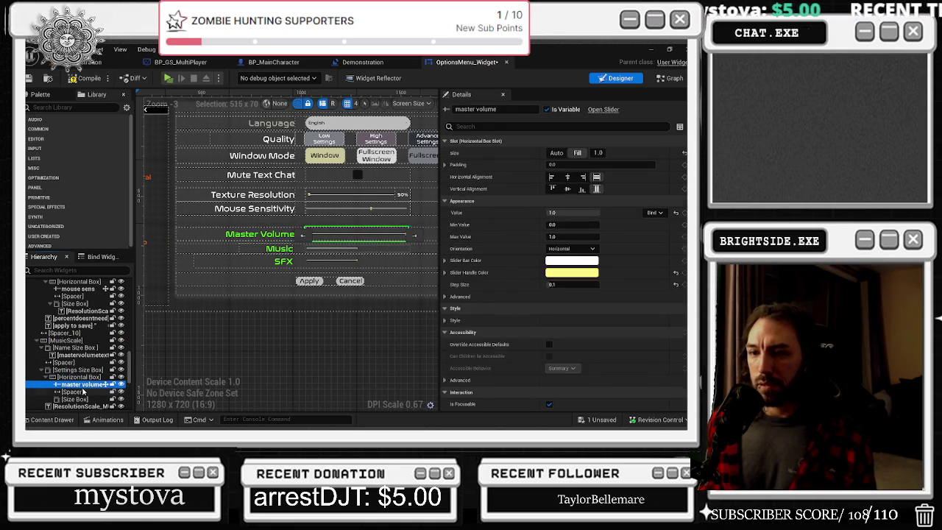
{"action": "left_click", "coordinate": [73, 391]}
- Rename the MusicScale row to mastervolme and duplicate it as mastervolme_1
{"action": "left_click", "coordinate": [62, 341]}
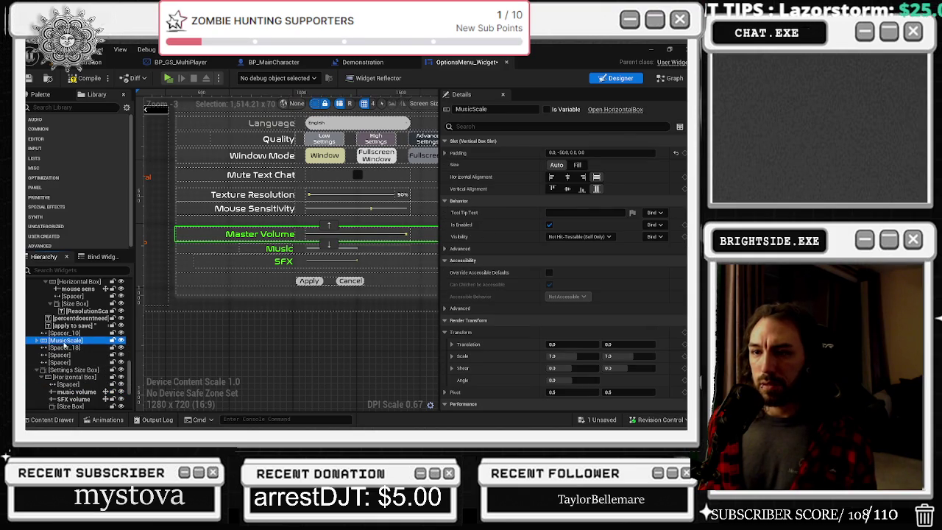
{"action": "left_click", "coordinate": [68, 342]}
{"action": "type", "text": "mastervol"}
{"action": "key", "text": "BackSpace"}
{"action": "key", "text": "BackSpace"}
{"action": "key", "text": "BackSpace"}
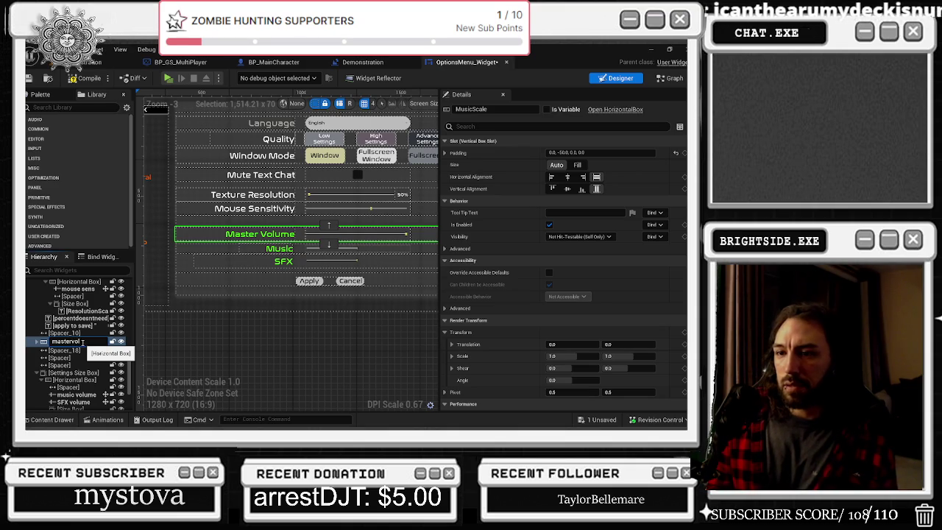
{"action": "key", "text": "Return"}
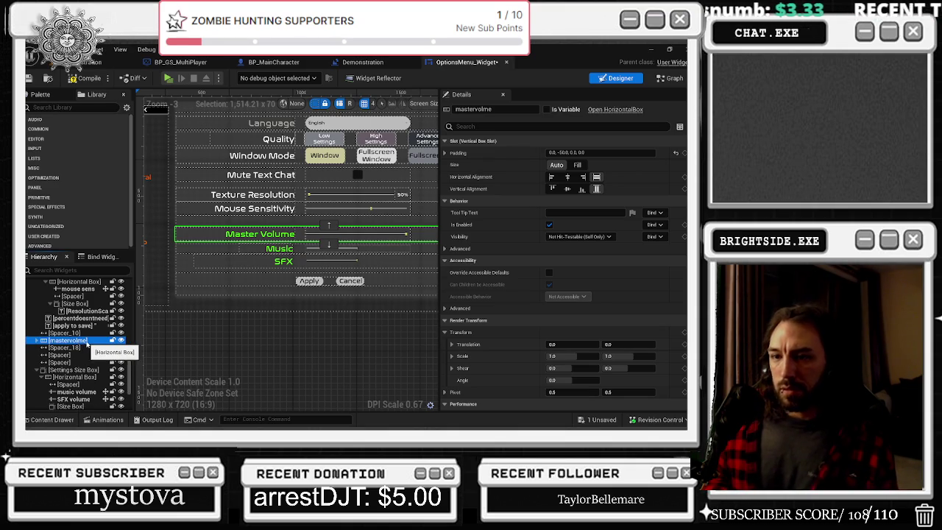
{"action": "key", "text": "ctrl+d"}
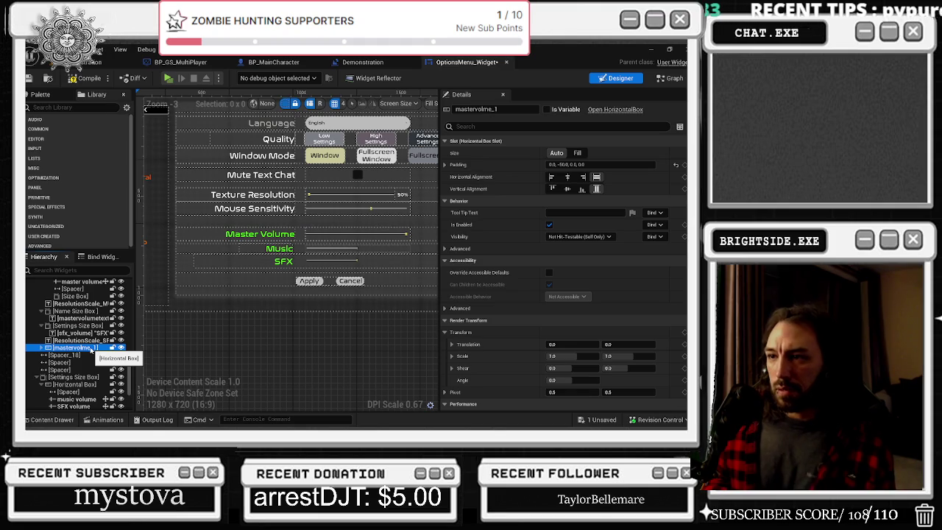
{"action": "left_click", "coordinate": [92, 351]}
{"action": "scroll", "coordinate": [265, 236], "scroll_direction": "down", "scroll_amount": 6}
- Drag the mastervolme_1 copy on the canvas, then undo the paste
{"action": "scroll", "coordinate": [383, 209], "scroll_direction": "up", "scroll_amount": 1}
{"action": "scroll", "coordinate": [335, 241], "scroll_direction": "up", "scroll_amount": 2}
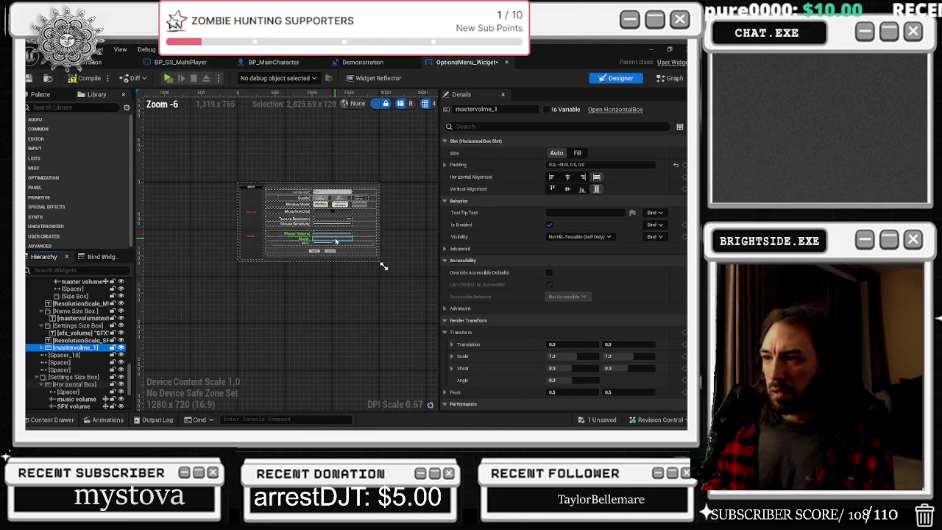
{"action": "mouse_move", "coordinate": [421, 233]}
{"action": "left_mouse_down"}
{"action": "mouse_move", "coordinate": [291, 261]}
{"action": "mouse_move", "coordinate": [353, 235]}
{"action": "left_mouse_up"}
{"action": "scroll", "coordinate": [355, 243], "scroll_direction": "up", "scroll_amount": 1}
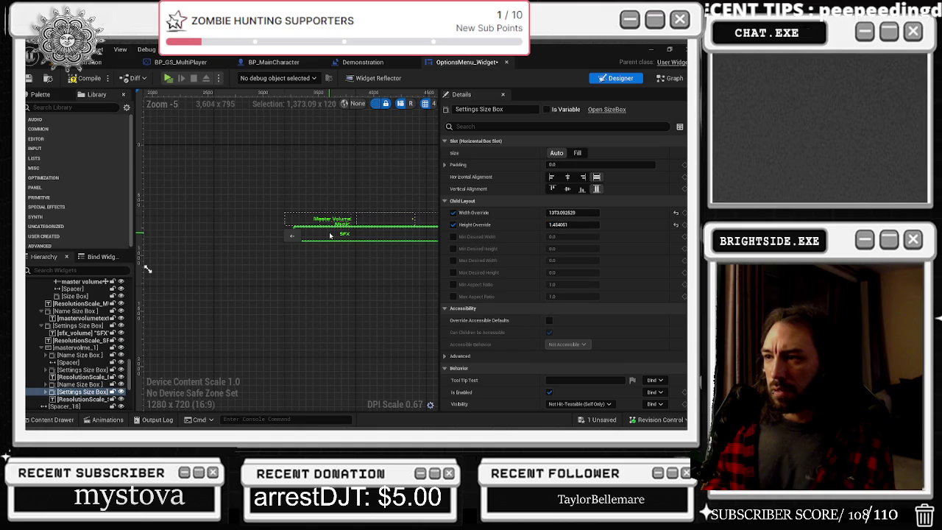
{"action": "scroll", "coordinate": [85, 357], "scroll_direction": "down", "scroll_amount": 2}
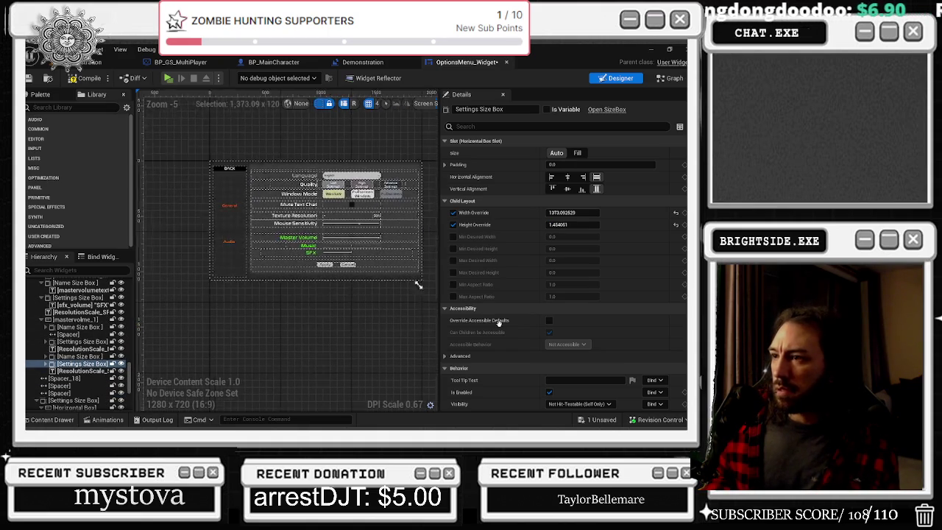
{"action": "key", "text": "ctrl+z"}
- Select the SFX label and the Settings Size Box holding it
{"action": "scroll", "coordinate": [399, 290], "scroll_direction": "down", "scroll_amount": 2}
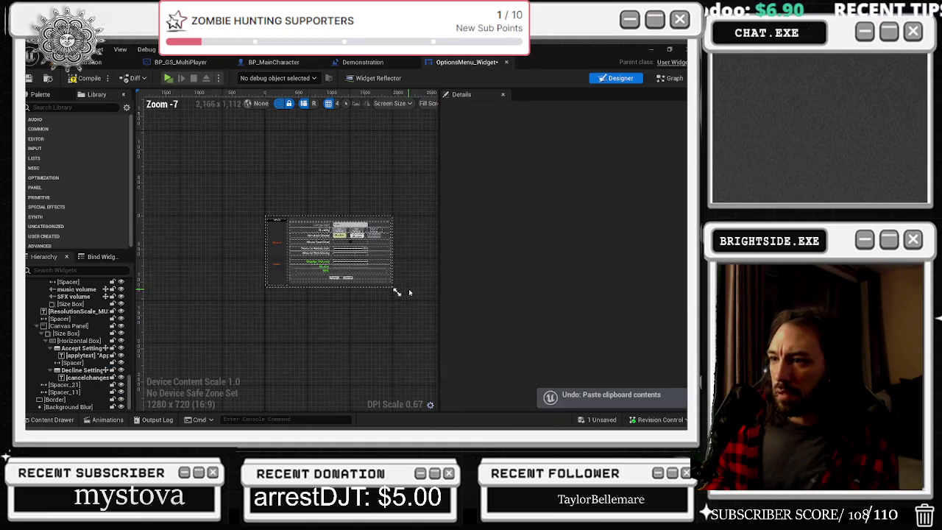
{"action": "scroll", "coordinate": [209, 264], "scroll_direction": "up", "scroll_amount": 2}
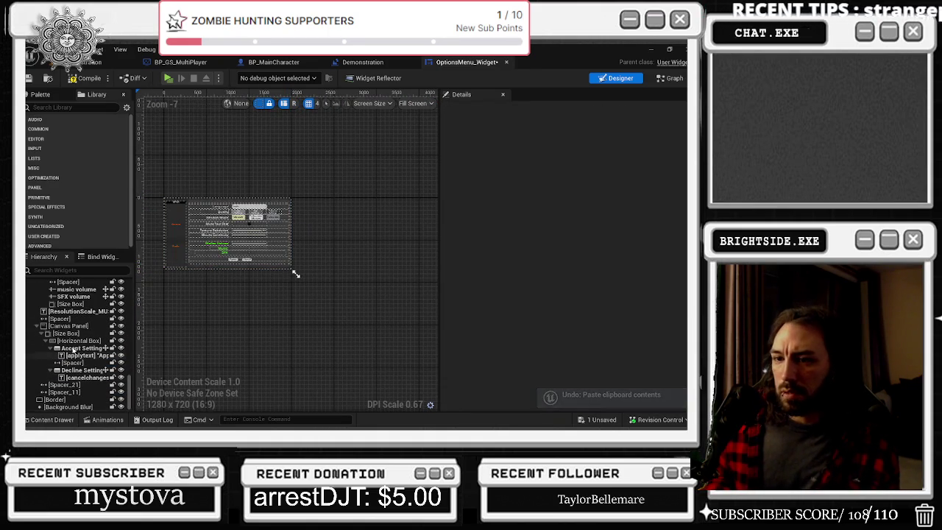
{"action": "scroll", "coordinate": [213, 256], "scroll_direction": "up", "scroll_amount": 2}
{"action": "left_click", "coordinate": [220, 249]}
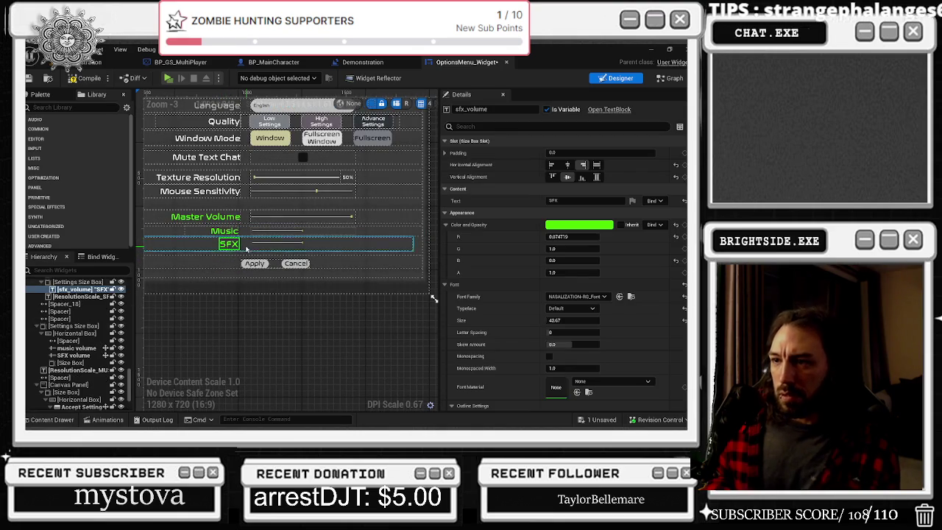
{"action": "left_click", "coordinate": [208, 248]}
{"action": "scroll", "coordinate": [204, 247], "scroll_direction": "down", "scroll_amount": 1}
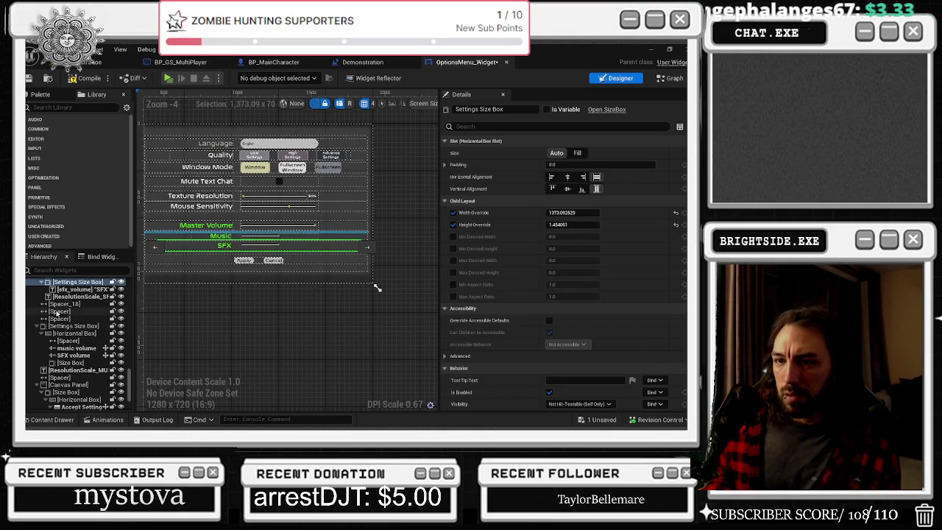
- Toggle the SFX size box's visibility, copy the SFX row as sfx_volume_1, and zero its translation
{"action": "scroll", "coordinate": [110, 316], "scroll_direction": "up", "scroll_amount": 1}
{"action": "left_click", "coordinate": [122, 295]}
{"action": "left_click", "coordinate": [122, 295]}
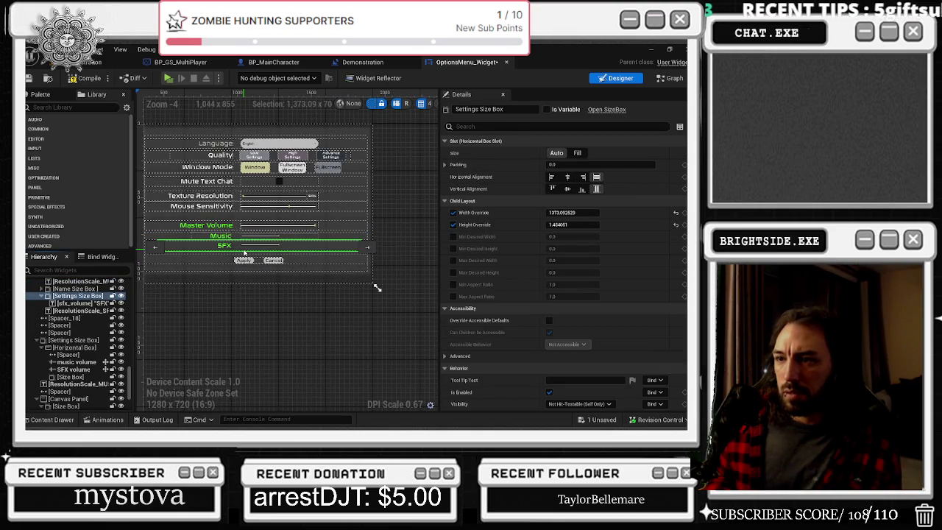
{"action": "mouse_move", "coordinate": [245, 252]}
{"action": "left_mouse_down"}
{"action": "mouse_move", "coordinate": [121, 295]}
{"action": "mouse_move", "coordinate": [79, 362]}
{"action": "left_mouse_up"}
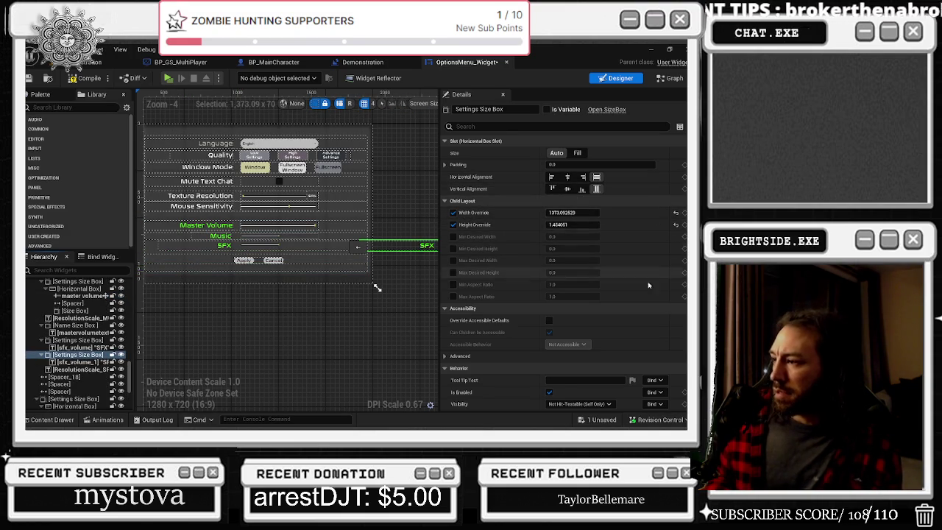
{"action": "scroll", "coordinate": [614, 320], "scroll_direction": "down", "scroll_amount": 5}
{"action": "left_click", "coordinate": [674, 281]}
- Reset the width and height overrides, then undo to restore 1373.092829 and 1.454061
{"action": "scroll", "coordinate": [364, 248], "scroll_direction": "down", "scroll_amount": 6}
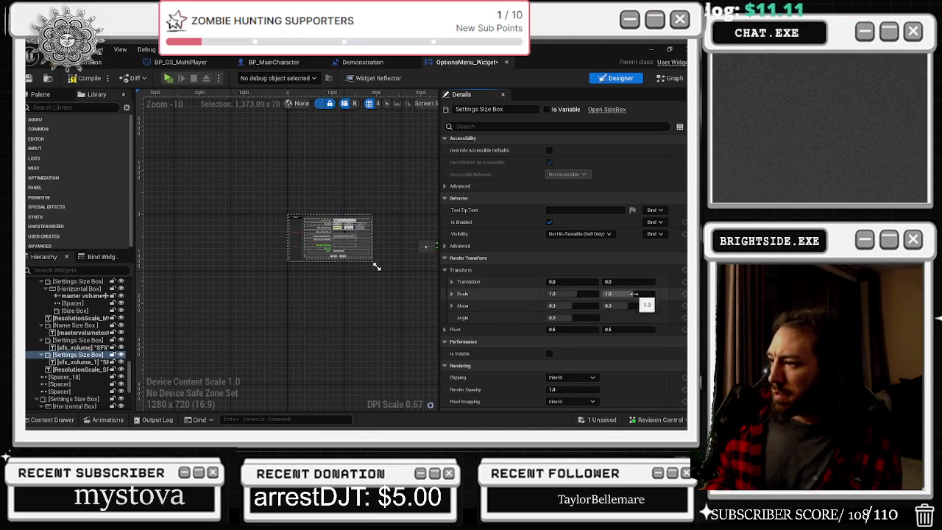
{"action": "scroll", "coordinate": [636, 302], "scroll_direction": "up", "scroll_amount": 5}
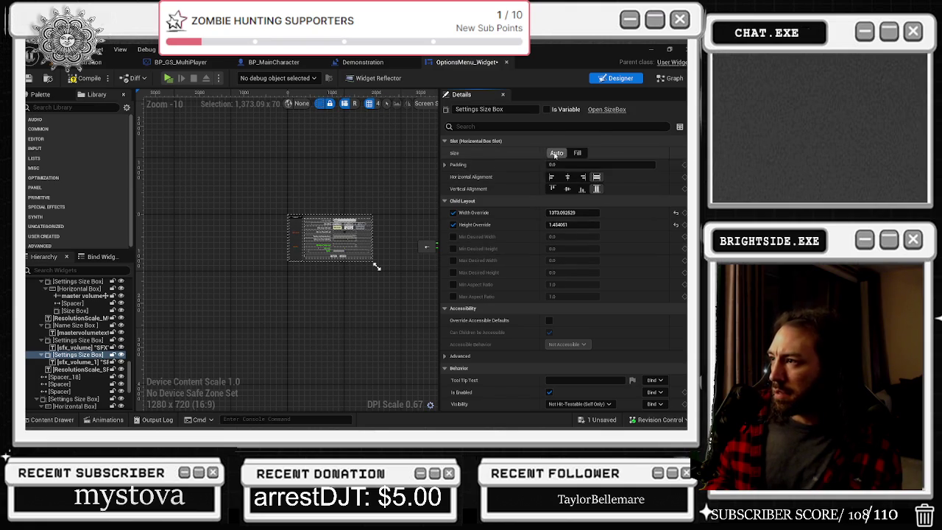
{"action": "left_click", "coordinate": [676, 225]}
{"action": "left_click", "coordinate": [675, 213]}
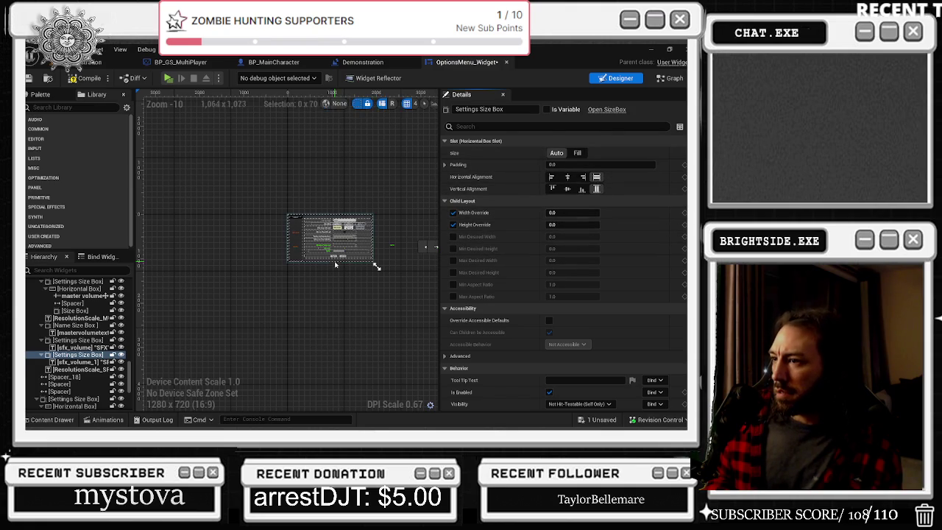
{"action": "key", "text": "ctrl+z"}
{"action": "key", "text": "ctrl+z"}
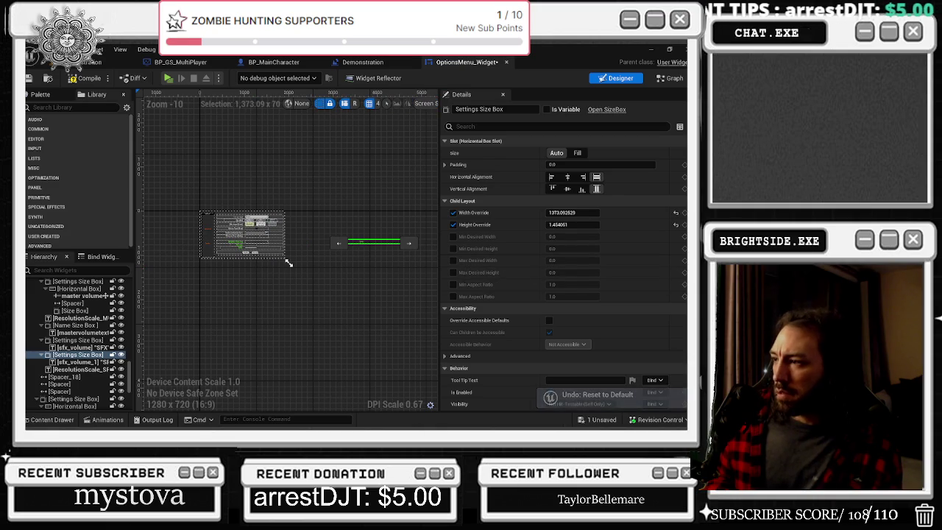
{"action": "scroll", "coordinate": [653, 293], "scroll_direction": "down", "scroll_amount": 3}
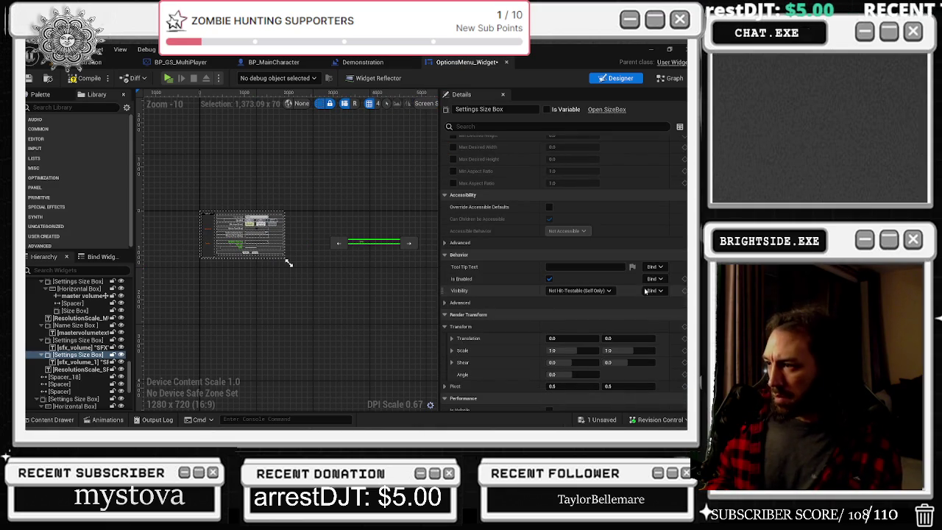
{"action": "scroll", "coordinate": [657, 286], "scroll_direction": "down", "scroll_amount": 2}
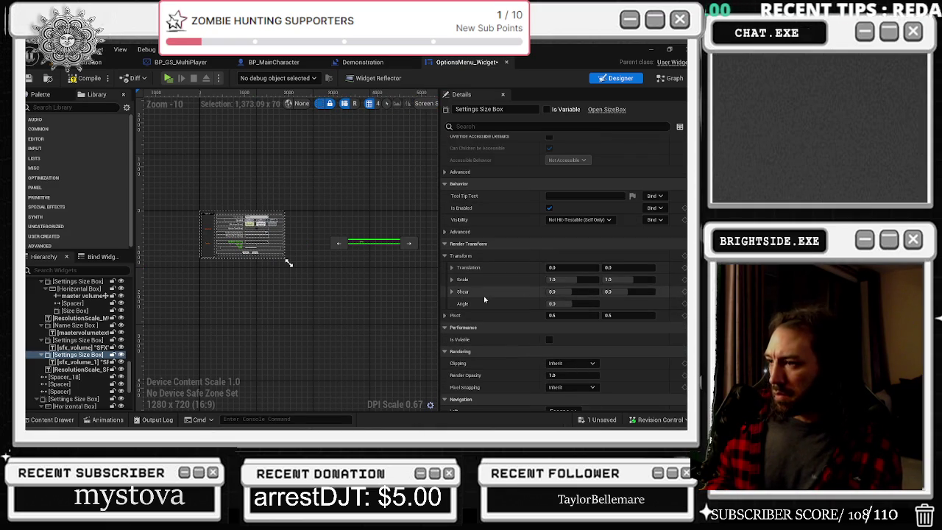
{"action": "scroll", "coordinate": [207, 244], "scroll_direction": "up", "scroll_amount": 4}
{"action": "scroll", "coordinate": [279, 264], "scroll_direction": "up", "scroll_amount": 3}
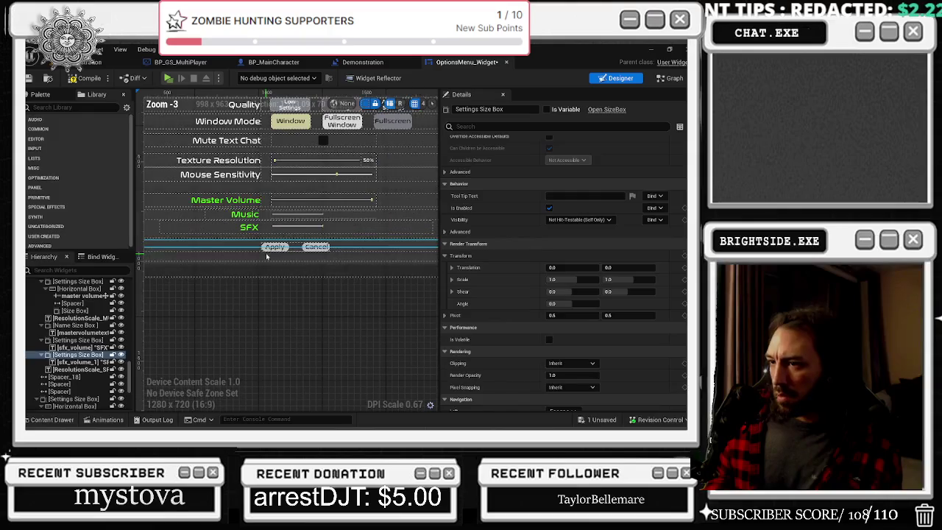
- Drag the SFX copy's Translation X to bring it back toward the options menu
{"action": "scroll", "coordinate": [309, 238], "scroll_direction": "down", "scroll_amount": 3}
{"action": "left_click_drag", "start_coordinate": [310, 238], "coordinate": [389, 257]}
{"action": "scroll", "coordinate": [370, 243], "scroll_direction": "down", "scroll_amount": 2}
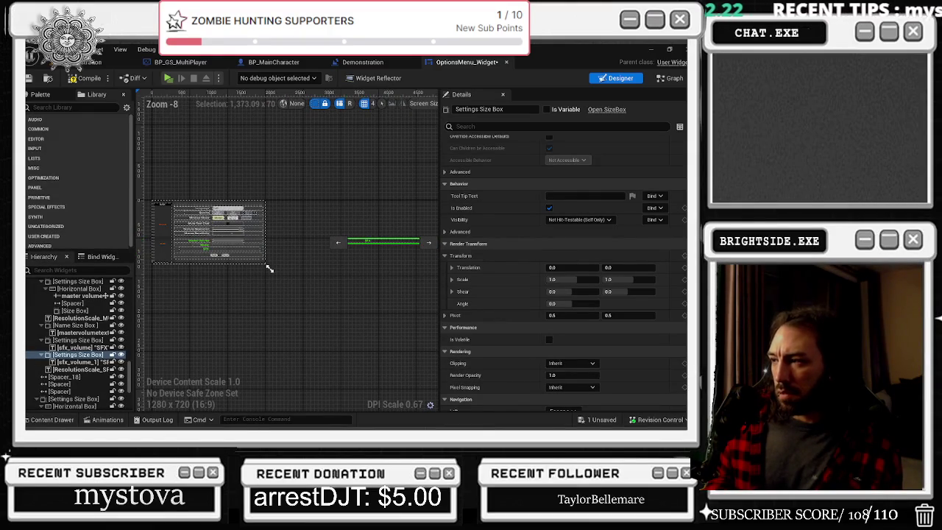
{"action": "left_click_drag", "start_coordinate": [559, 267], "coordinate": [518, 267]}
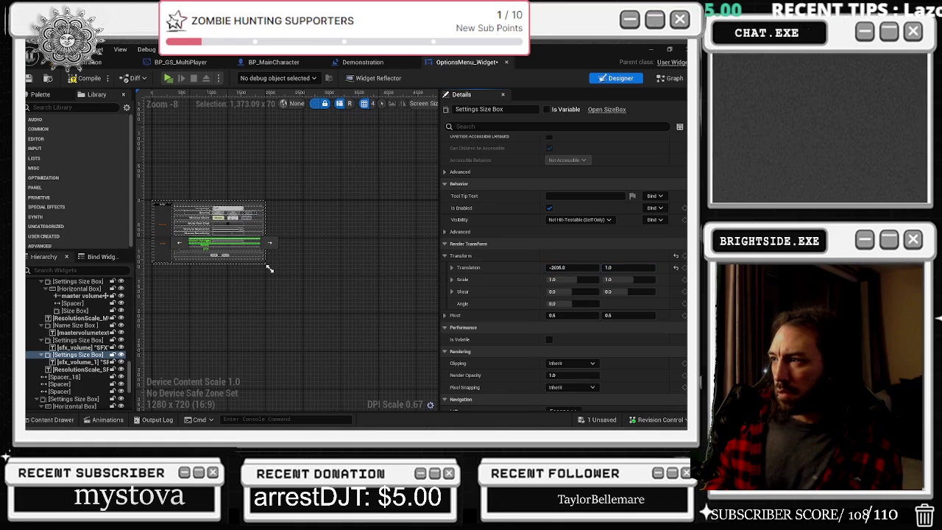
{"action": "scroll", "coordinate": [572, 147], "scroll_direction": "up", "scroll_amount": 5}
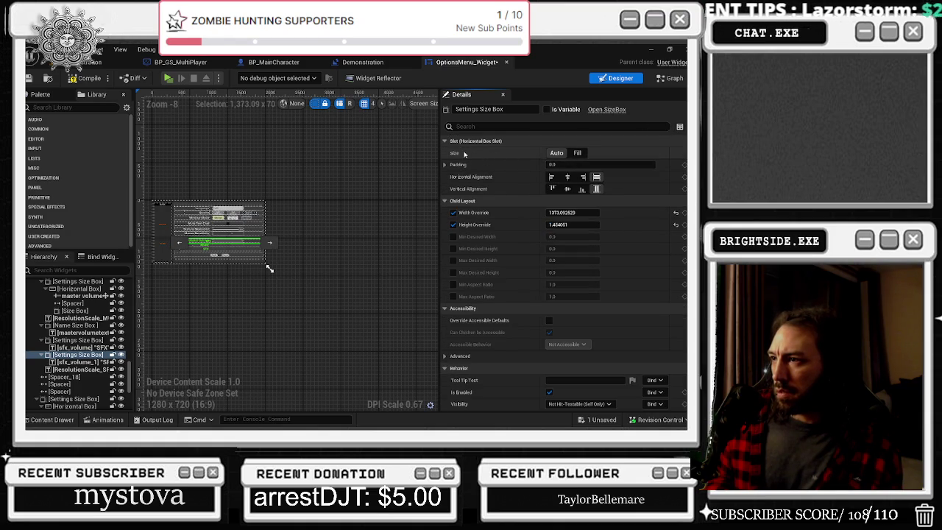
{"action": "scroll", "coordinate": [257, 278], "scroll_direction": "up", "scroll_amount": 5}
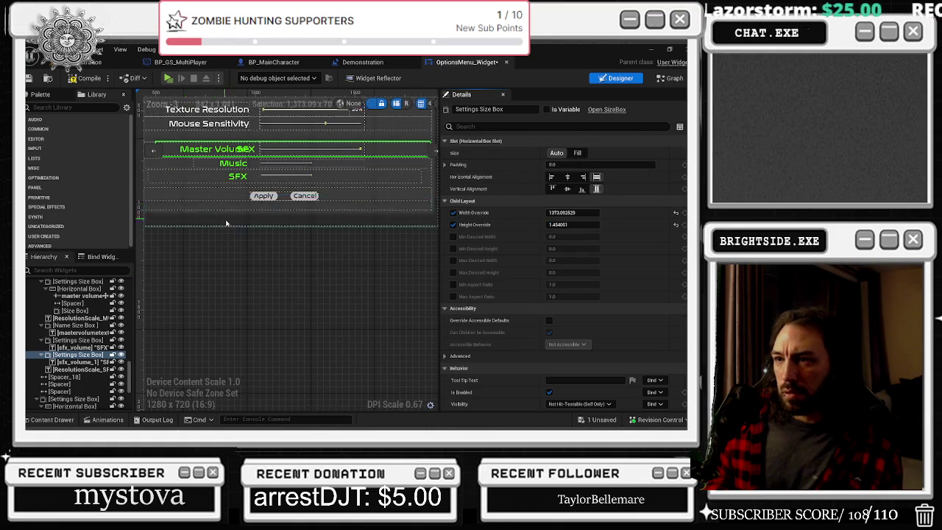
{"action": "scroll", "coordinate": [257, 278], "scroll_direction": "down", "scroll_amount": 1}
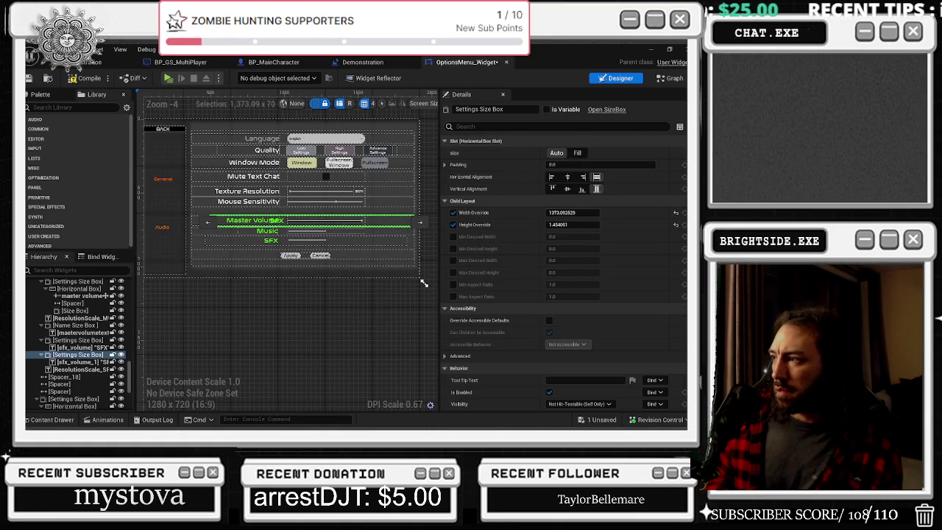
{"action": "scroll", "coordinate": [623, 300], "scroll_direction": "down", "scroll_amount": 7}
- Move the copy under SFX (translation about -3116, 186) and set width override to 1001.4757
{"action": "left_click", "coordinate": [629, 197]}
{"action": "mouse_move", "coordinate": [628, 197]}
{"action": "left_mouse_down"}
{"action": "mouse_move", "coordinate": [662, 197]}
{"action": "mouse_move", "coordinate": [644, 198]}
{"action": "left_mouse_up"}
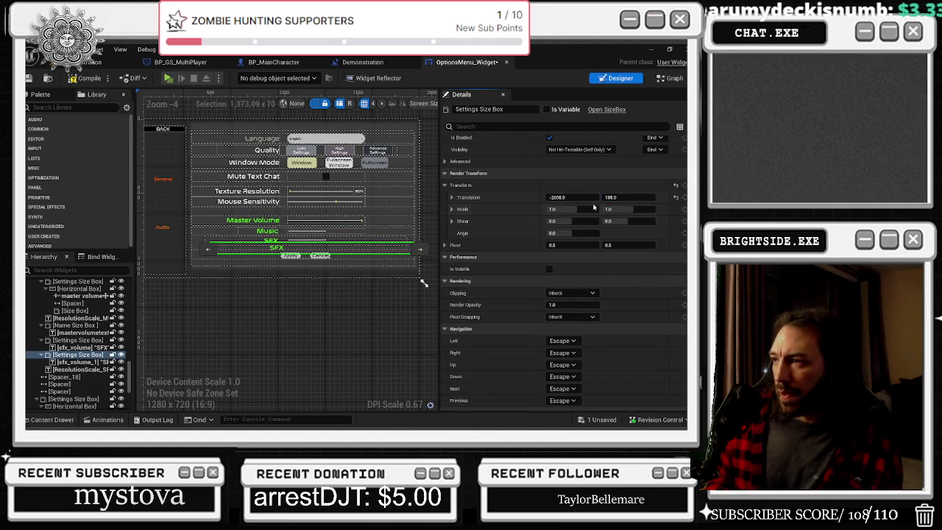
{"action": "left_click_drag", "start_coordinate": [569, 198], "coordinate": [526, 199]}
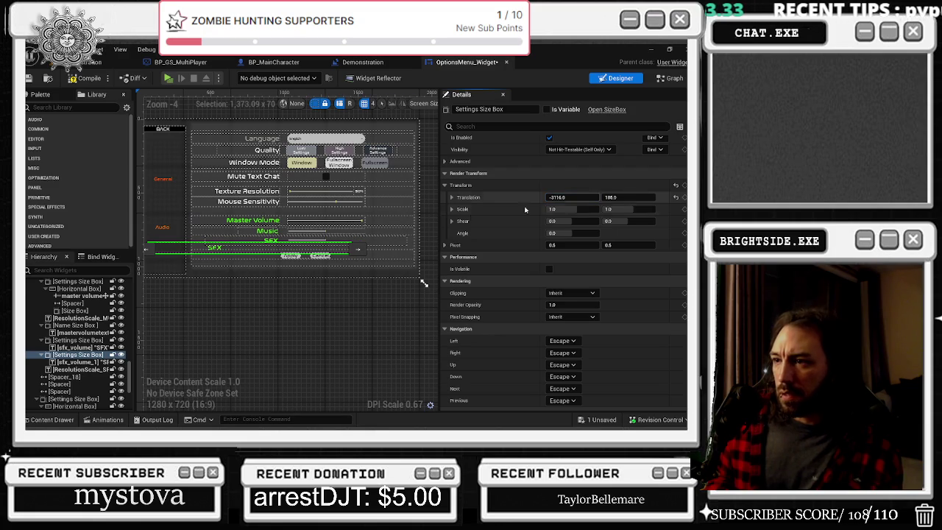
{"action": "scroll", "coordinate": [331, 280], "scroll_direction": "up", "scroll_amount": 3}
{"action": "left_click", "coordinate": [319, 284]}
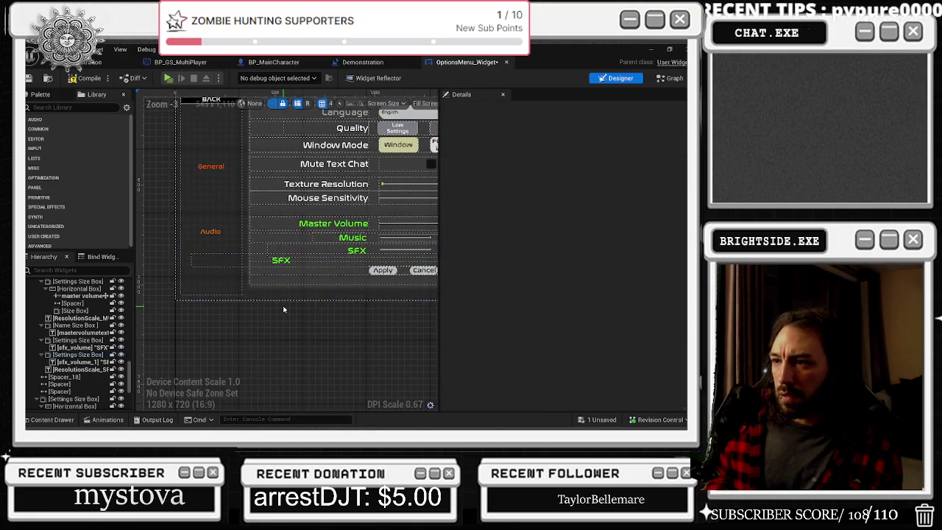
{"action": "left_click", "coordinate": [316, 261]}
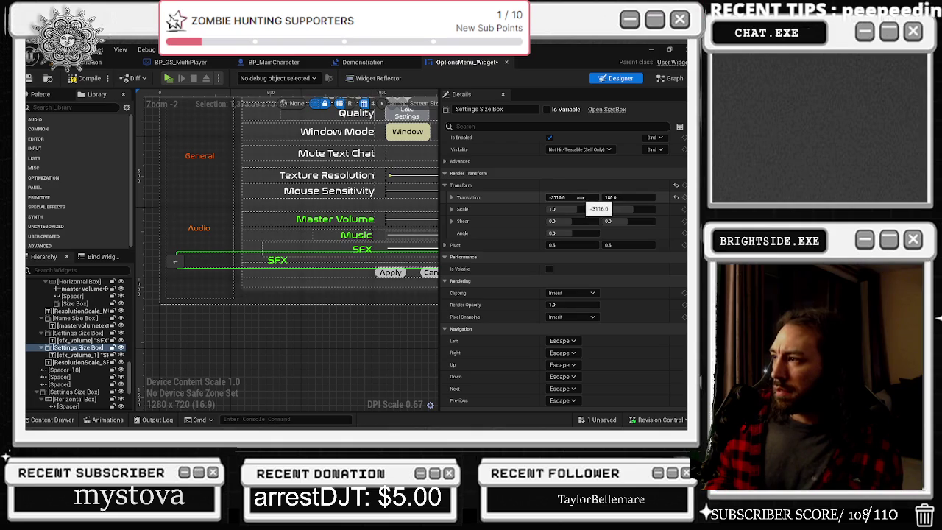
{"action": "scroll", "coordinate": [636, 253], "scroll_direction": "up", "scroll_amount": 5}
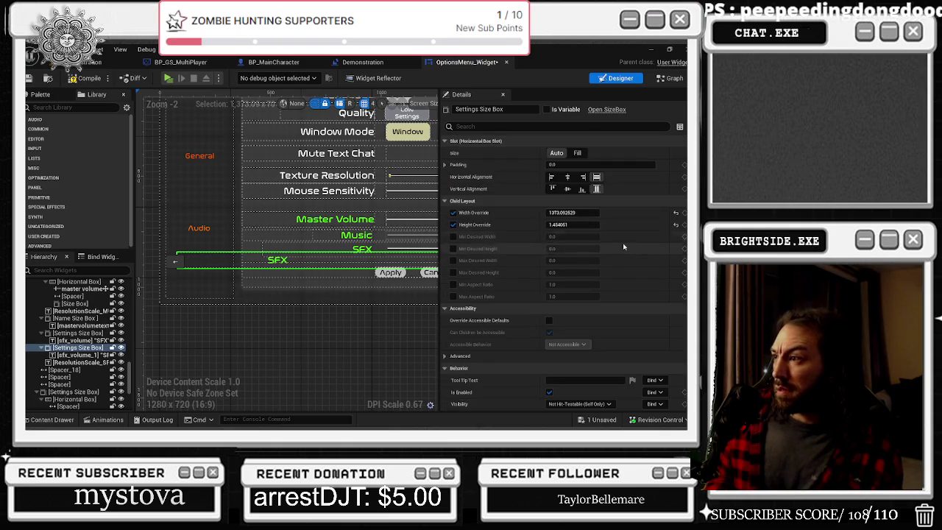
{"action": "mouse_move", "coordinate": [572, 212]}
{"action": "left_mouse_down"}
{"action": "mouse_move", "coordinate": [531, 212]}
{"action": "mouse_move", "coordinate": [544, 212]}
{"action": "left_mouse_up"}
- Set the copied Settings Size Box's alignment to centre and horizontal fill
{"action": "scroll", "coordinate": [434, 286], "scroll_direction": "down", "scroll_amount": 1}
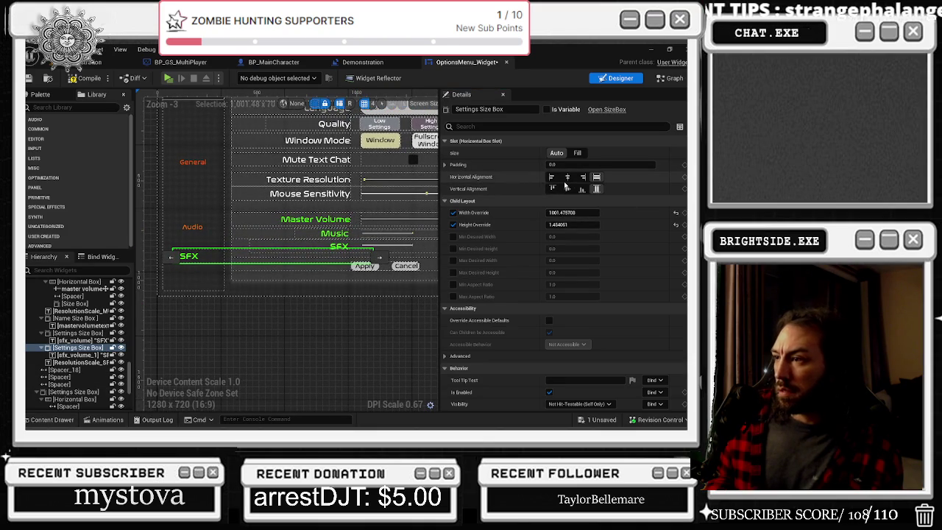
{"action": "left_click", "coordinate": [567, 188]}
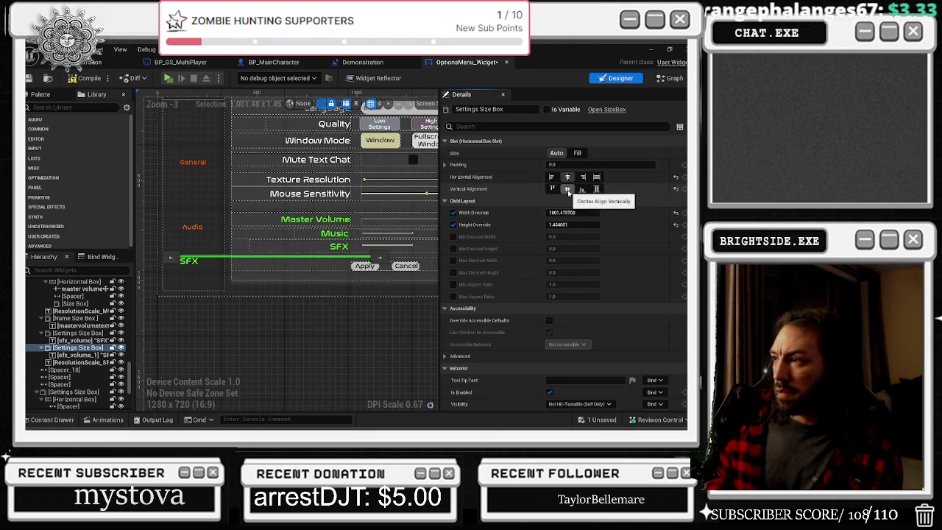
{"action": "left_click", "coordinate": [596, 179]}
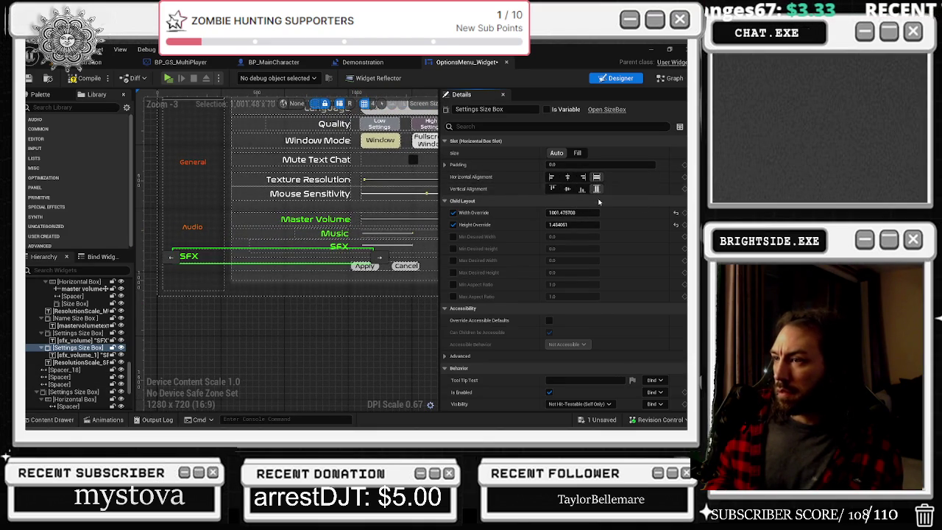
{"action": "scroll", "coordinate": [623, 235], "scroll_direction": "down", "scroll_amount": 5}
{"action": "scroll", "coordinate": [625, 248], "scroll_direction": "down", "scroll_amount": 3}
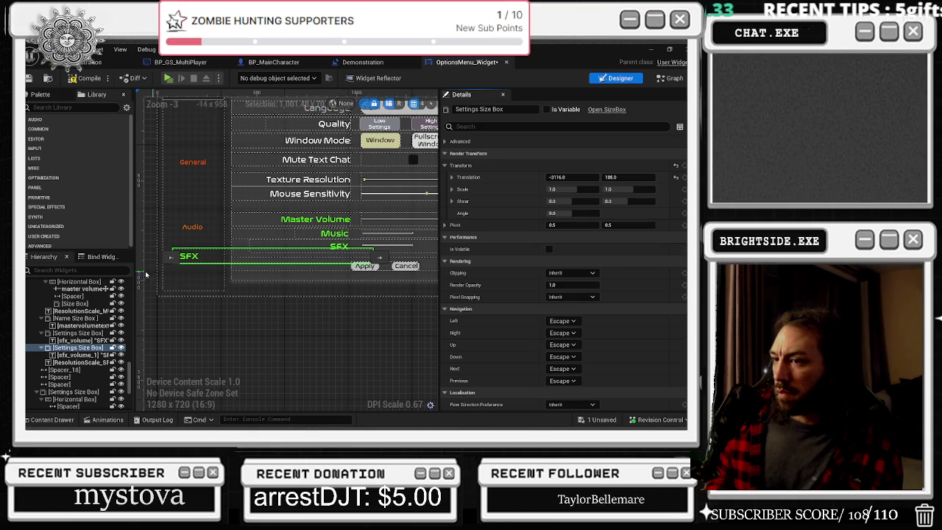
- Centre-justify the sfx_volume_1 text and set its horizontal and vertical alignment to Fill
{"action": "left_click", "coordinate": [189, 256]}
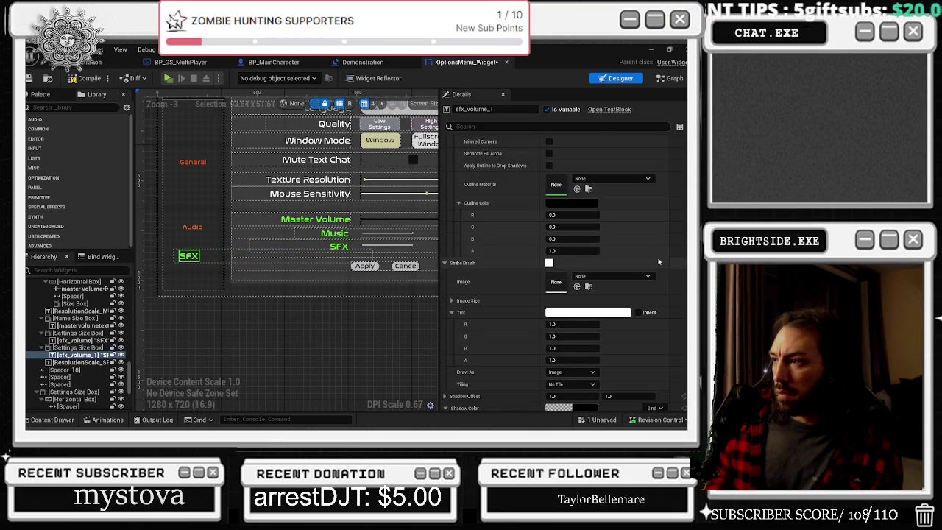
{"action": "scroll", "coordinate": [647, 261], "scroll_direction": "down", "scroll_amount": 5}
{"action": "left_click", "coordinate": [572, 303]}
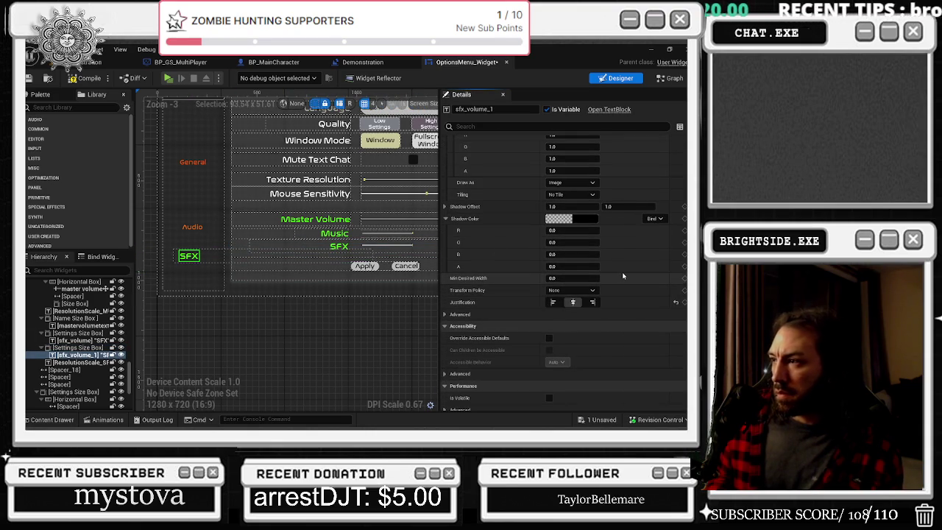
{"action": "scroll", "coordinate": [623, 275], "scroll_direction": "up", "scroll_amount": 6}
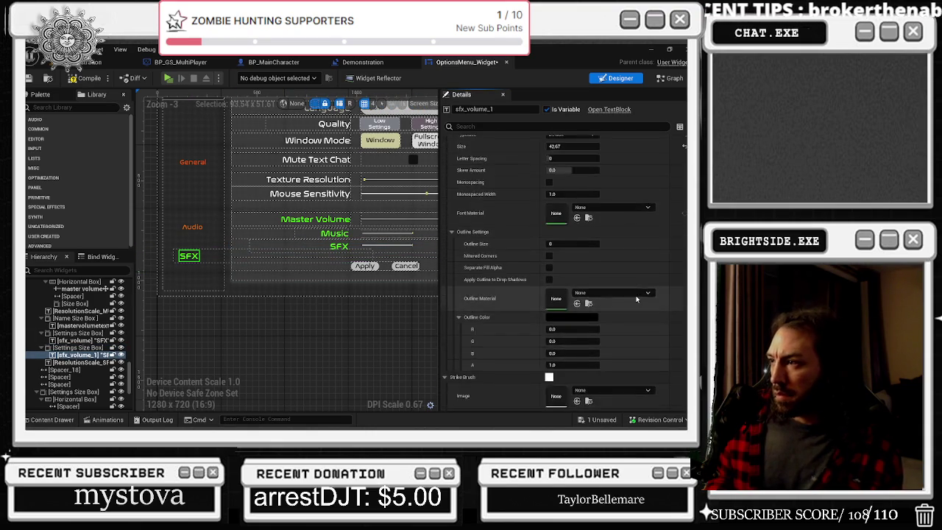
{"action": "scroll", "coordinate": [636, 294], "scroll_direction": "up", "scroll_amount": 4}
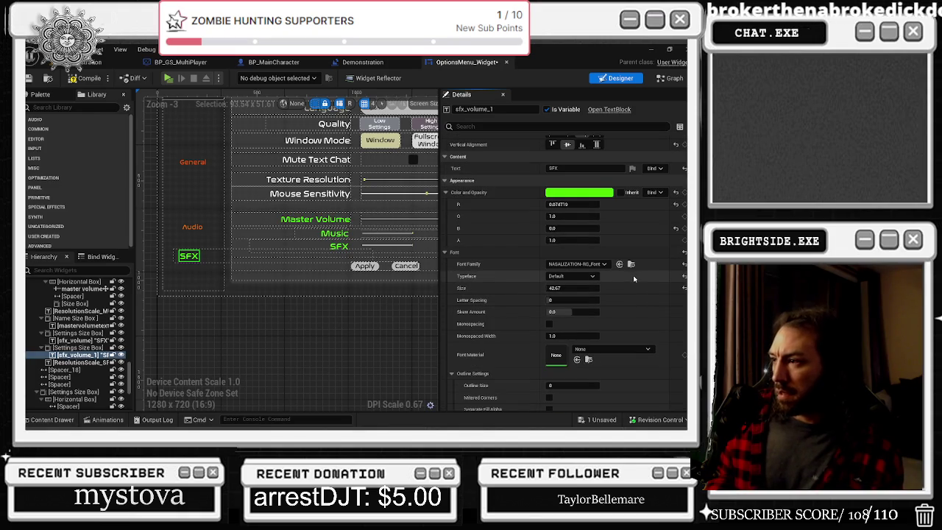
{"action": "scroll", "coordinate": [633, 274], "scroll_direction": "up", "scroll_amount": 1}
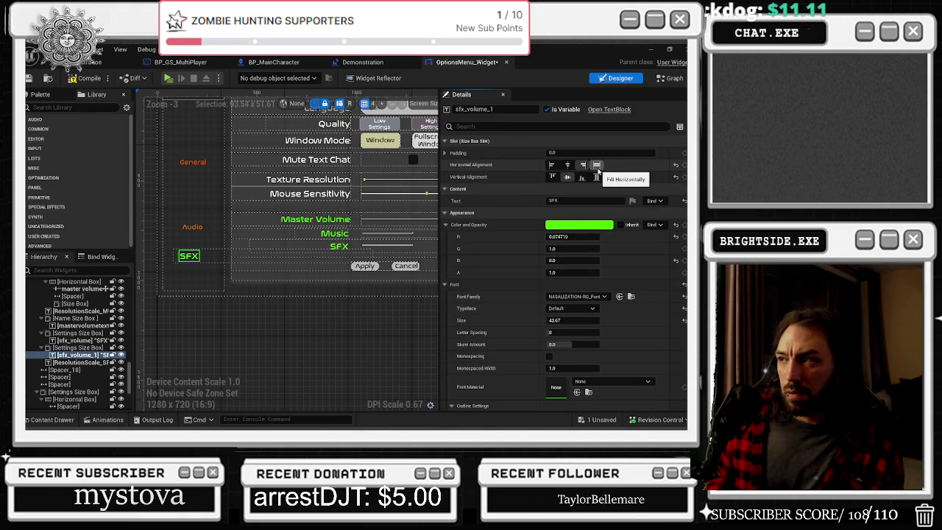
{"action": "left_click", "coordinate": [597, 165]}
{"action": "left_click", "coordinate": [597, 176]}
{"action": "scroll", "coordinate": [353, 273], "scroll_direction": "down", "scroll_amount": 2}
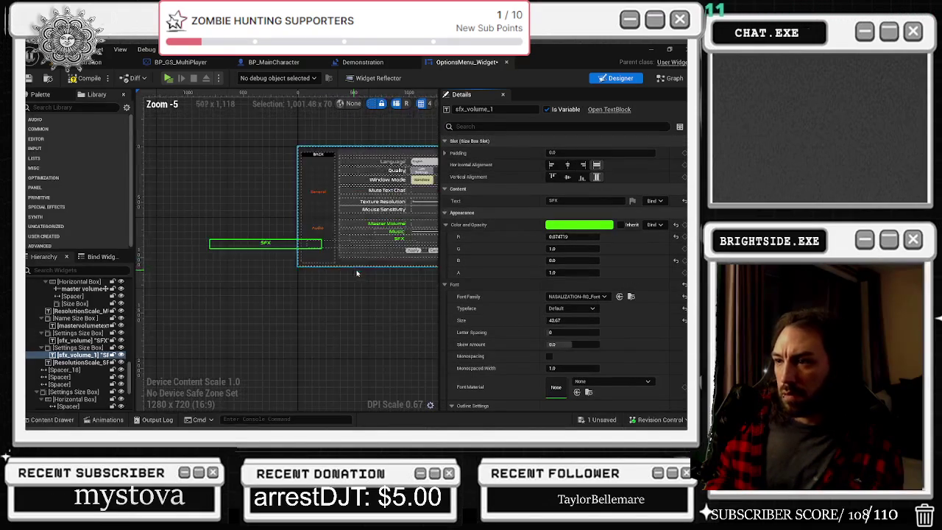
- Nudge the copied SFX label slightly right via its Render Transform Translation X
{"action": "scroll", "coordinate": [353, 273], "scroll_direction": "up", "scroll_amount": 1}
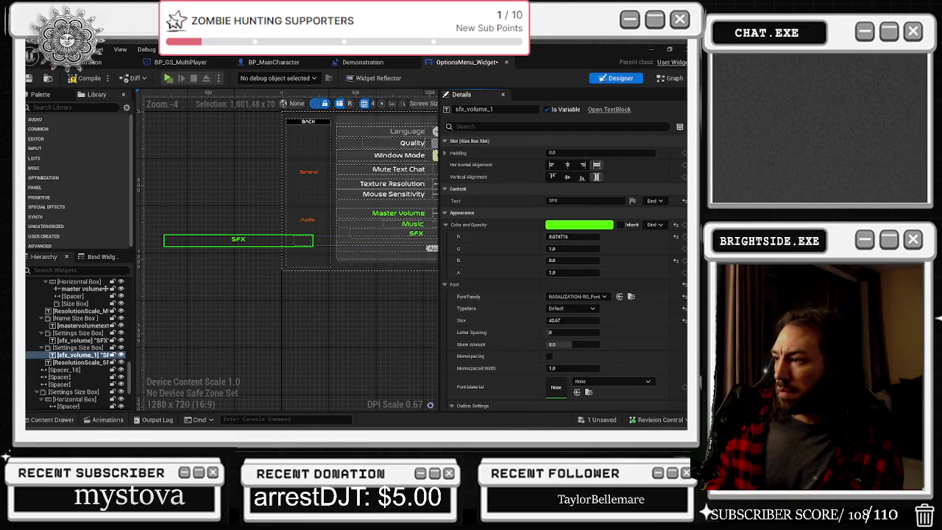
{"action": "scroll", "coordinate": [565, 233], "scroll_direction": "down", "scroll_amount": 10}
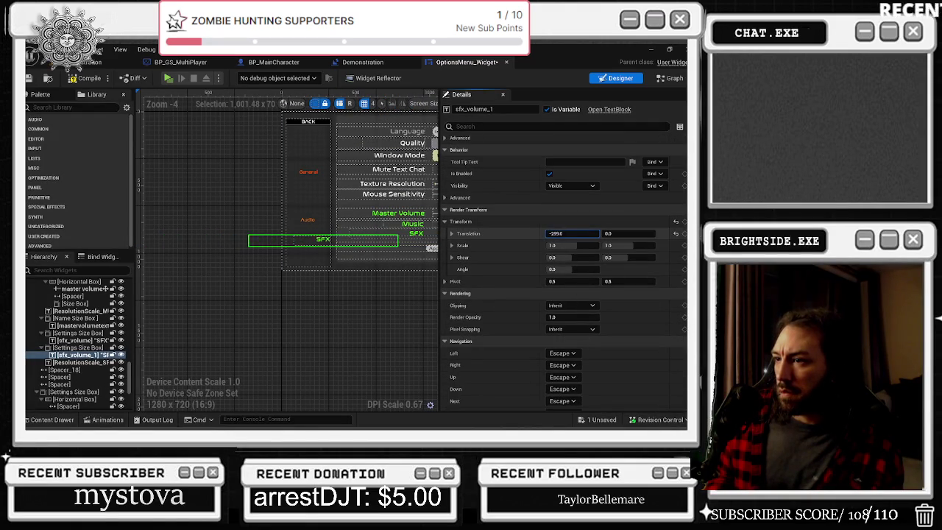
{"action": "left_click_drag", "start_coordinate": [573, 233], "coordinate": [581, 233]}
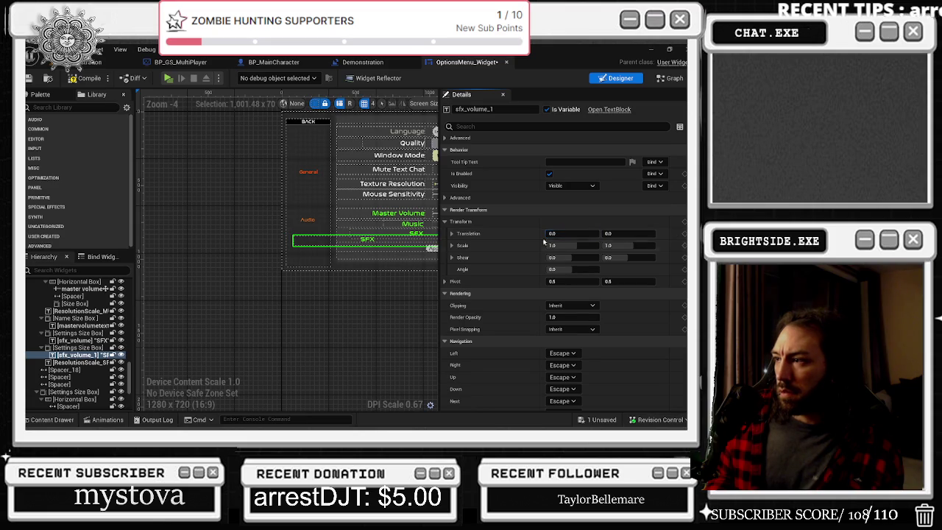
{"action": "scroll", "coordinate": [561, 254], "scroll_direction": "up", "scroll_amount": 2}
{"action": "scroll", "coordinate": [574, 272], "scroll_direction": "up", "scroll_amount": 5}
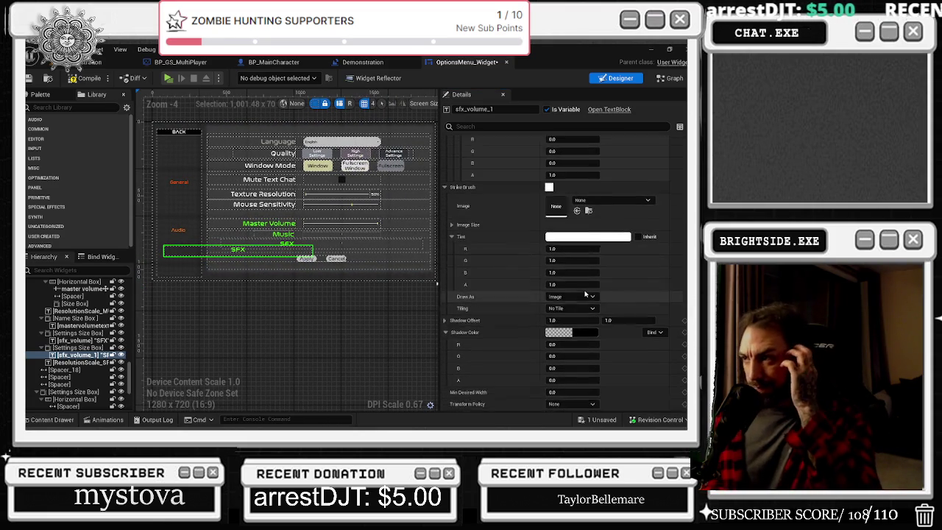
{"action": "scroll", "coordinate": [586, 294], "scroll_direction": "up", "scroll_amount": 4}
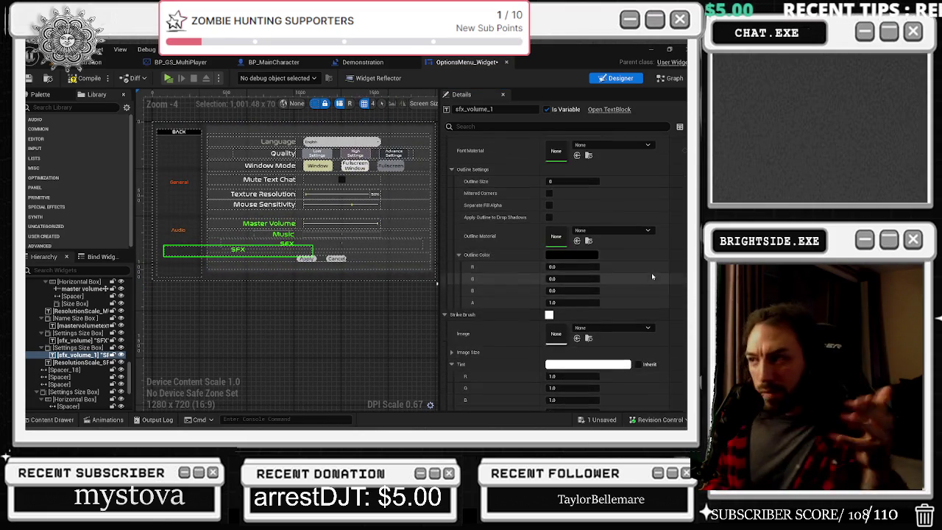
{"action": "scroll", "coordinate": [651, 274], "scroll_direction": "up", "scroll_amount": 3}
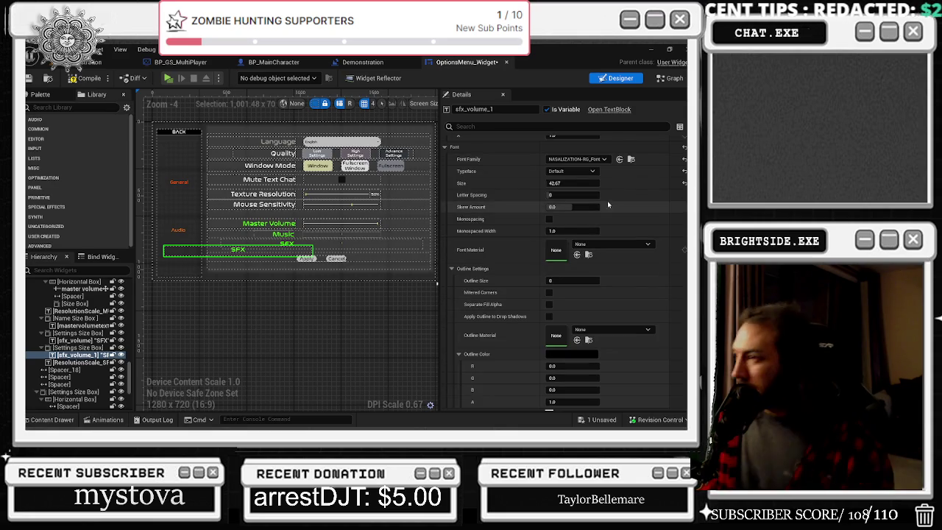
{"action": "scroll", "coordinate": [608, 206], "scroll_direction": "up", "scroll_amount": 1}
{"action": "scroll", "coordinate": [217, 250], "scroll_direction": "up", "scroll_amount": 1}
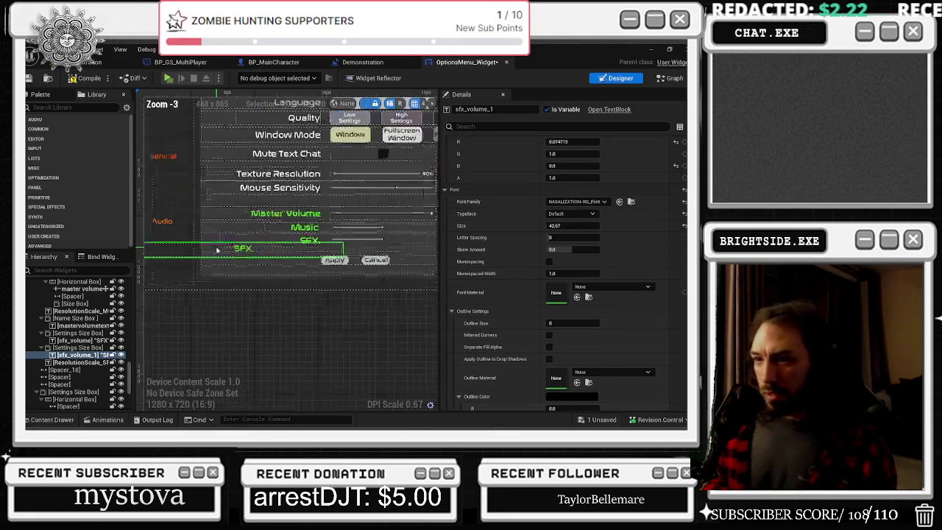
{"action": "scroll", "coordinate": [217, 250], "scroll_direction": "up", "scroll_amount": 1}
{"action": "scroll", "coordinate": [617, 239], "scroll_direction": "up", "scroll_amount": 2}
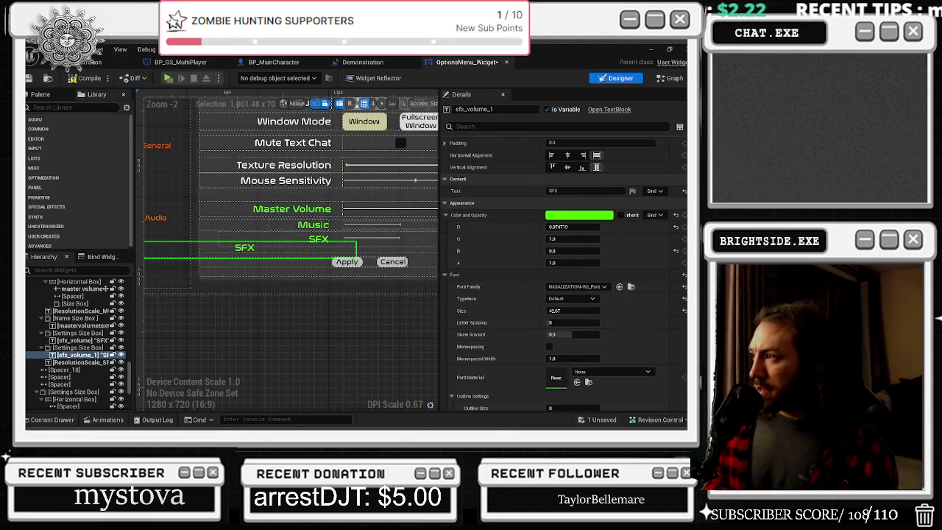
{"action": "scroll", "coordinate": [561, 188], "scroll_direction": "down", "scroll_amount": 10}
- Set the label's Render Transform Translation X to 24
{"action": "left_click", "coordinate": [566, 177]}
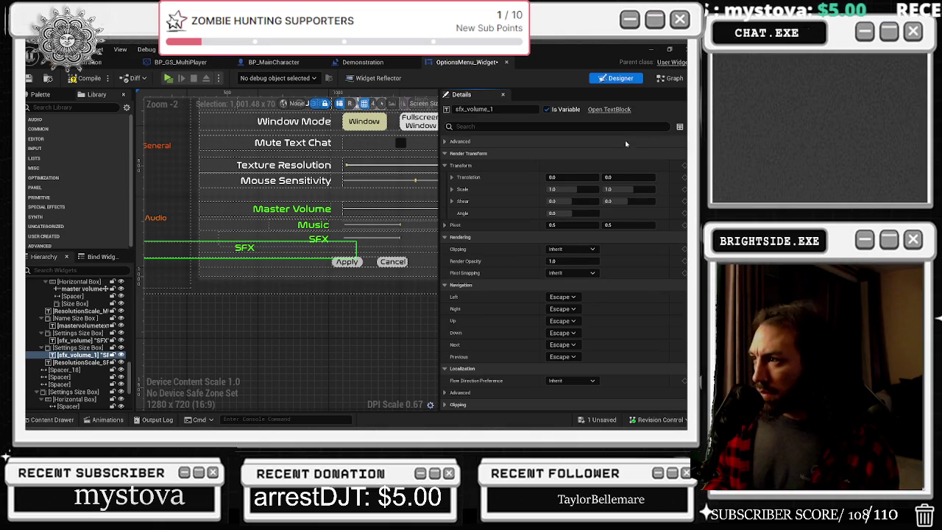
{"action": "scroll", "coordinate": [641, 302], "scroll_direction": "up", "scroll_amount": 3}
{"action": "scroll", "coordinate": [642, 302], "scroll_direction": "up", "scroll_amount": 6}
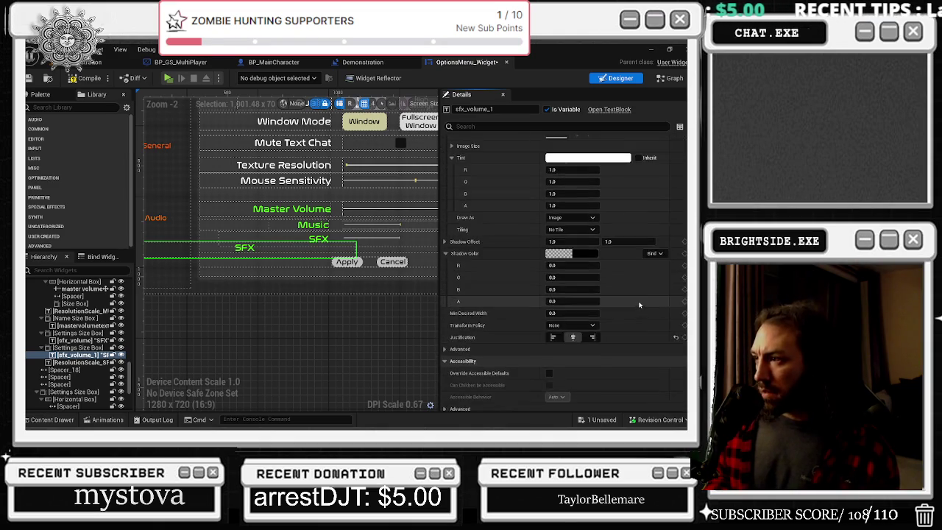
{"action": "scroll", "coordinate": [642, 305], "scroll_direction": "up", "scroll_amount": 2}
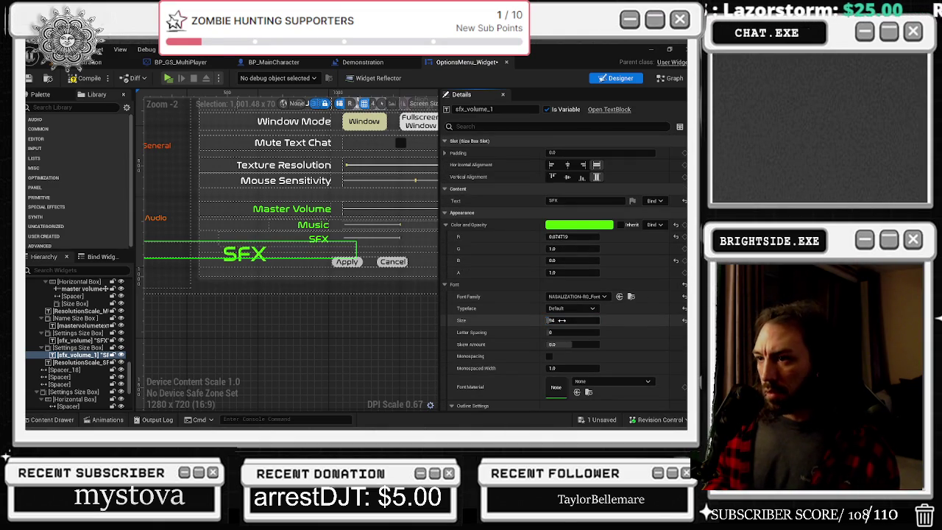
{"action": "left_click_drag", "start_coordinate": [561, 320], "coordinate": [524, 320]}
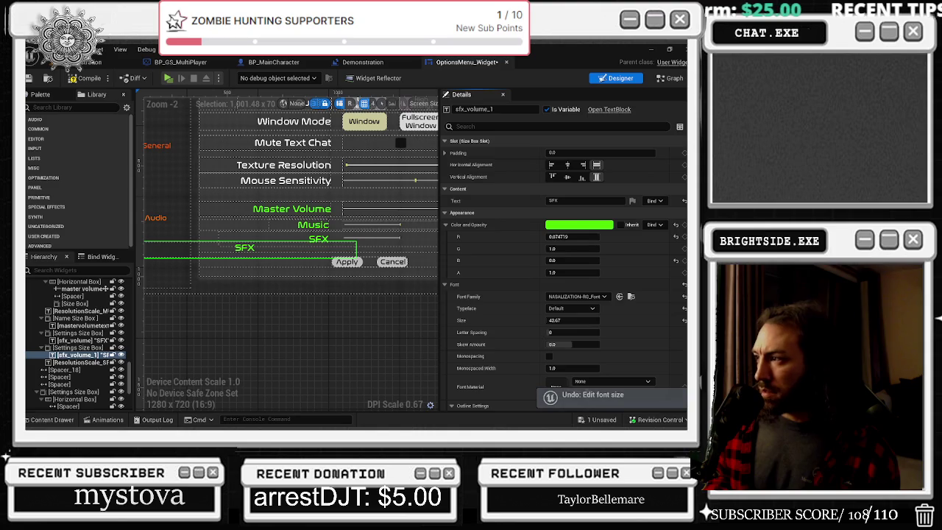
{"action": "scroll", "coordinate": [561, 320], "scroll_direction": "down", "scroll_amount": 1}
{"action": "scroll", "coordinate": [565, 219], "scroll_direction": "down", "scroll_amount": 5}
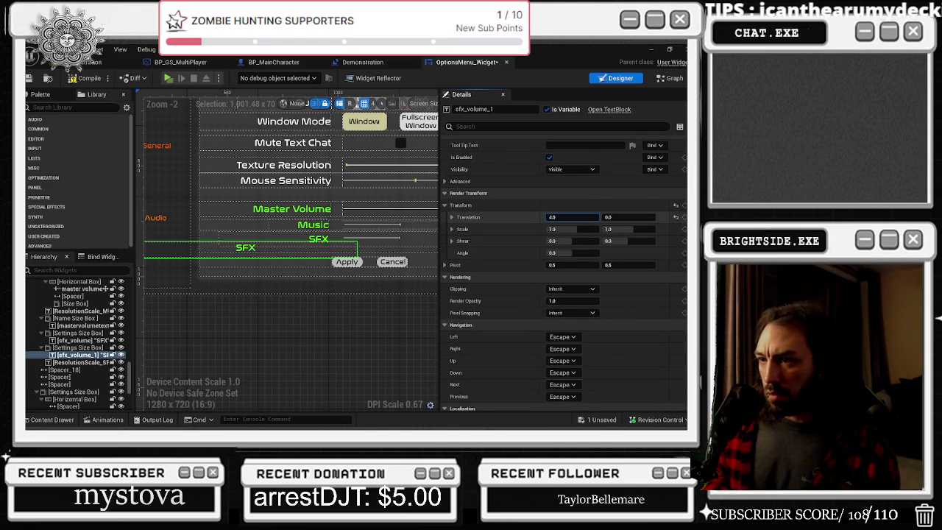
{"action": "type", "text": "1"}
{"action": "key", "text": "Return"}
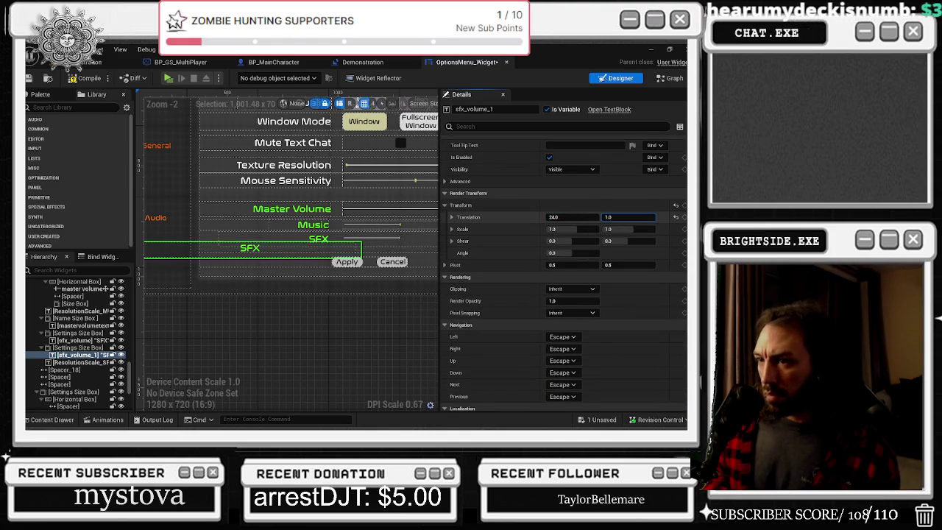
- Set Translation Y to 7, then begin renaming the copied settings row's size box
{"action": "left_click_drag", "start_coordinate": [629, 217], "coordinate": [649, 217]}
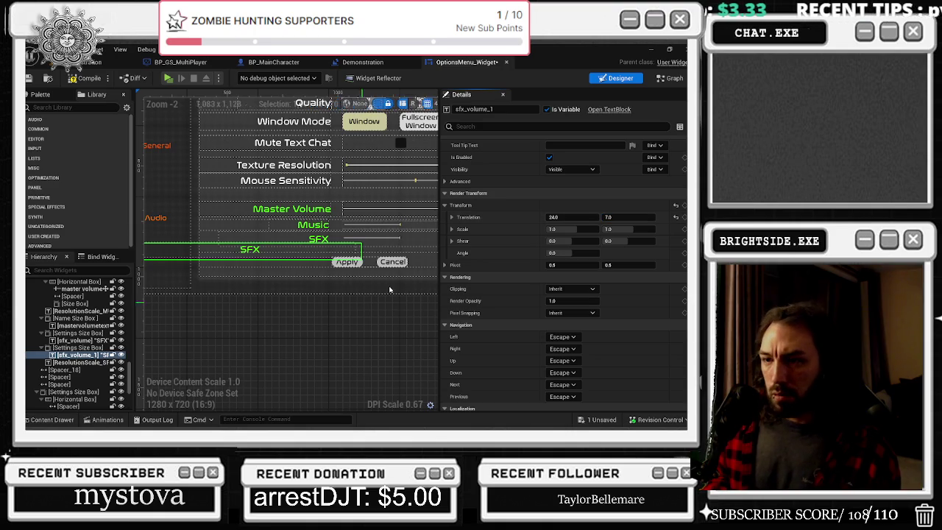
{"action": "scroll", "coordinate": [251, 233], "scroll_direction": "down", "scroll_amount": 2}
{"action": "scroll", "coordinate": [250, 233], "scroll_direction": "up", "scroll_amount": 2}
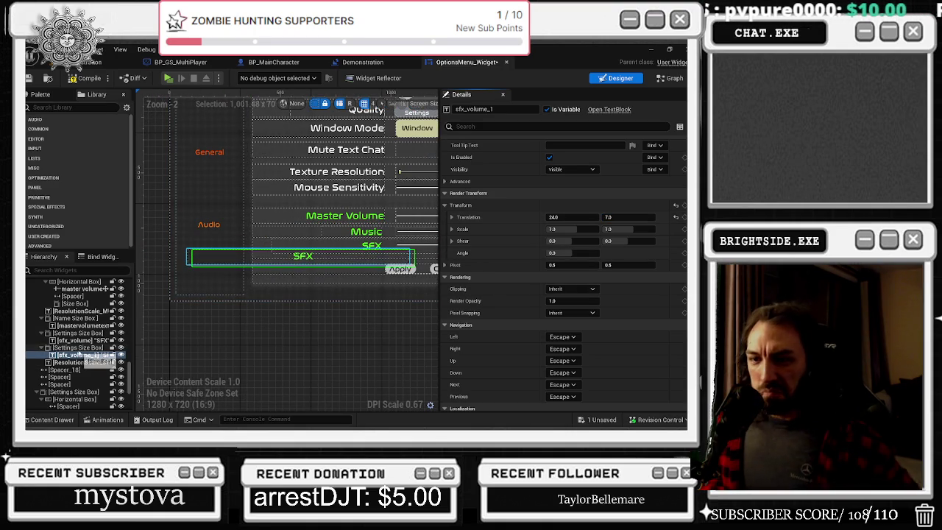
{"action": "left_click", "coordinate": [94, 347]}
{"action": "key", "text": "F2"}
{"action": "type", "text": "micsetting"}
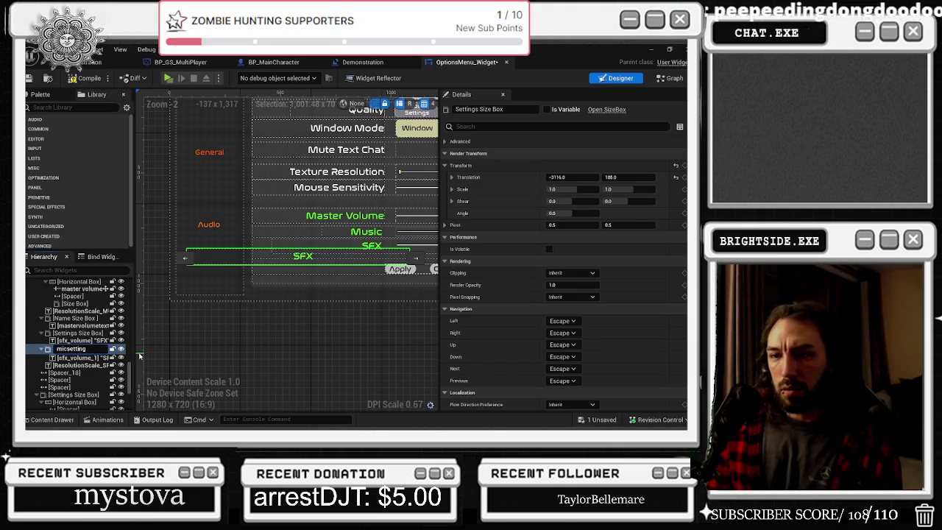
- Name the copied row micsetting and change its label text to 'Mic Input'
{"action": "key", "text": "Return"}
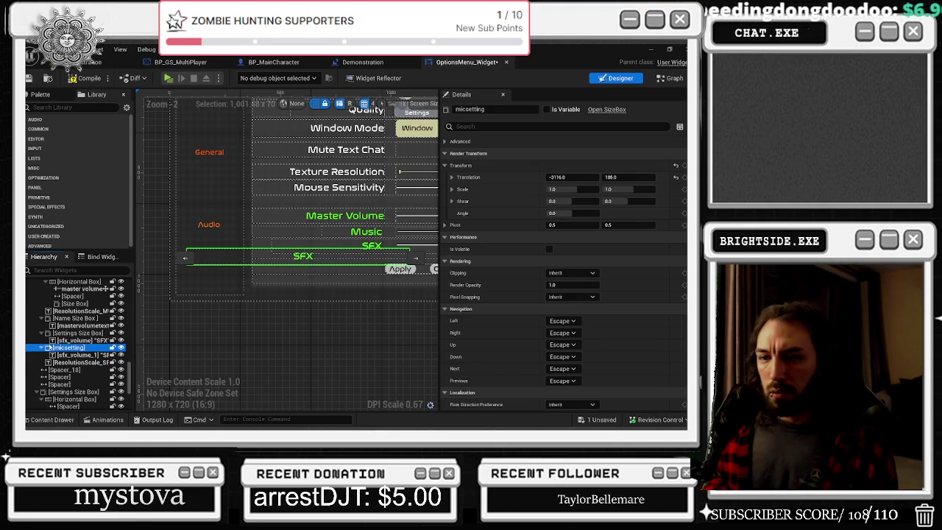
{"action": "left_click", "coordinate": [84, 355]}
{"action": "scroll", "coordinate": [596, 243], "scroll_direction": "up", "scroll_amount": 5}
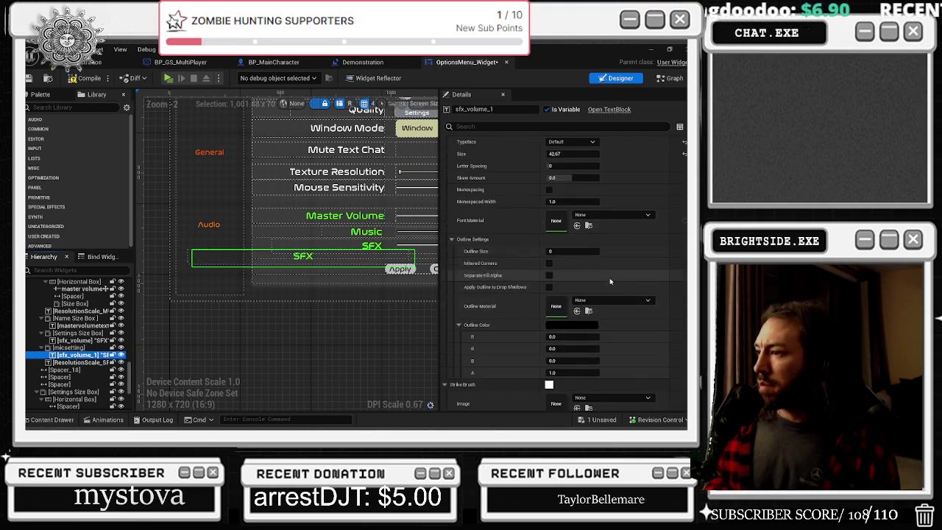
{"action": "scroll", "coordinate": [594, 240], "scroll_direction": "up", "scroll_amount": 2}
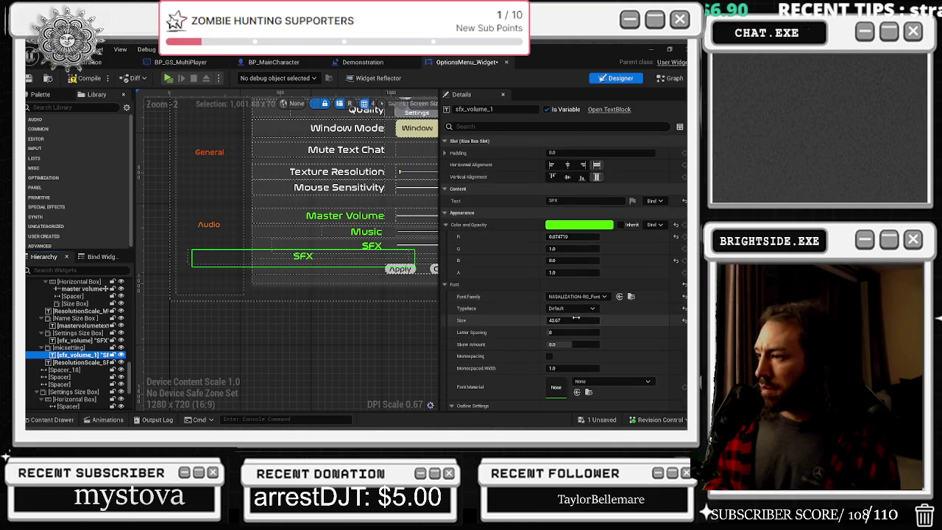
{"action": "left_click", "coordinate": [567, 200]}
{"action": "type", "text": "Mix Input"}
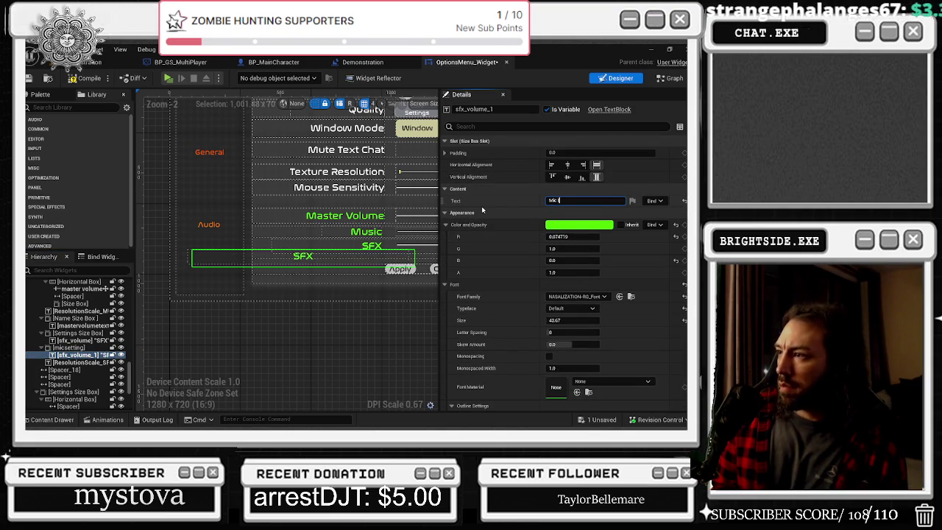
{"action": "key", "text": "Return"}
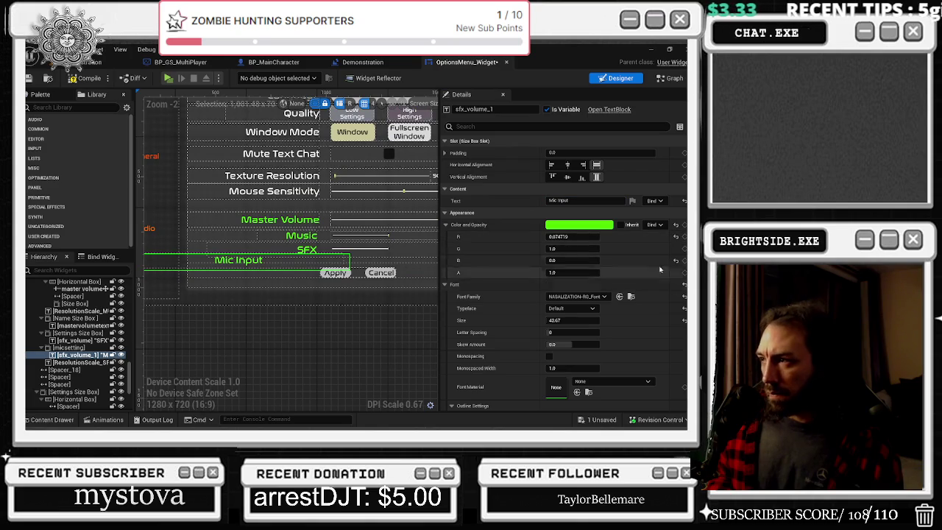
- Narrow the Mic Input row and shift it left to translation -3103, 185 under Audio
{"action": "left_click", "coordinate": [68, 348]}
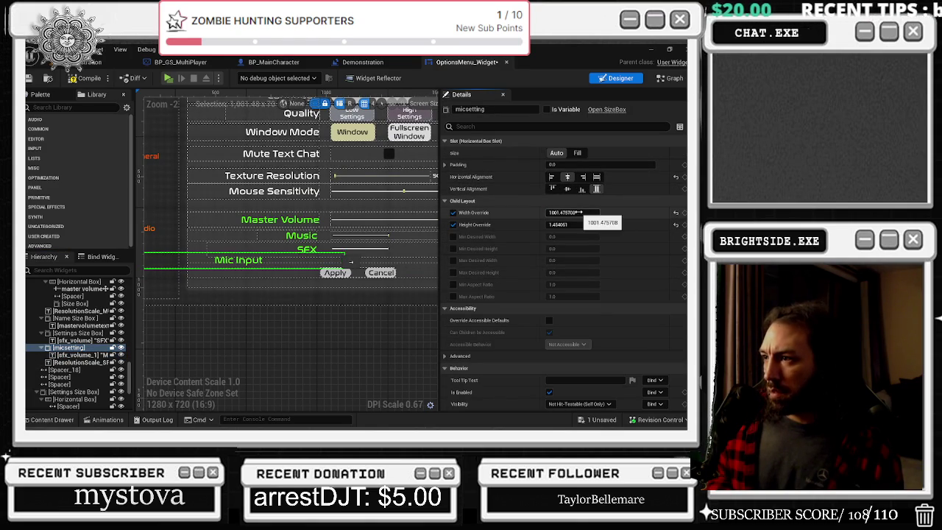
{"action": "left_click_drag", "start_coordinate": [581, 212], "coordinate": [403, 251]}
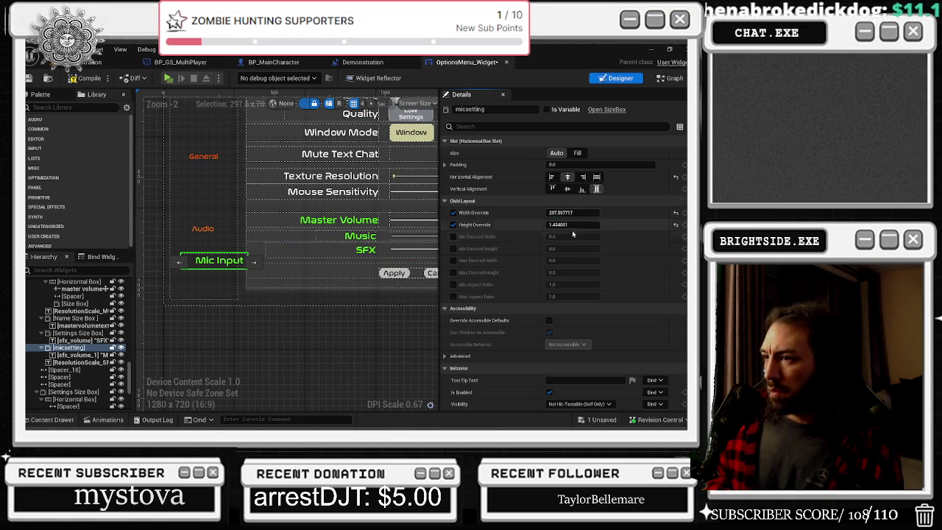
{"action": "scroll", "coordinate": [564, 271], "scroll_direction": "down", "scroll_amount": 1}
{"action": "scroll", "coordinate": [564, 272], "scroll_direction": "down", "scroll_amount": 6}
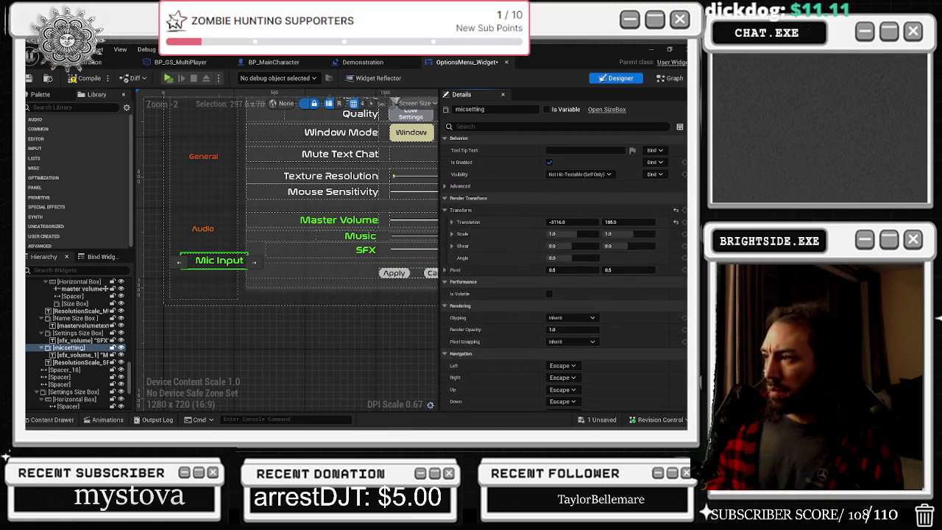
{"action": "mouse_move", "coordinate": [571, 221]}
{"action": "left_mouse_down"}
{"action": "mouse_move", "coordinate": [592, 222]}
{"action": "mouse_move", "coordinate": [548, 221]}
{"action": "left_mouse_up"}
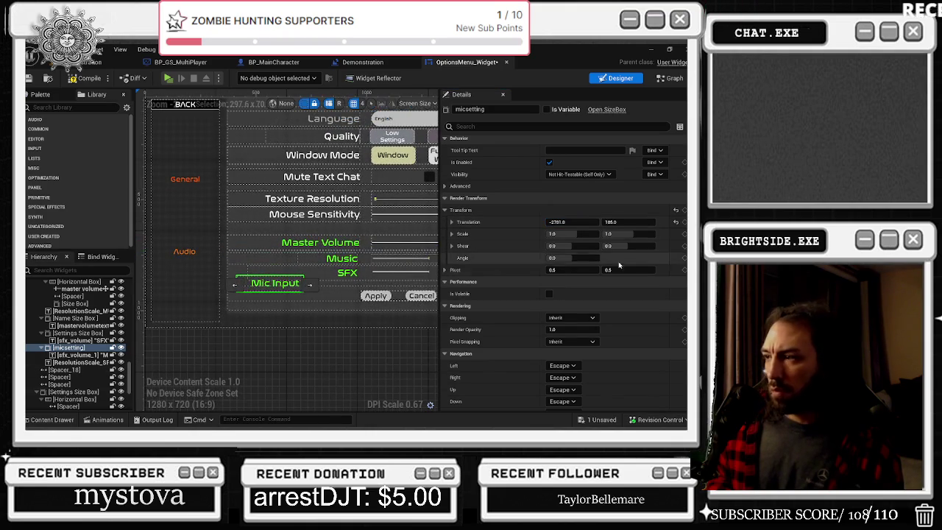
{"action": "left_click_drag", "start_coordinate": [572, 221], "coordinate": [550, 221]}
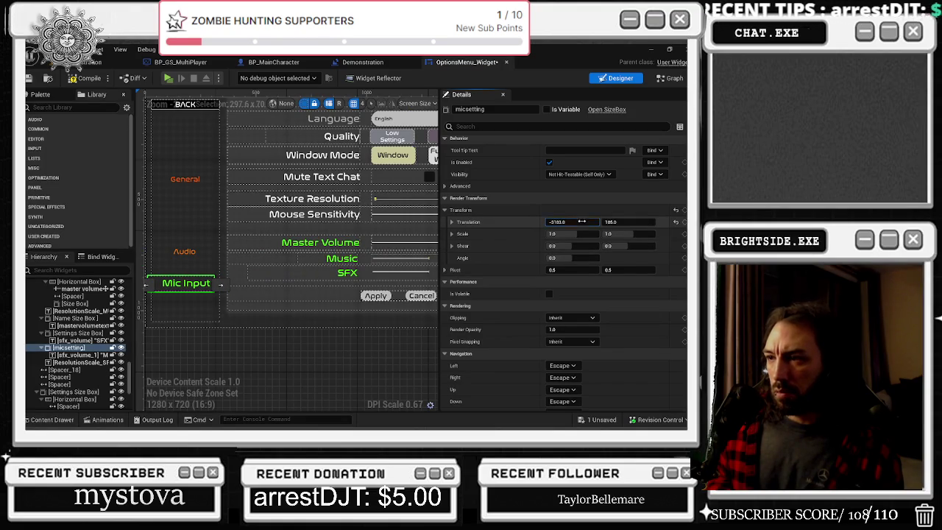
{"action": "left_click", "coordinate": [373, 231]}
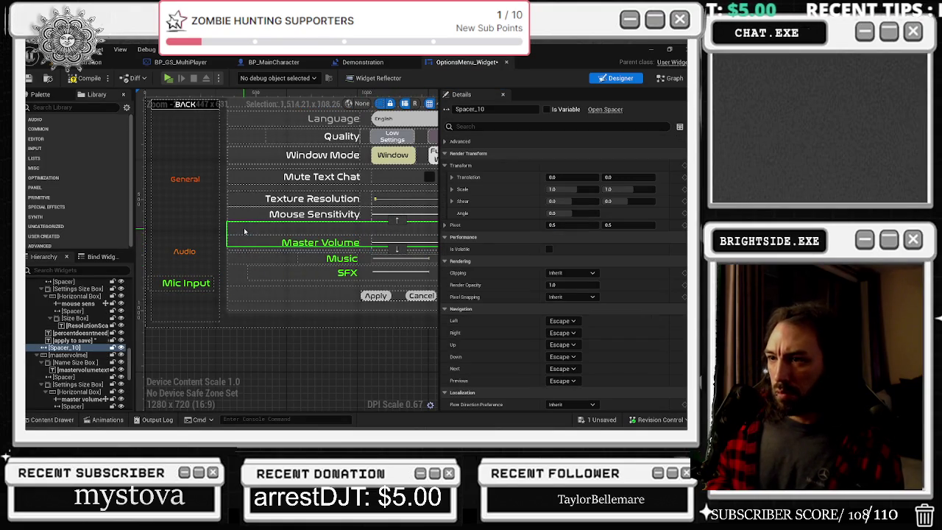
- Shrink Spacer_10's Size Y above Master Volume so Music and SFX move up
{"action": "scroll", "coordinate": [504, 205], "scroll_direction": "up", "scroll_amount": 4}
{"action": "scroll", "coordinate": [504, 204], "scroll_direction": "up", "scroll_amount": 2}
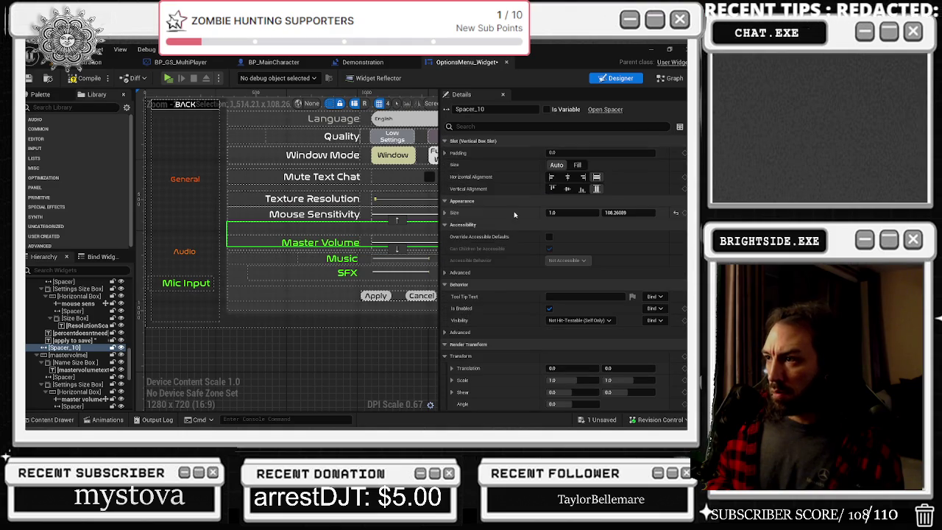
{"action": "left_click", "coordinate": [446, 153]}
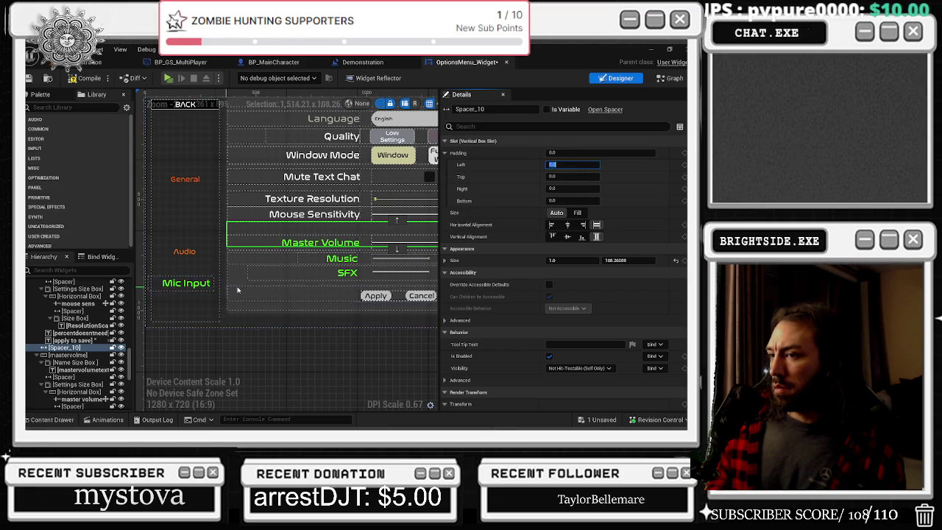
{"action": "scroll", "coordinate": [220, 287], "scroll_direction": "right", "scroll_amount": 3}
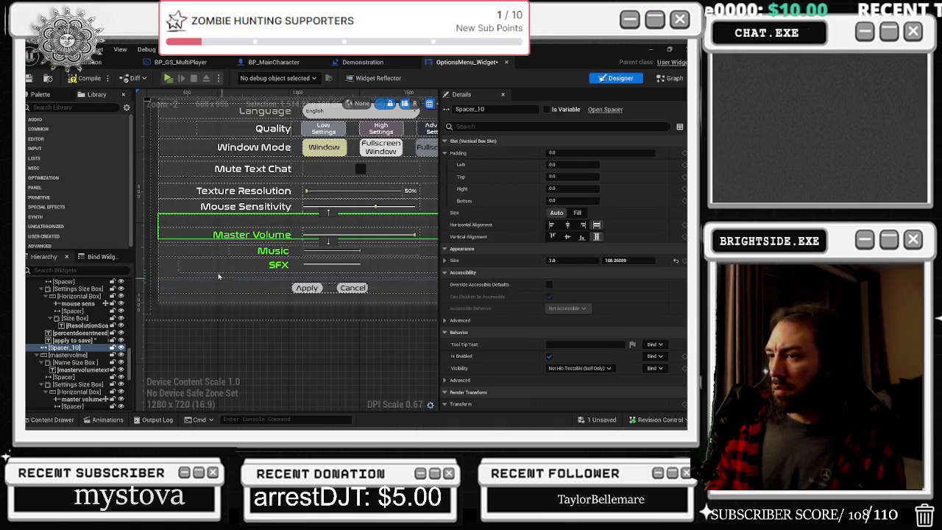
{"action": "left_click", "coordinate": [83, 355]}
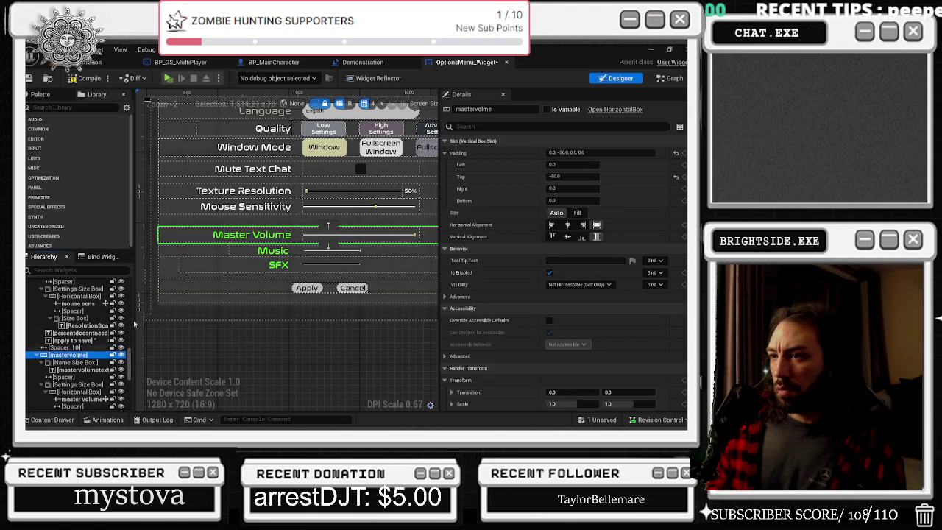
{"action": "left_click", "coordinate": [66, 347]}
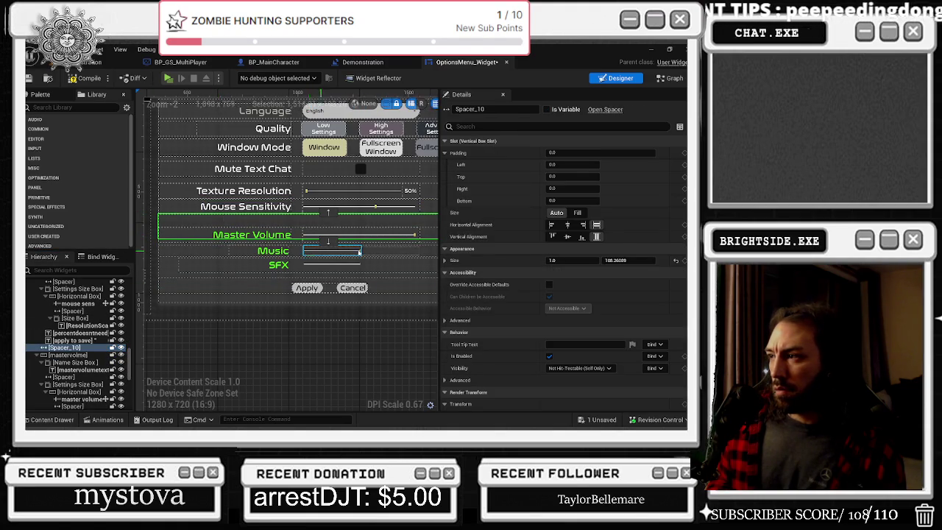
{"action": "scroll", "coordinate": [621, 245], "scroll_direction": "down", "scroll_amount": 2}
{"action": "left_click_drag", "start_coordinate": [629, 204], "coordinate": [604, 203]}
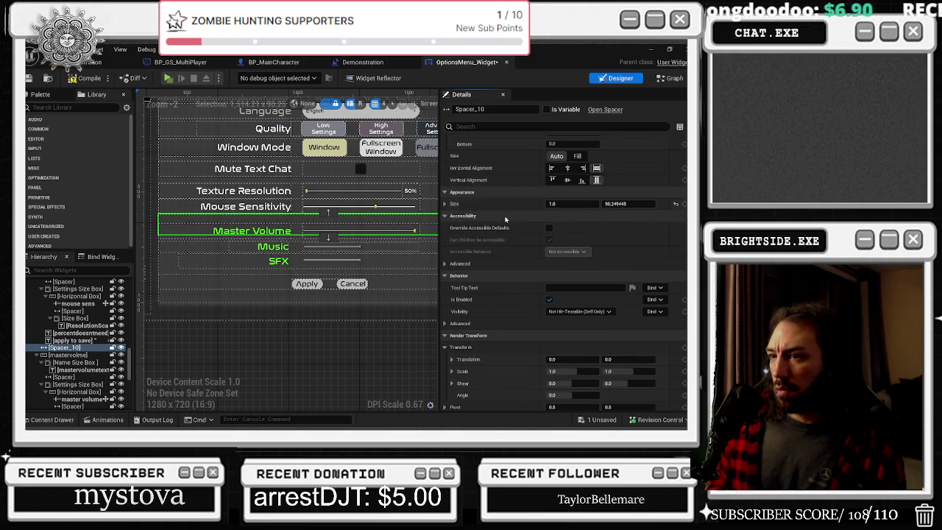
{"action": "left_click_drag", "start_coordinate": [435, 226], "coordinate": [364, 225]}
{"action": "left_click_drag", "start_coordinate": [626, 204], "coordinate": [620, 204]}
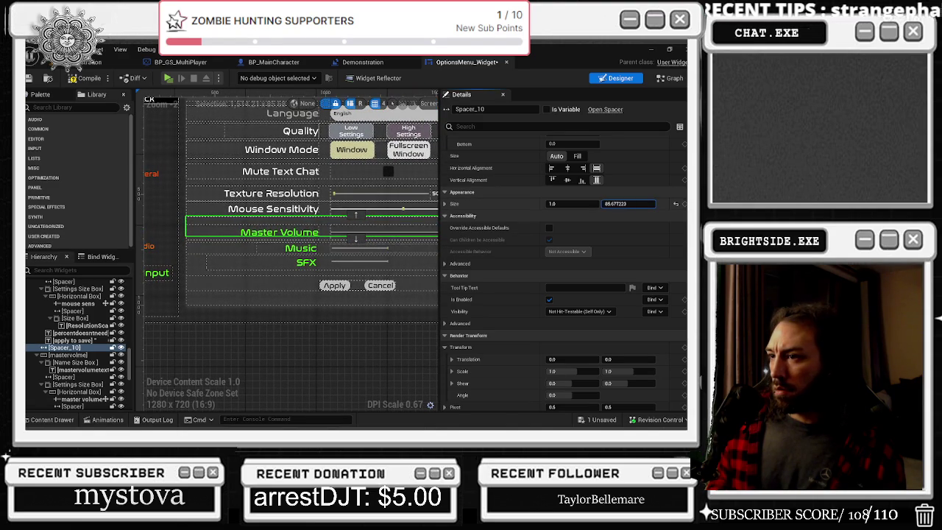
- Reduce Spacer_18's height and lower the Music size box height override to 48.236153
{"action": "left_click", "coordinate": [220, 244]}
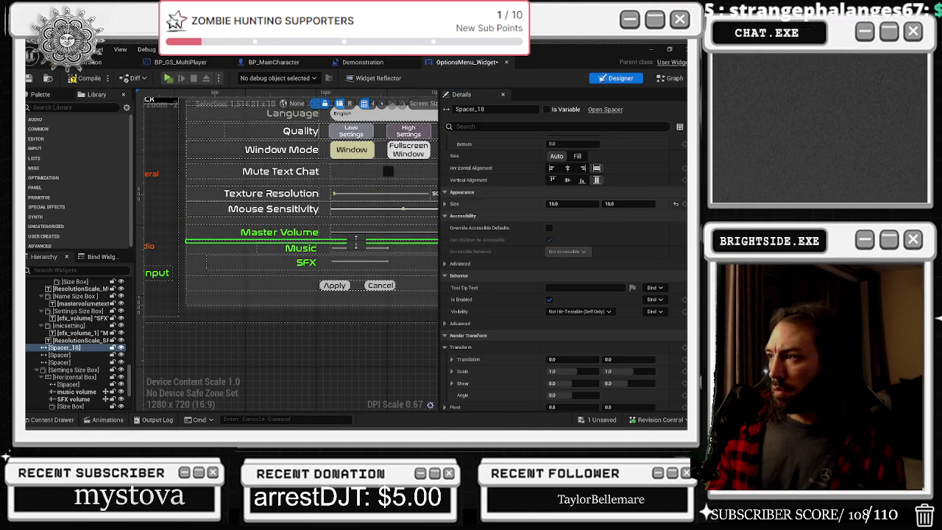
{"action": "left_click_drag", "start_coordinate": [620, 204], "coordinate": [617, 204]}
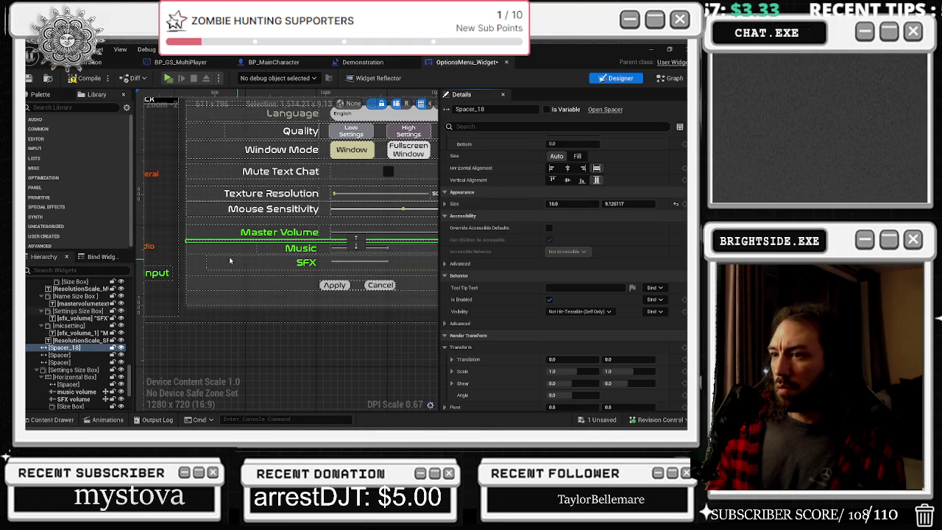
{"action": "left_click", "coordinate": [346, 248]}
{"action": "left_click_drag", "start_coordinate": [570, 213], "coordinate": [565, 214]}
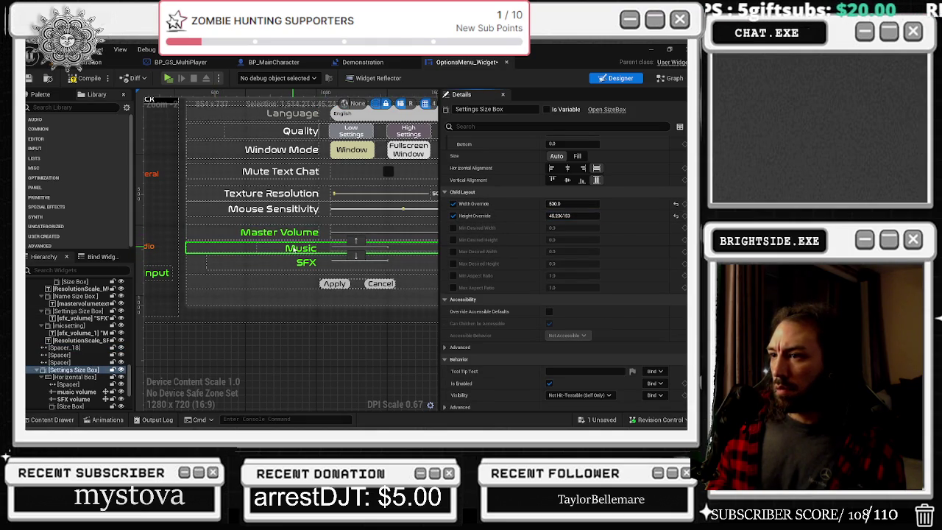
- Shorten the Music row's size box slightly and undo the stray width change
{"action": "left_click", "coordinate": [68, 377]}
{"action": "left_click", "coordinate": [70, 384]}
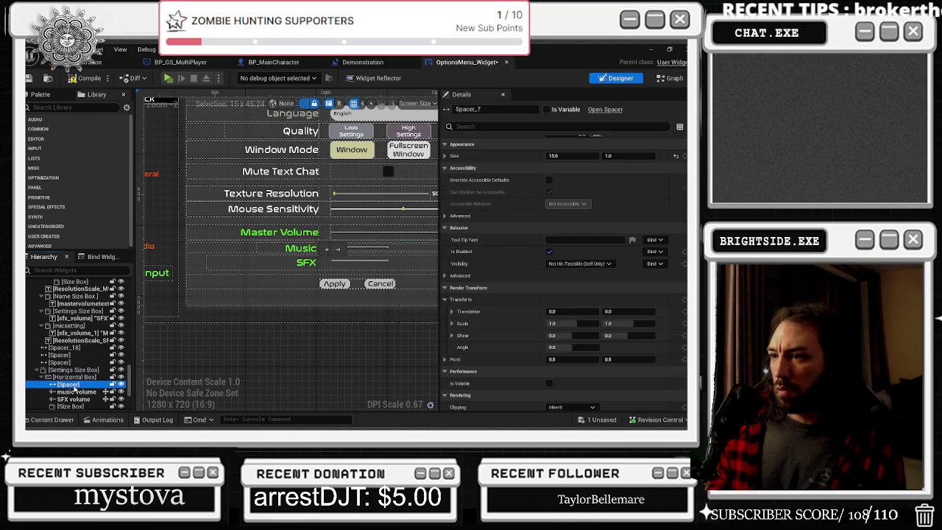
{"action": "left_click", "coordinate": [73, 370]}
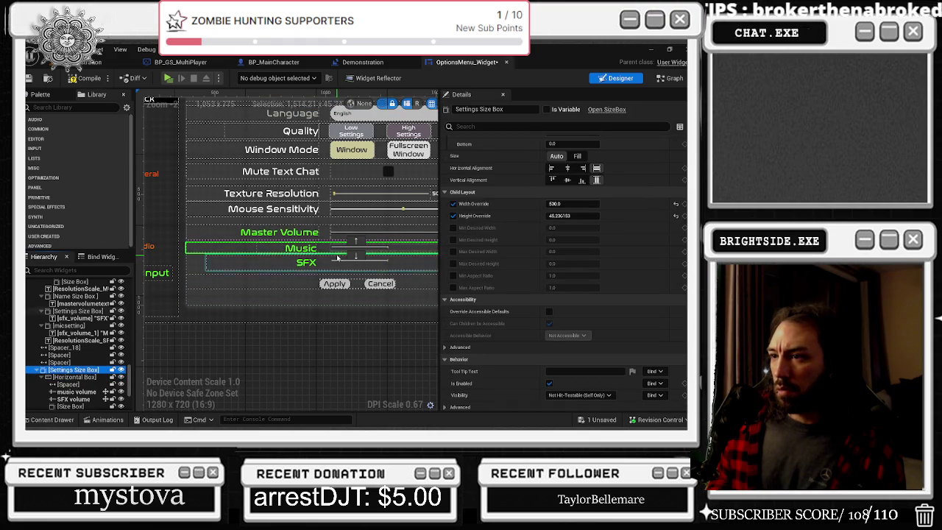
{"action": "left_click_drag", "start_coordinate": [574, 215], "coordinate": [565, 204]}
{"action": "left_click", "coordinate": [72, 376]}
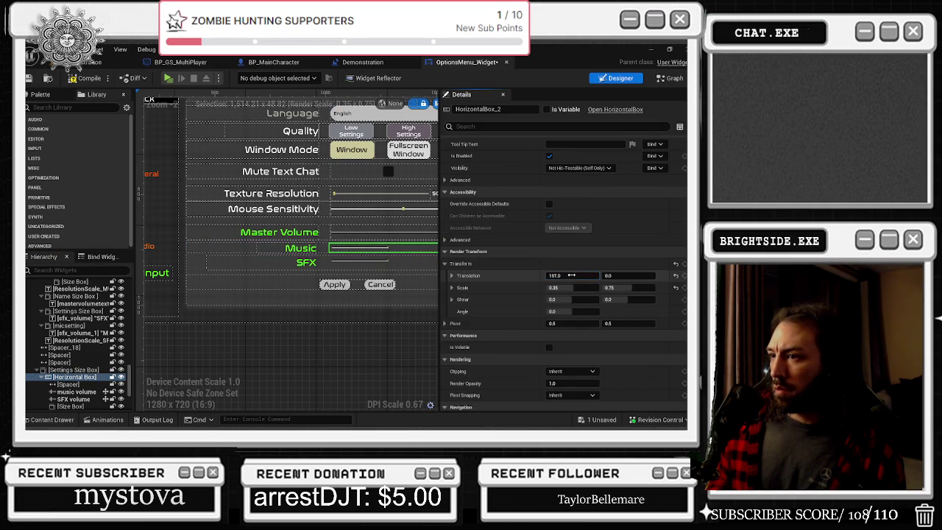
{"action": "key", "text": "ctrl+z"}
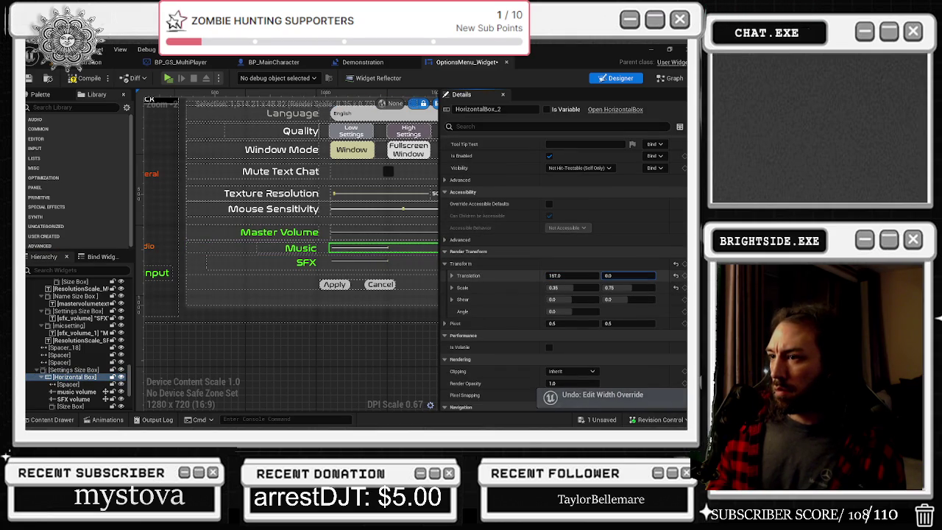
- Undo the SFX row's width and height edits, then squash its size box to 0.95 vertical scale
{"action": "left_click", "coordinate": [306, 263]}
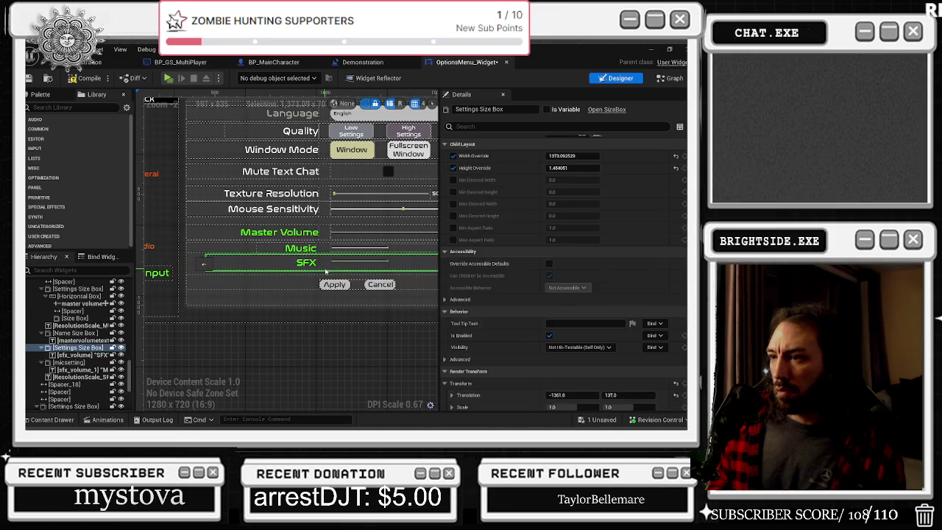
{"action": "left_click_drag", "start_coordinate": [578, 155], "coordinate": [556, 155]}
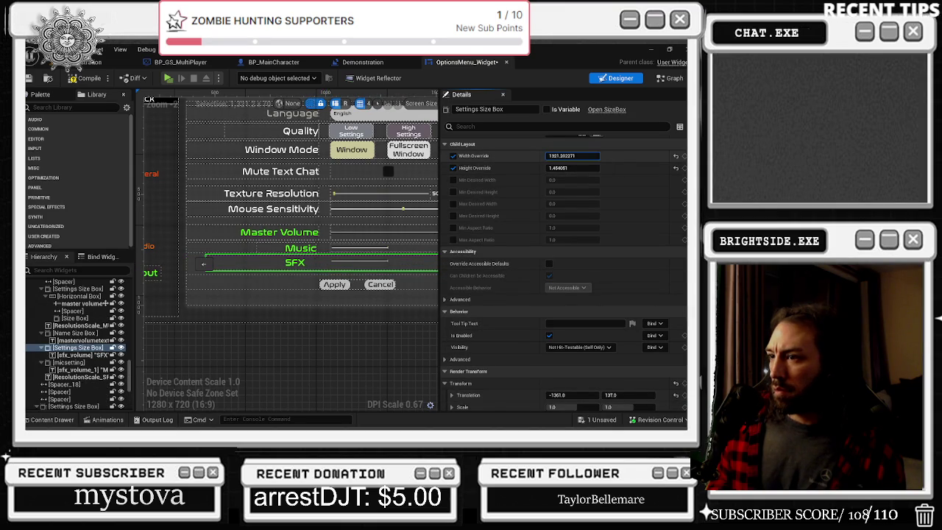
{"action": "key", "text": "ctrl+z"}
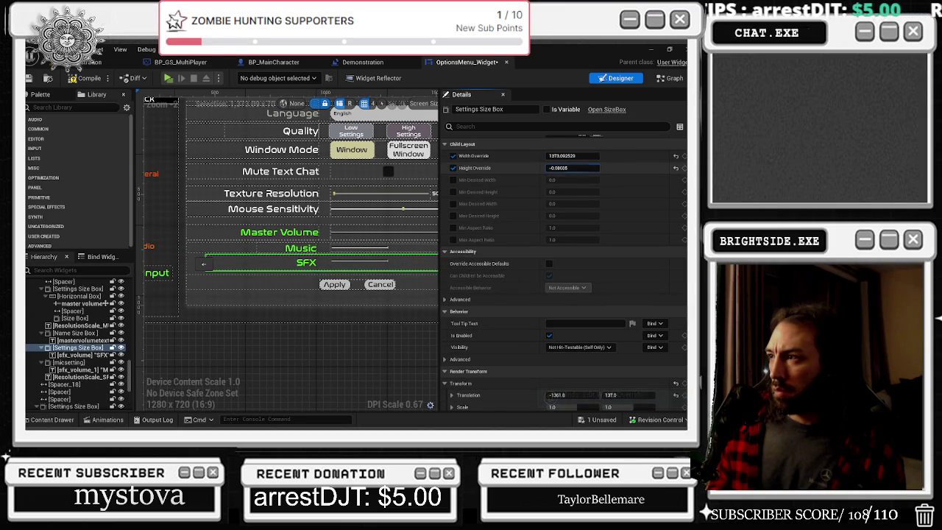
{"action": "key", "text": "ctrl+z"}
{"action": "scroll", "coordinate": [634, 248], "scroll_direction": "up", "scroll_amount": 2}
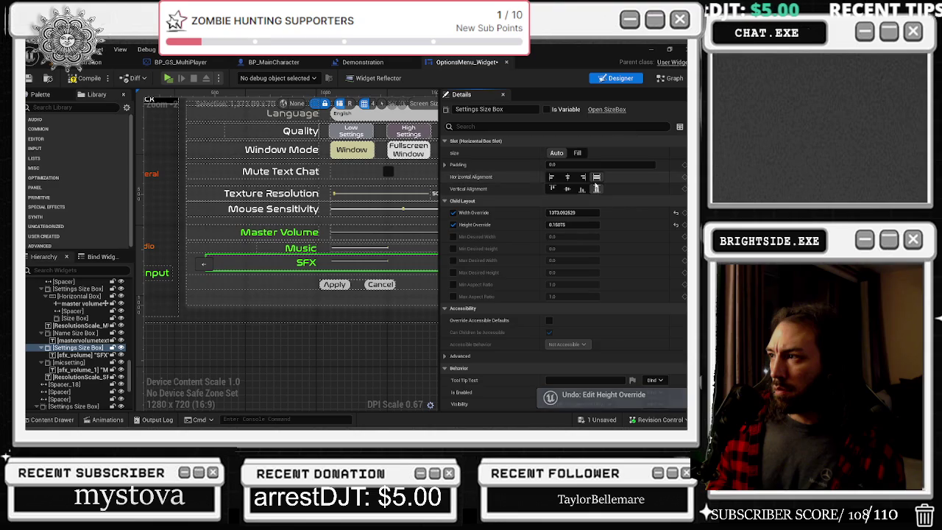
{"action": "scroll", "coordinate": [640, 244], "scroll_direction": "down", "scroll_amount": 5}
{"action": "mouse_move", "coordinate": [634, 190]}
{"action": "left_mouse_down"}
{"action": "mouse_move", "coordinate": [615, 190]}
{"action": "mouse_move", "coordinate": [634, 189]}
{"action": "mouse_move", "coordinate": [619, 177]}
{"action": "left_mouse_up"}
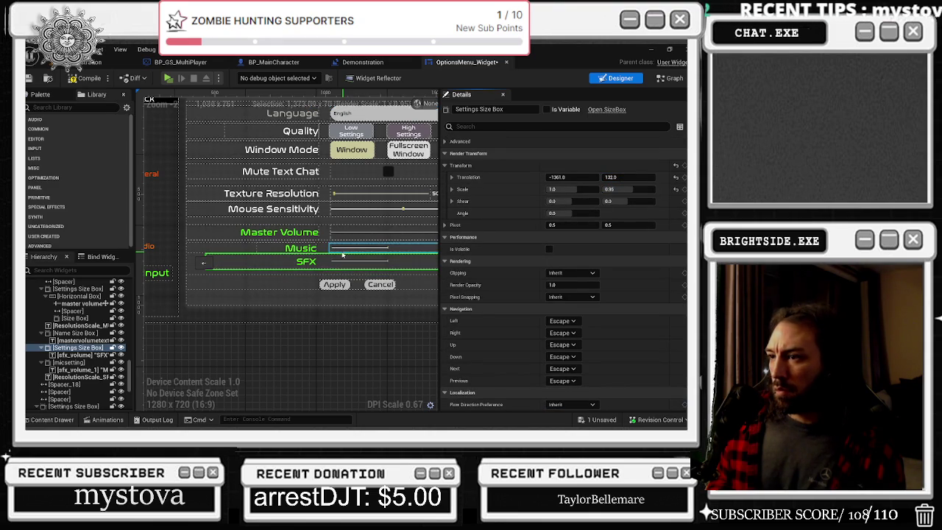
{"action": "scroll", "coordinate": [301, 250], "scroll_direction": "down", "scroll_amount": 1}
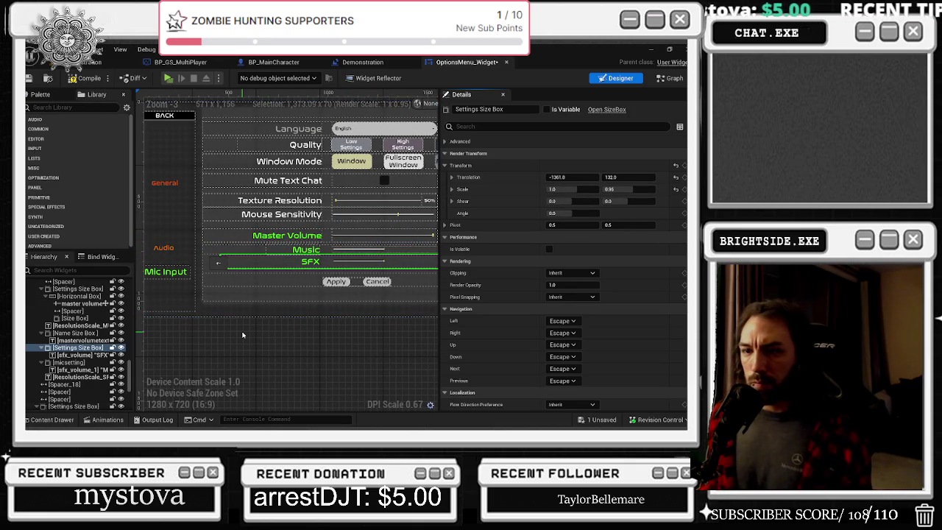
{"action": "left_click", "coordinate": [82, 356]}
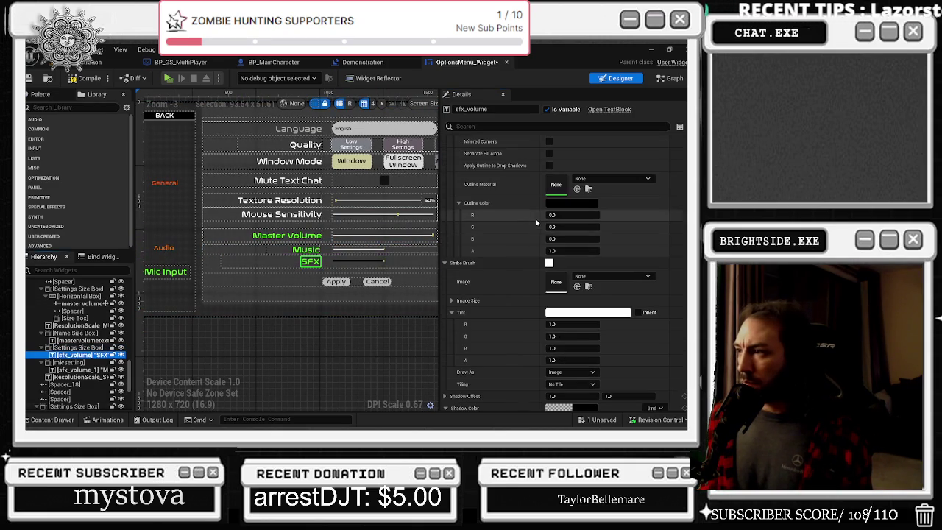
- Scale the SFX row's size box to 0.85 vertically, undoing an accidental position shift
{"action": "scroll", "coordinate": [611, 335], "scroll_direction": "down", "scroll_amount": 5}
{"action": "scroll", "coordinate": [611, 335], "scroll_direction": "up", "scroll_amount": 4}
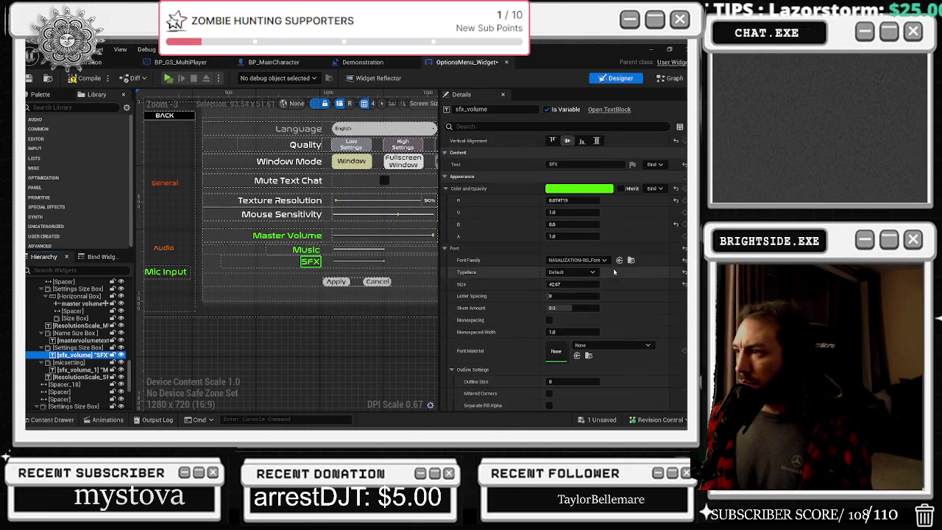
{"action": "scroll", "coordinate": [599, 213], "scroll_direction": "up", "scroll_amount": 1}
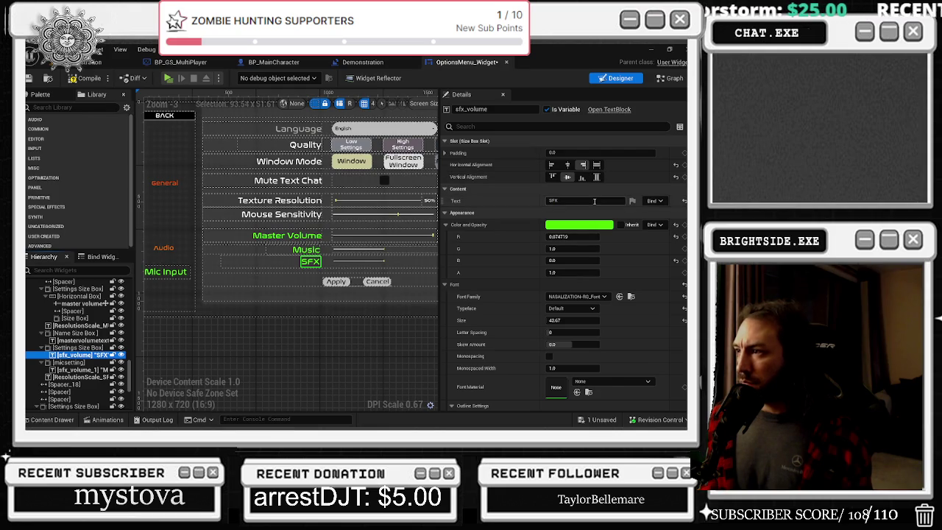
{"action": "scroll", "coordinate": [662, 250], "scroll_direction": "down", "scroll_amount": 10}
{"action": "scroll", "coordinate": [677, 266], "scroll_direction": "down", "scroll_amount": 1}
{"action": "left_click_drag", "start_coordinate": [382, 263], "coordinate": [218, 263]}
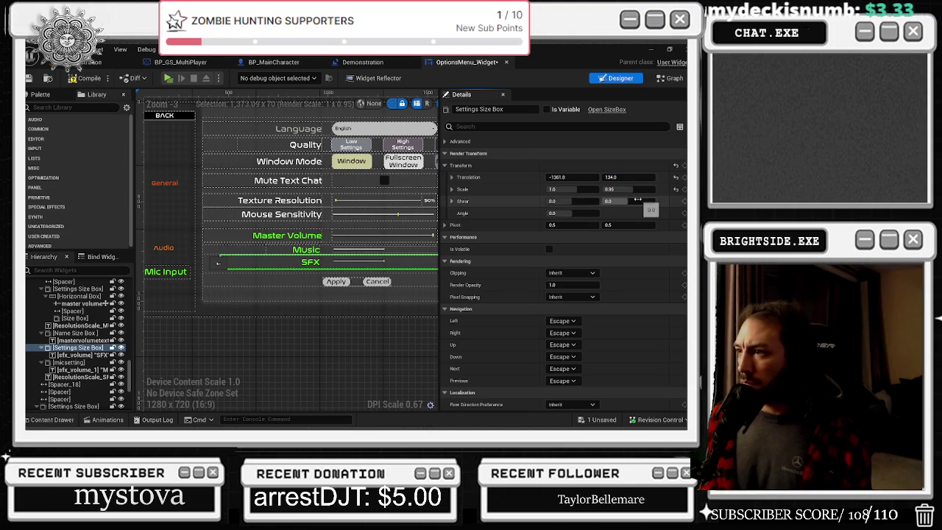
{"action": "key", "text": "ctrl+z"}
{"action": "left_click_drag", "start_coordinate": [629, 189], "coordinate": [618, 190]}
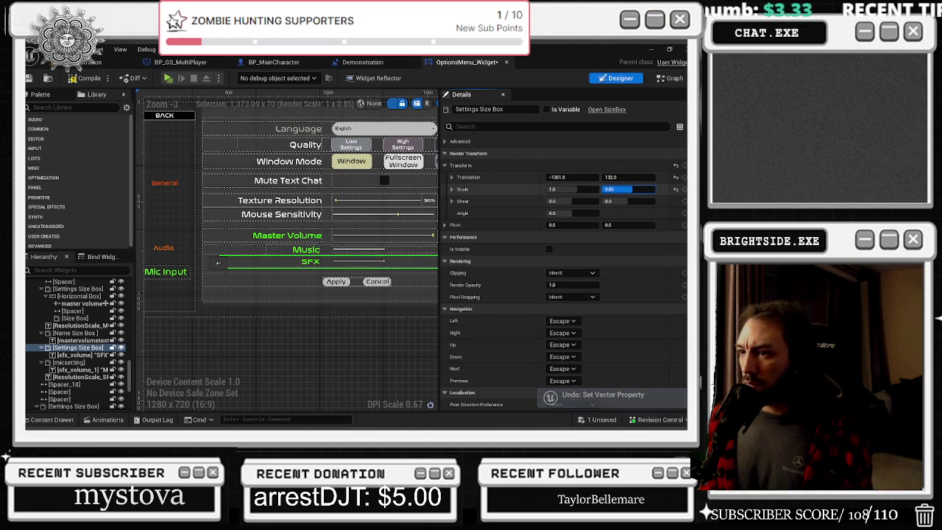
- Toggle the SFX box's vertical alignment, reset its height override to 0, and expand padding
{"action": "scroll", "coordinate": [587, 210], "scroll_direction": "up", "scroll_amount": 10}
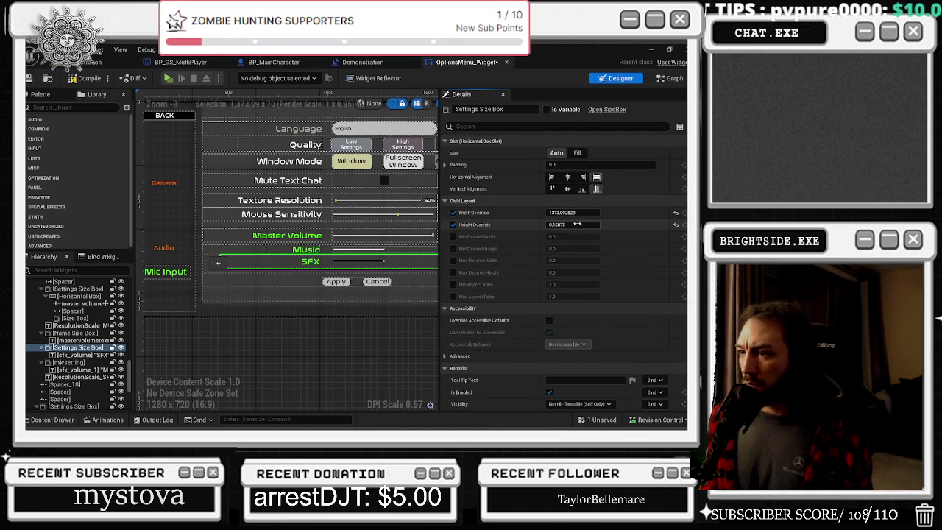
{"action": "left_click_drag", "start_coordinate": [572, 224], "coordinate": [604, 215]}
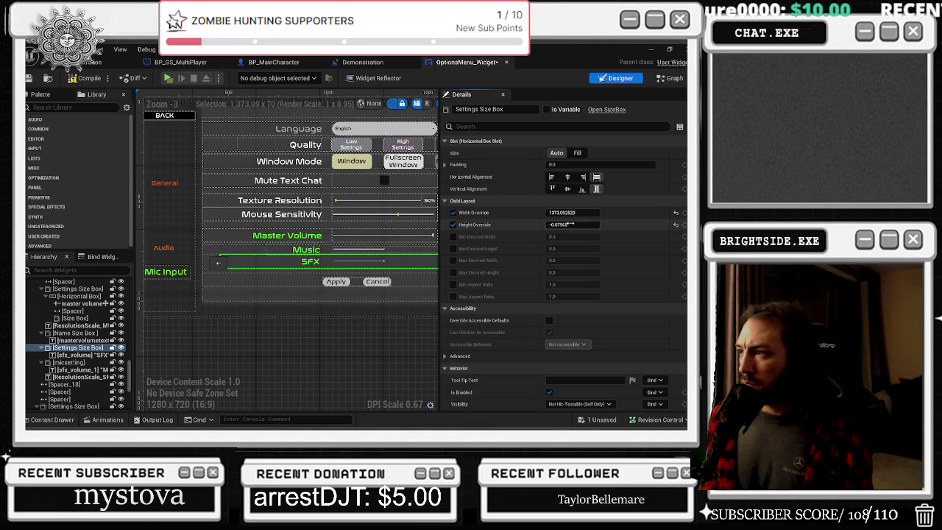
{"action": "left_click", "coordinate": [567, 189]}
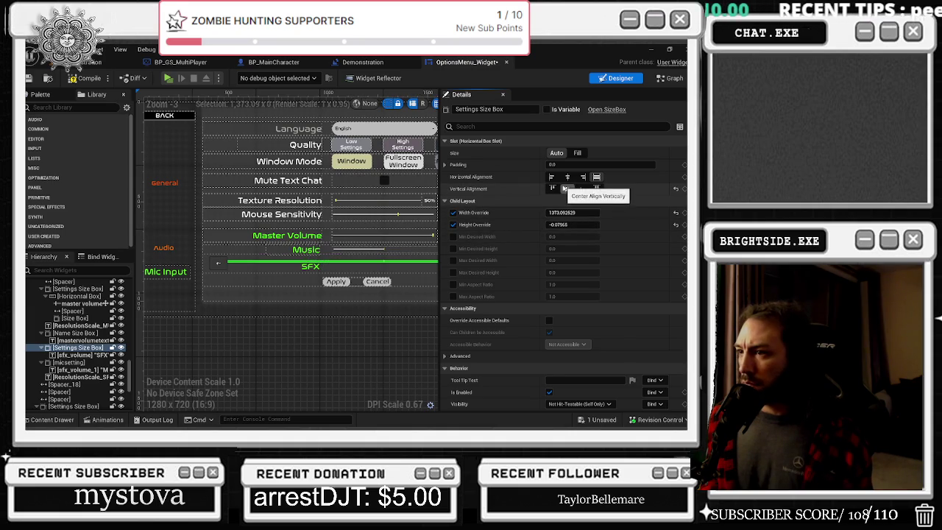
{"action": "left_click", "coordinate": [595, 189]}
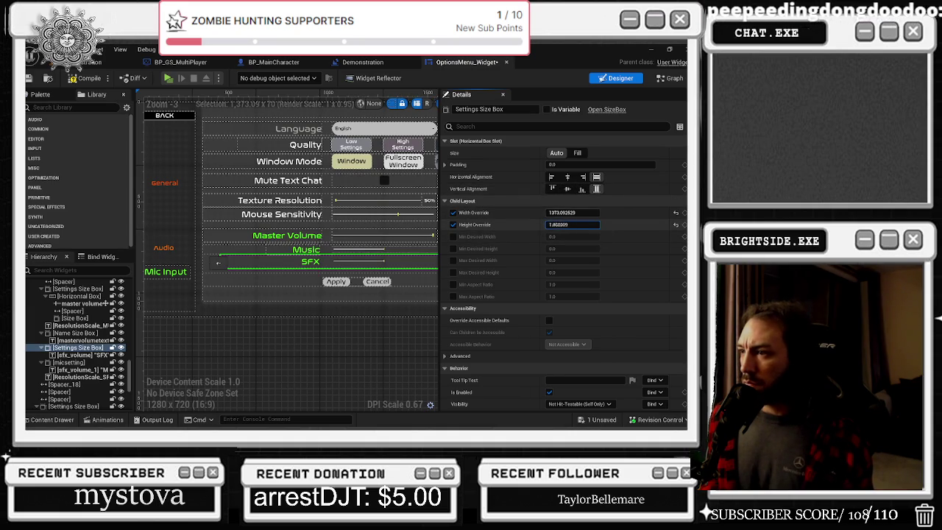
{"action": "left_click_drag", "start_coordinate": [573, 224], "coordinate": [589, 224]}
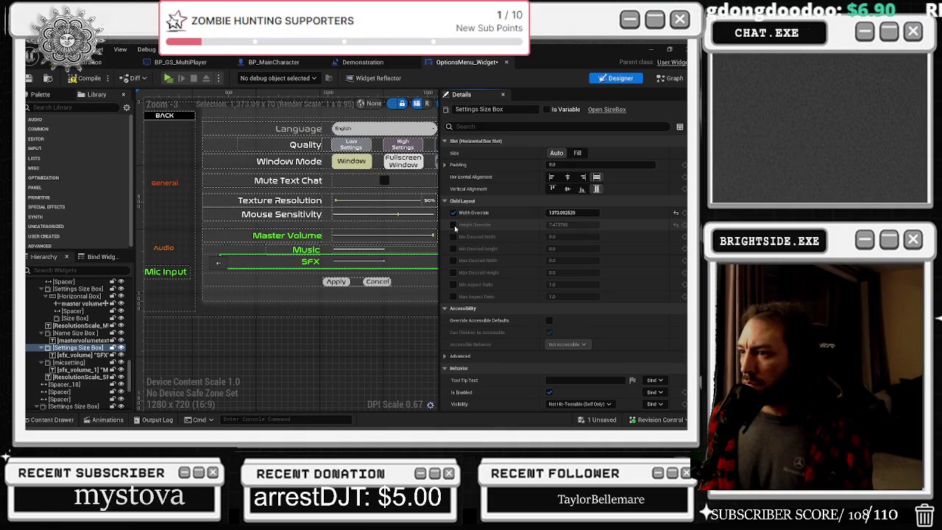
{"action": "left_click", "coordinate": [675, 224]}
{"action": "key", "text": "ctrl+z"}
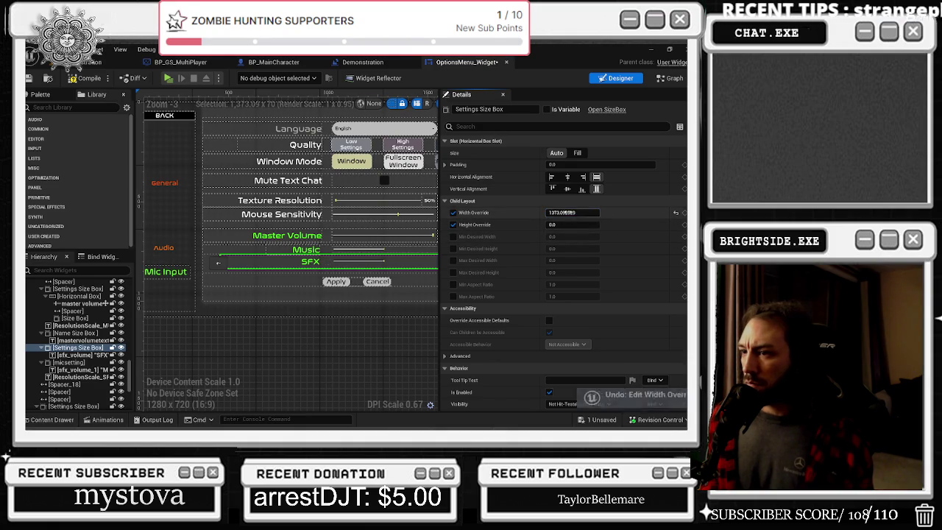
{"action": "left_click", "coordinate": [445, 164]}
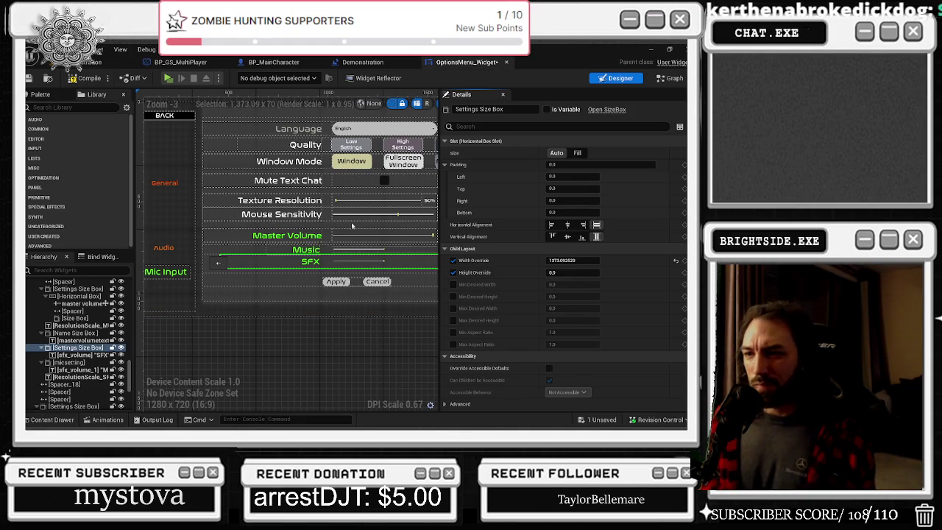
{"action": "left_click", "coordinate": [302, 274]}
- Raise the Apply/Cancel canvas panel's translation Y from 57 to 104
{"action": "left_click", "coordinate": [298, 278]}
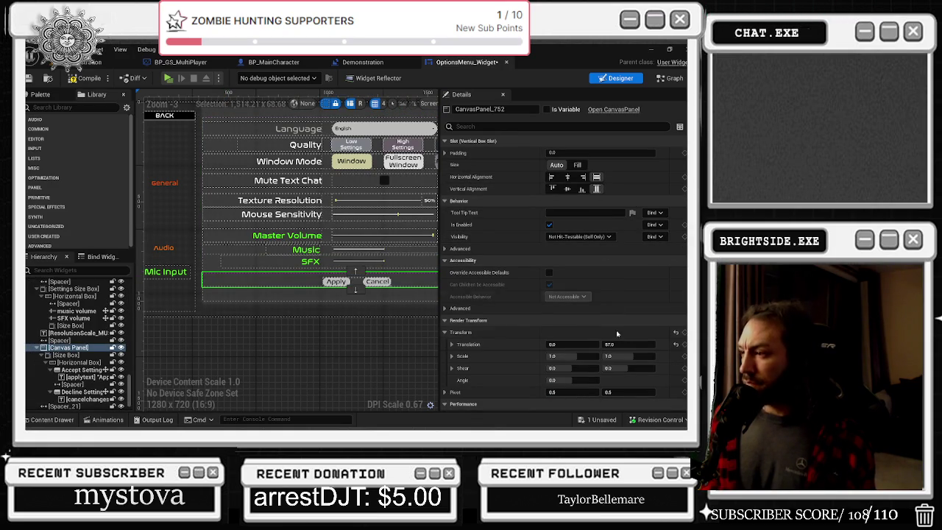
{"action": "left_click_drag", "start_coordinate": [622, 345], "coordinate": [655, 345]}
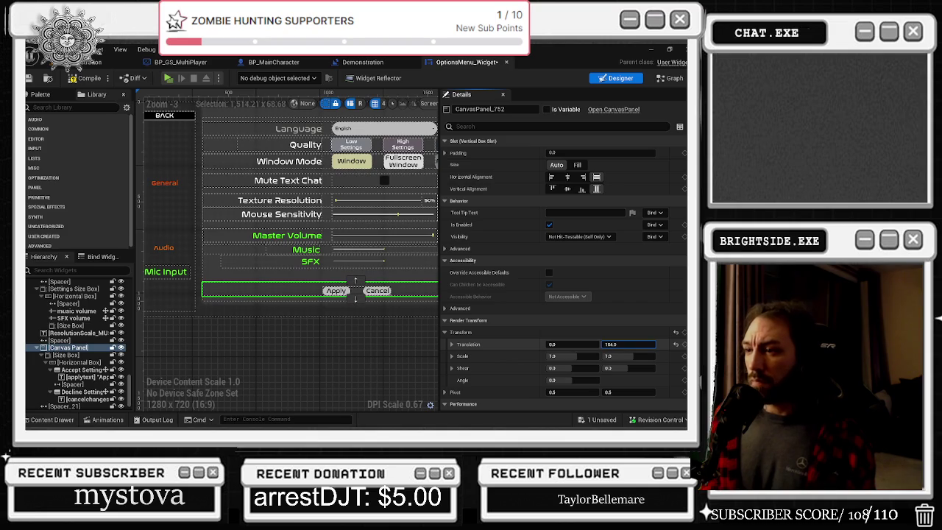
{"action": "left_click", "coordinate": [171, 277]}
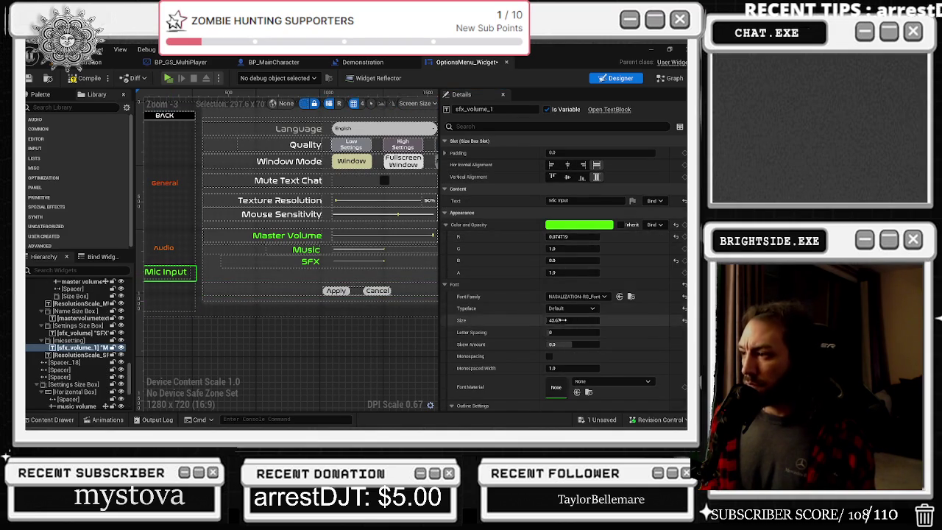
- Reset the Mic Input row's render translation to 0,0
{"action": "scroll", "coordinate": [572, 301], "scroll_direction": "down", "scroll_amount": 5}
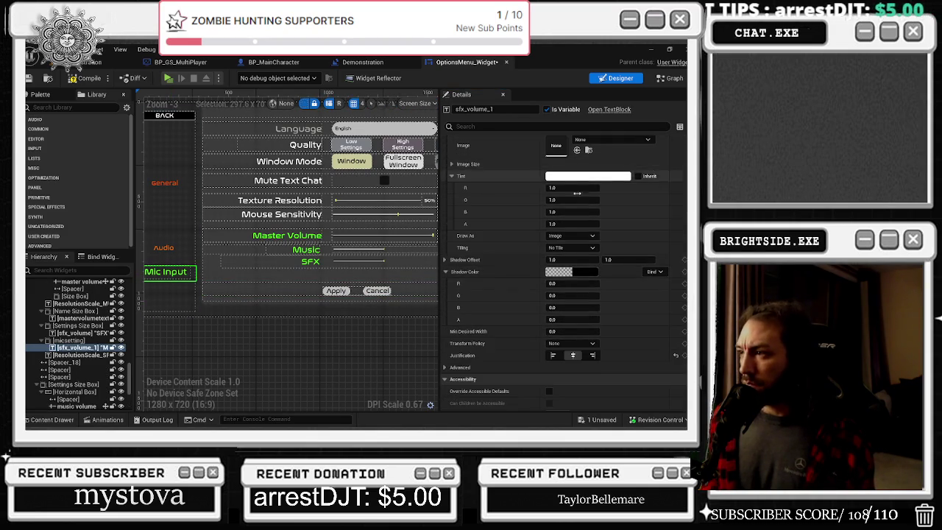
{"action": "scroll", "coordinate": [570, 271], "scroll_direction": "down", "scroll_amount": 6}
{"action": "mouse_move", "coordinate": [573, 237]}
{"action": "left_mouse_down"}
{"action": "mouse_move", "coordinate": [617, 238]}
{"action": "mouse_move", "coordinate": [592, 237]}
{"action": "left_mouse_up"}
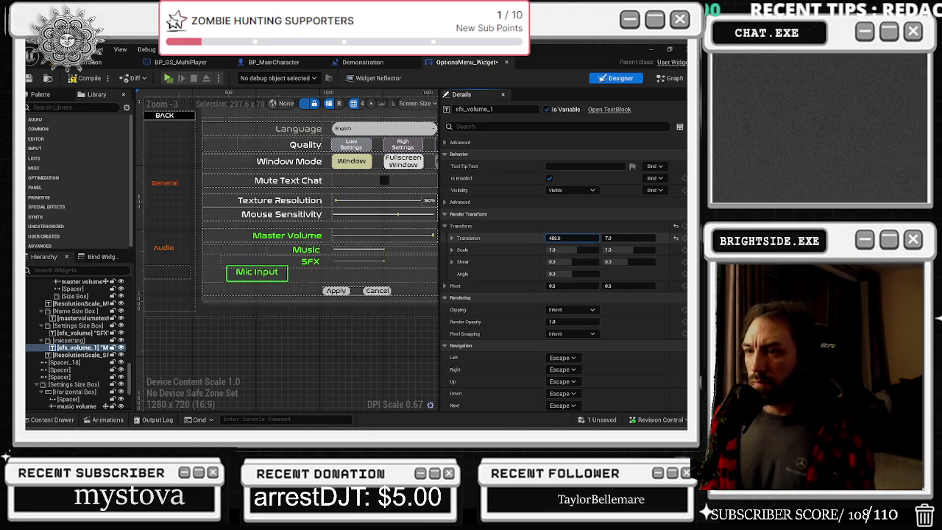
{"action": "left_click_drag", "start_coordinate": [145, 282], "coordinate": [243, 282]}
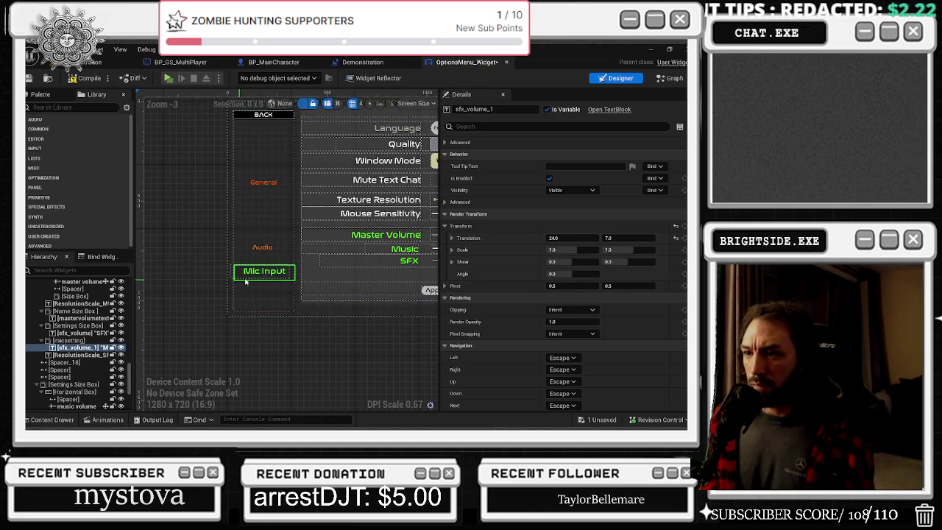
{"action": "key", "text": "ctrl+z"}
{"action": "key", "text": "ctrl+z"}
{"action": "key", "text": "ctrl+z"}
{"action": "left_click_drag", "start_coordinate": [572, 176], "coordinate": [554, 177]}
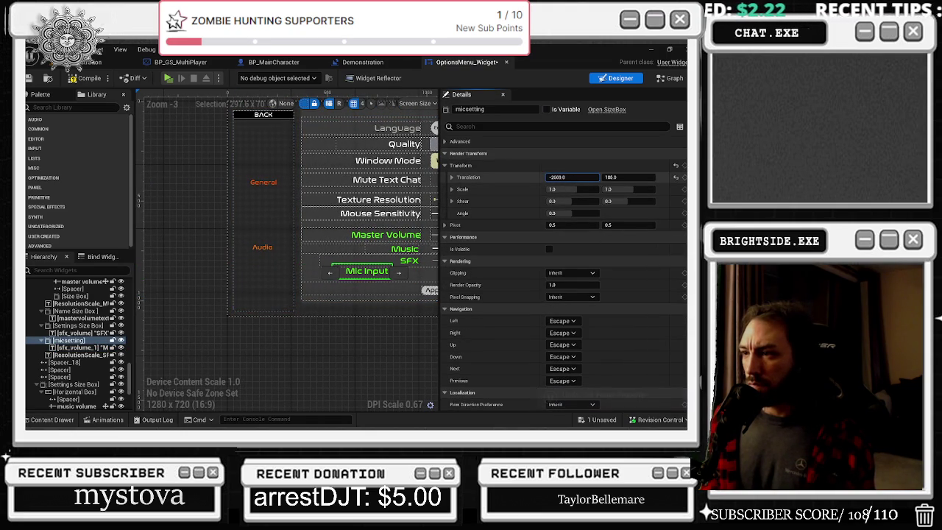
{"action": "left_click", "coordinate": [675, 177]}
- Return the Mic Input row's vertical alignment to Fill and move it one slot later
{"action": "scroll", "coordinate": [280, 268], "scroll_direction": "down", "scroll_amount": 4}
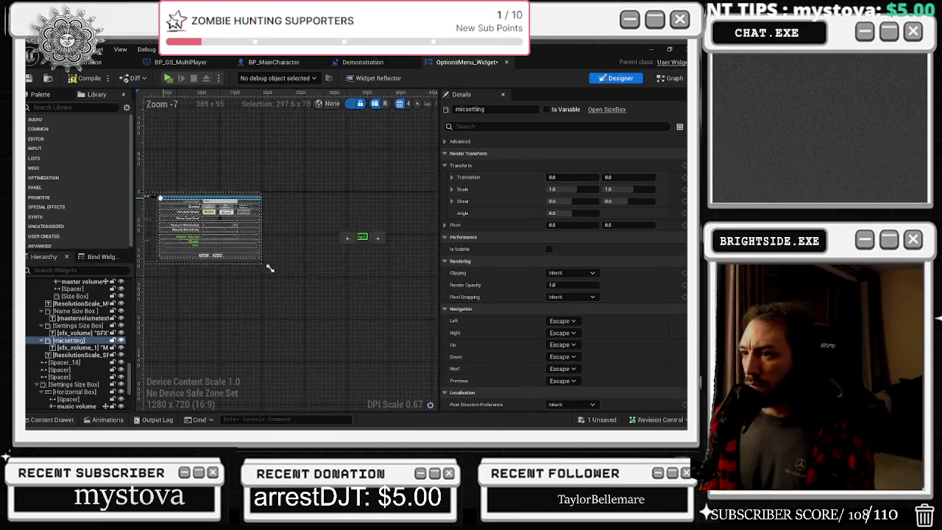
{"action": "scroll", "coordinate": [574, 256], "scroll_direction": "down", "scroll_amount": 5}
{"action": "scroll", "coordinate": [575, 256], "scroll_direction": "up", "scroll_amount": 1}
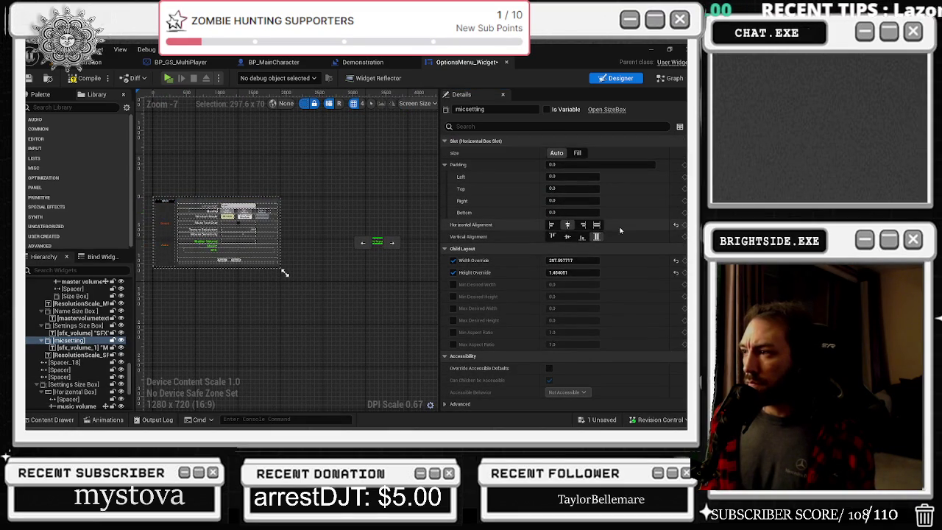
{"action": "left_click", "coordinate": [569, 237]}
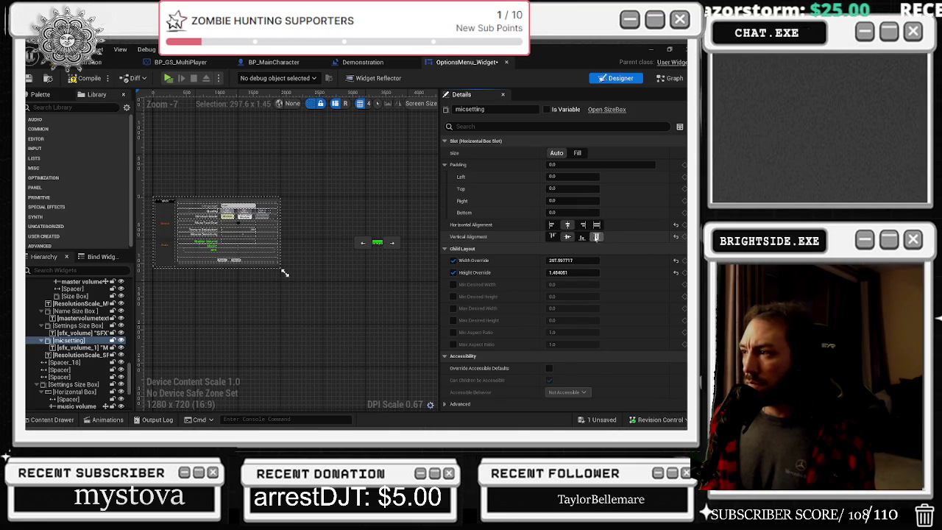
{"action": "left_click", "coordinate": [595, 236]}
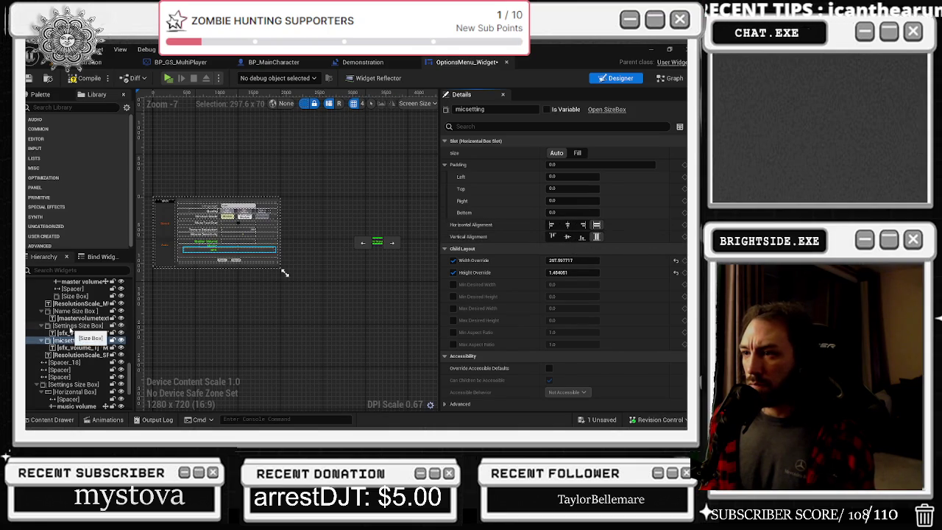
{"action": "left_click", "coordinate": [392, 244]}
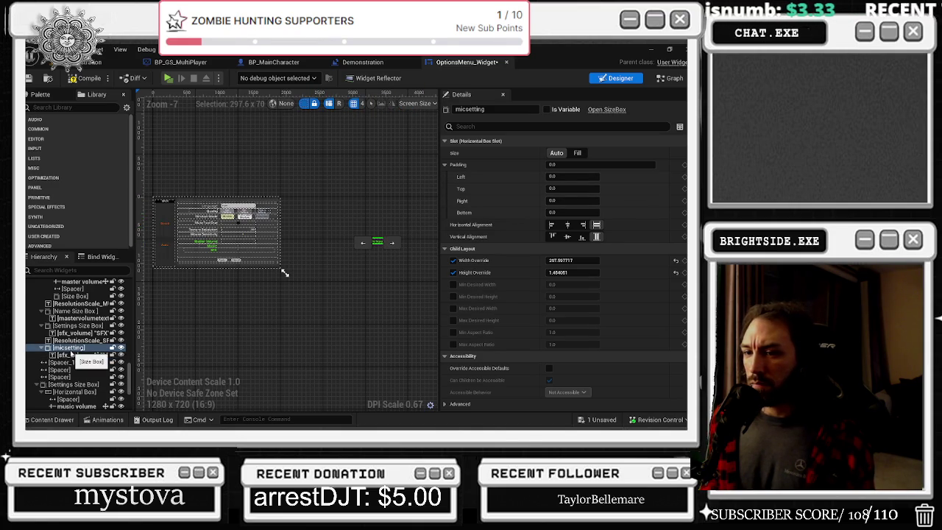
- Collapse the Settings Size Box and mastervolme branches and select the micsetting row box
{"action": "left_click", "coordinate": [43, 384]}
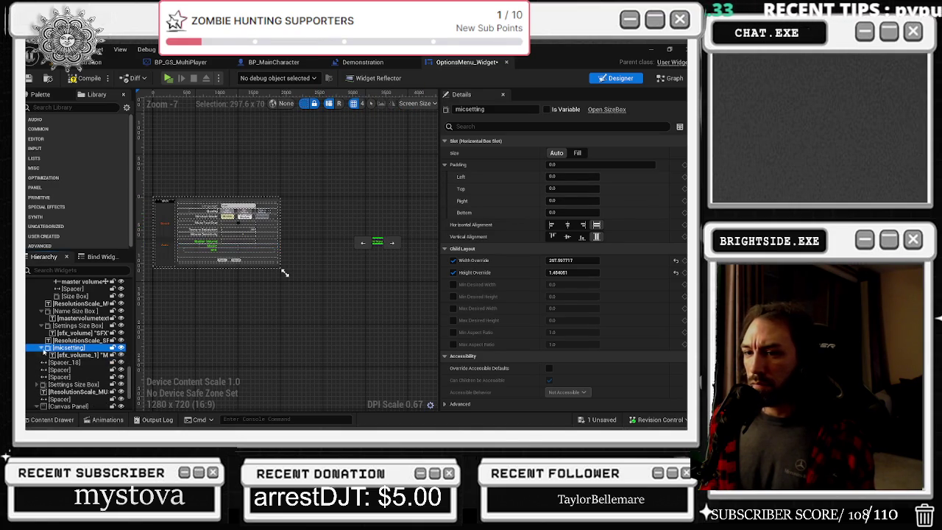
{"action": "scroll", "coordinate": [47, 346], "scroll_direction": "up", "scroll_amount": 4}
{"action": "left_click", "coordinate": [36, 323]}
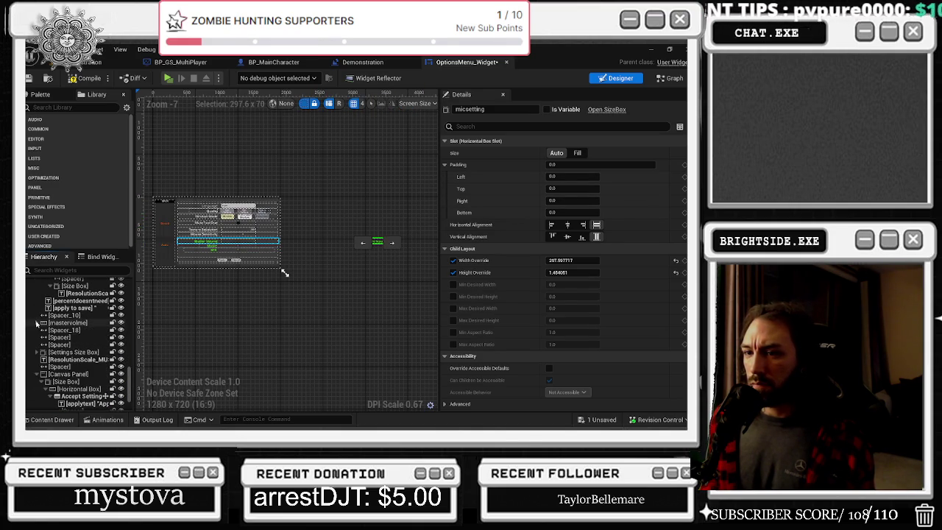
{"action": "left_click", "coordinate": [82, 353]}
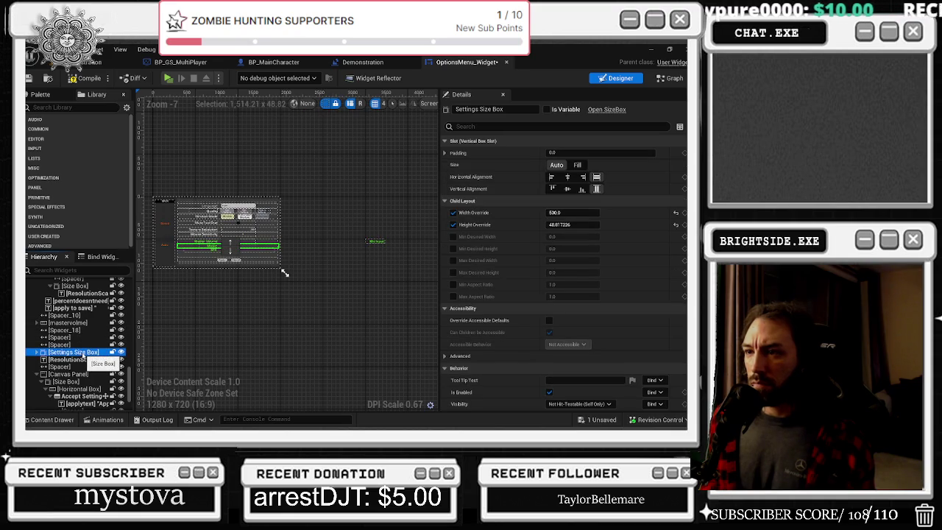
{"action": "left_click", "coordinate": [37, 352]}
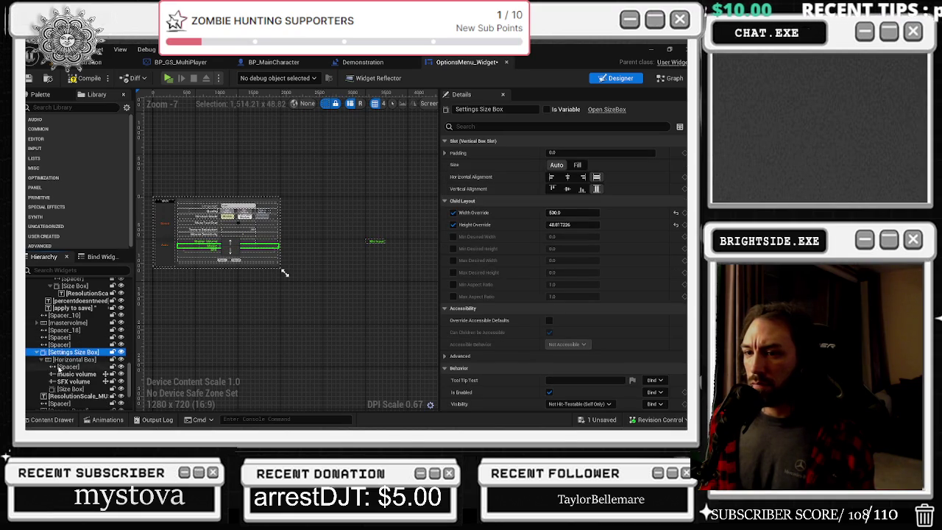
{"action": "left_click", "coordinate": [75, 360]}
{"action": "scroll", "coordinate": [83, 368], "scroll_direction": "down", "scroll_amount": 1}
{"action": "left_click", "coordinate": [84, 366]}
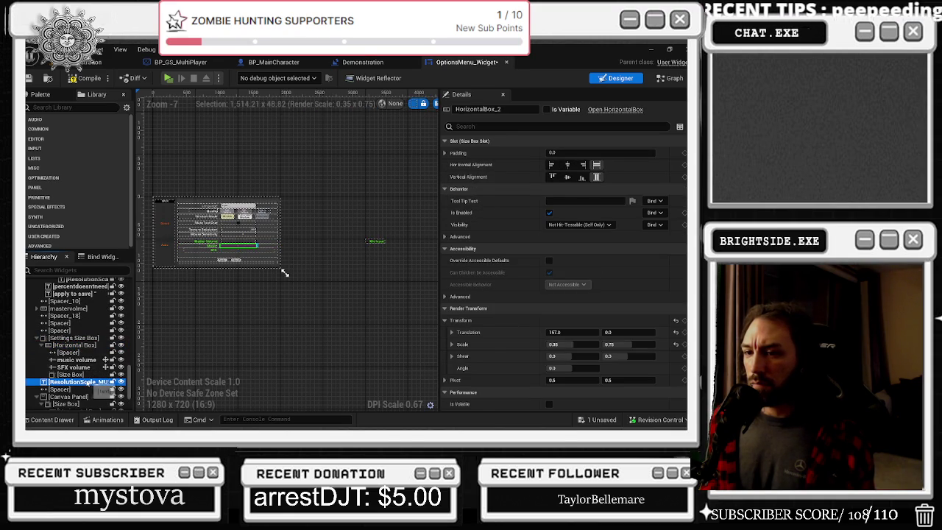
{"action": "left_click", "coordinate": [367, 243]}
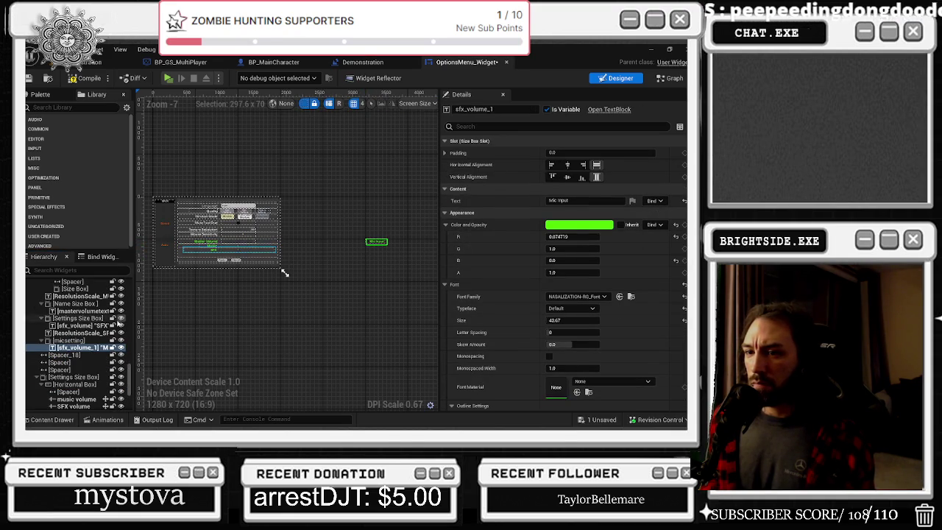
{"action": "left_click", "coordinate": [366, 242]}
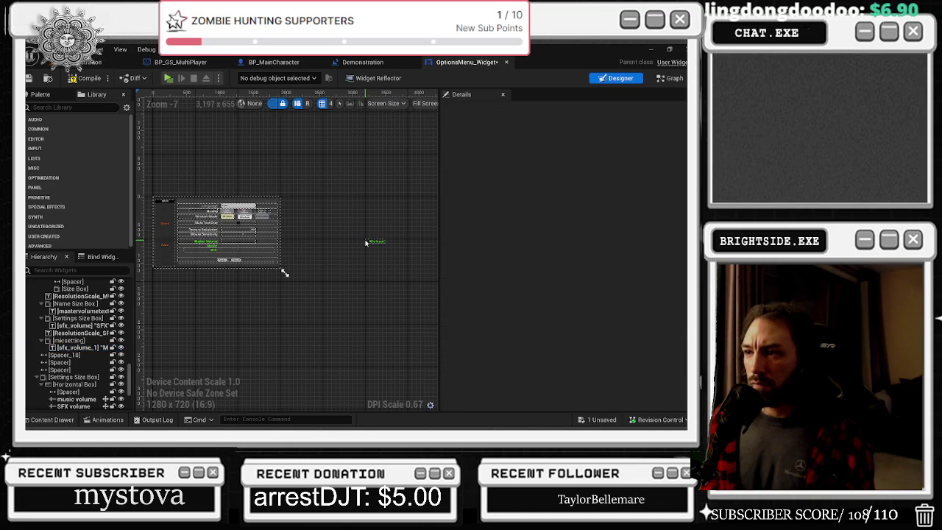
{"action": "left_click", "coordinate": [366, 241]}
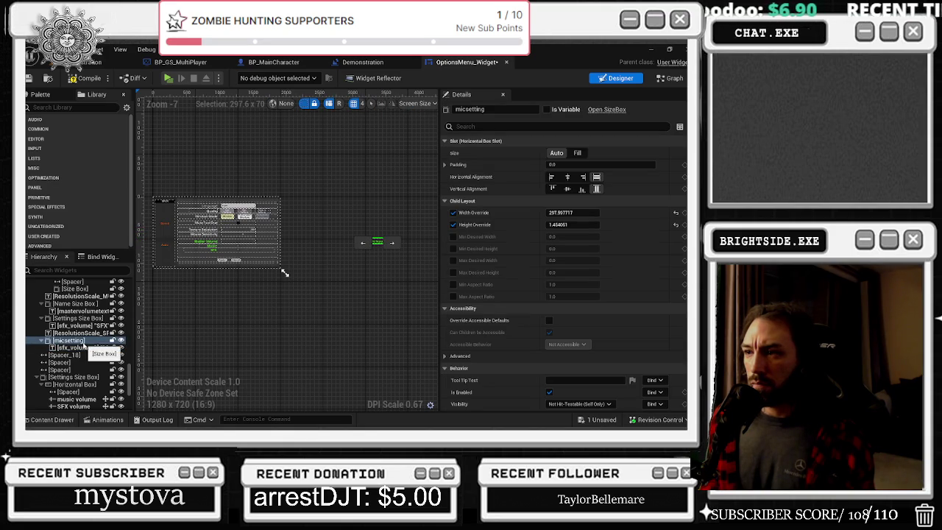
{"action": "scroll", "coordinate": [382, 242], "scroll_direction": "up", "scroll_amount": 5}
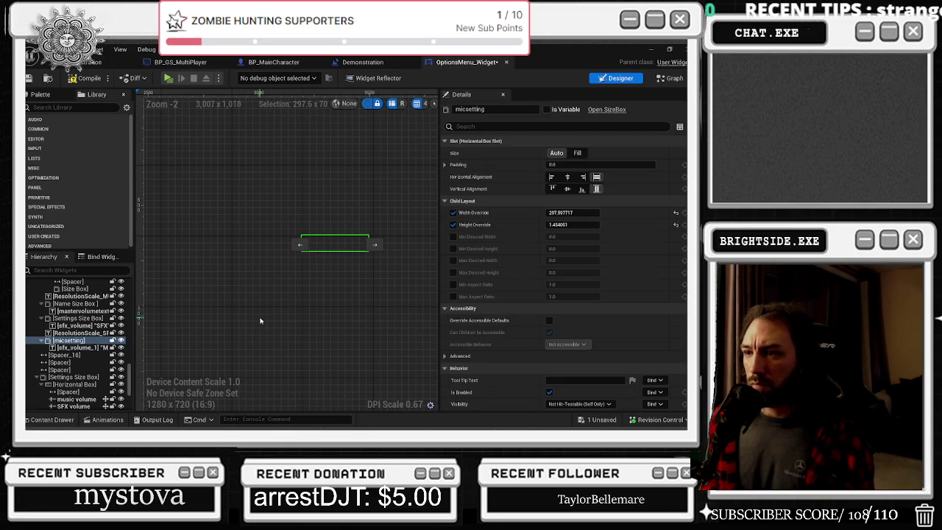
{"action": "left_click_drag", "start_coordinate": [66, 344], "coordinate": [74, 377]}
{"action": "scroll", "coordinate": [221, 293], "scroll_direction": "down", "scroll_amount": 4}
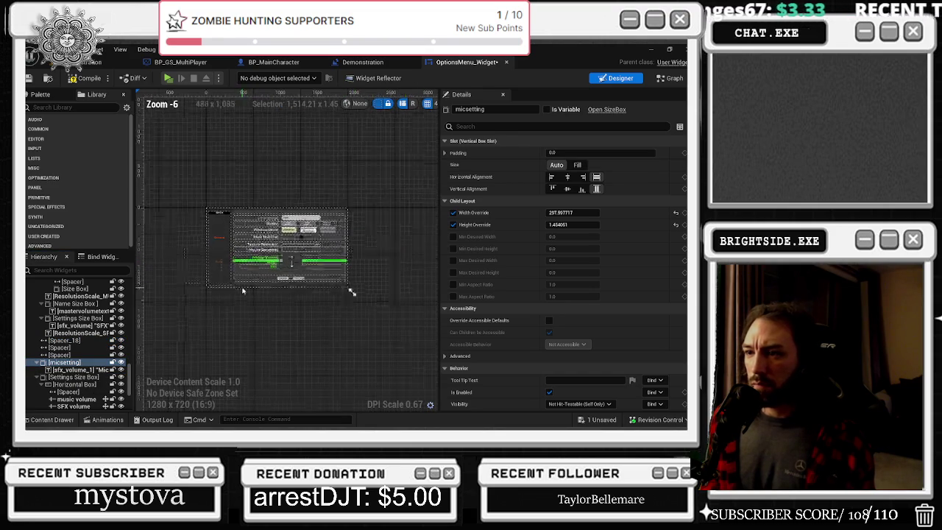
{"action": "scroll", "coordinate": [243, 292], "scroll_direction": "up", "scroll_amount": 4}
{"action": "left_click", "coordinate": [397, 200]}
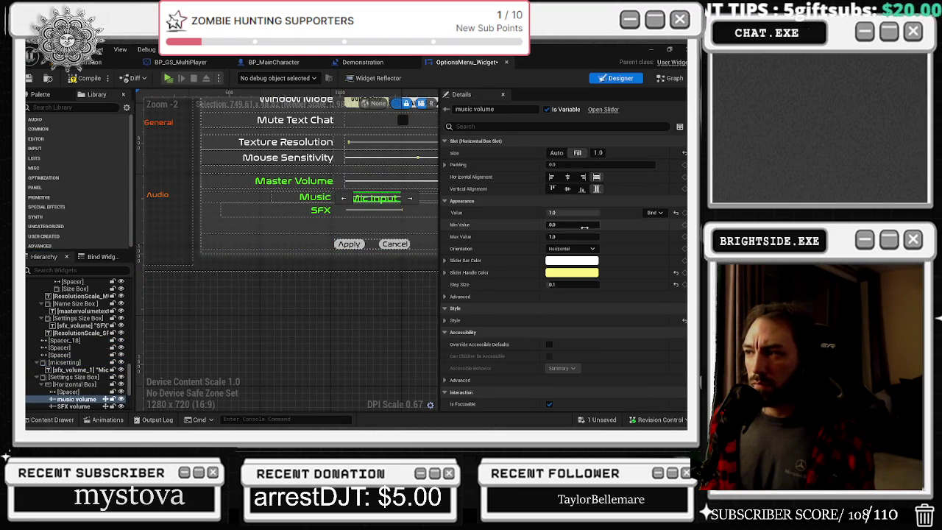
{"action": "scroll", "coordinate": [587, 247], "scroll_direction": "down", "scroll_amount": 3}
{"action": "scroll", "coordinate": [587, 247], "scroll_direction": "down", "scroll_amount": 2}
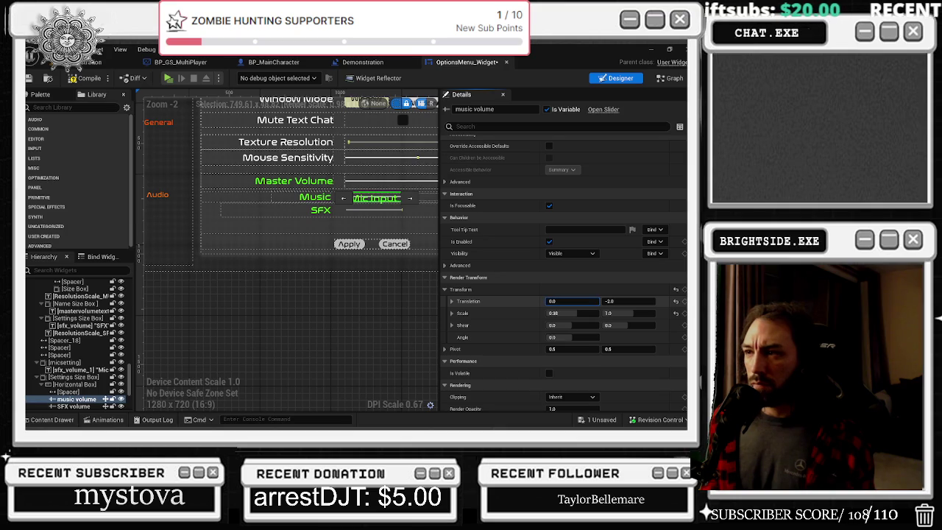
{"action": "left_click_drag", "start_coordinate": [572, 301], "coordinate": [525, 301]}
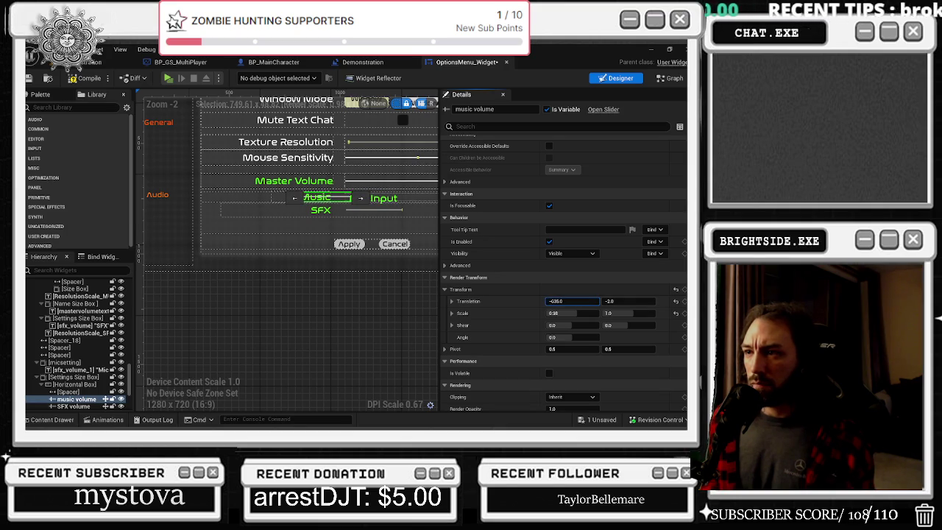
{"action": "key", "text": "ctrl+z"}
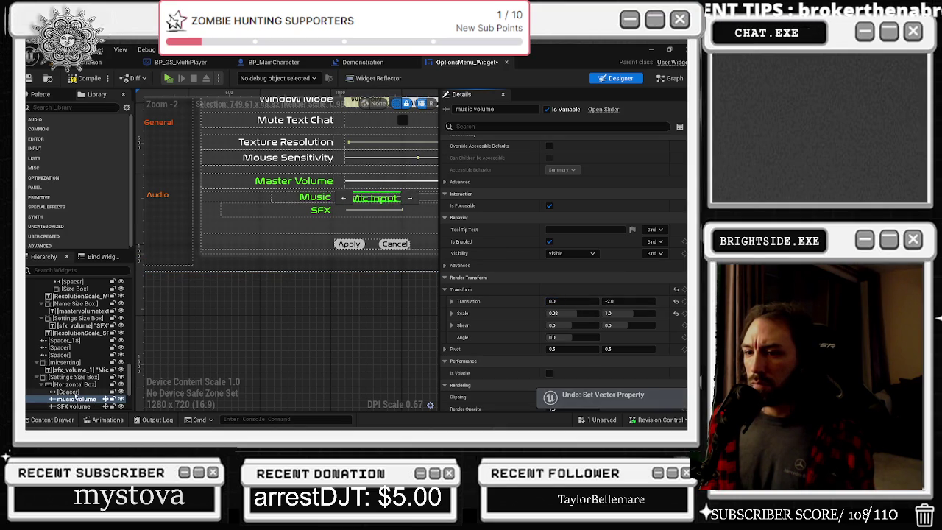
{"action": "left_click", "coordinate": [64, 362]}
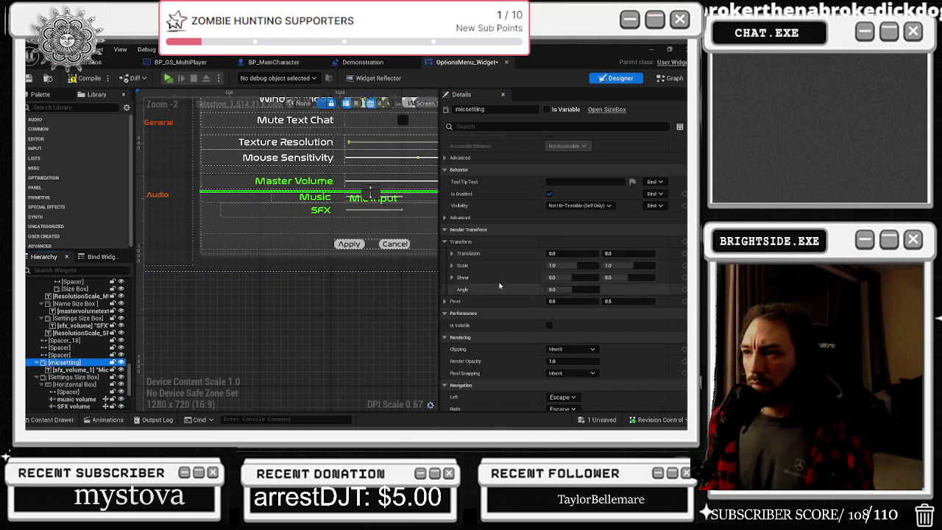
{"action": "left_click", "coordinate": [571, 253]}
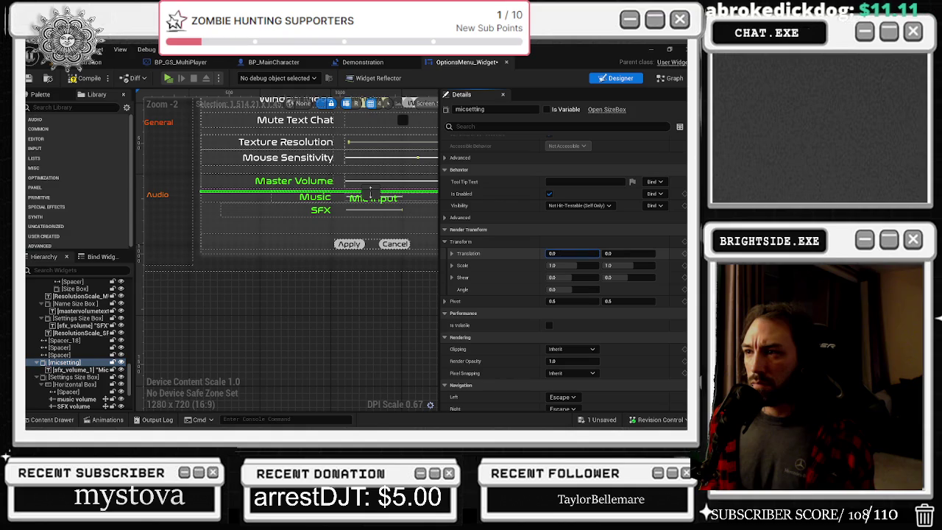
{"action": "key", "text": "ctrl+z"}
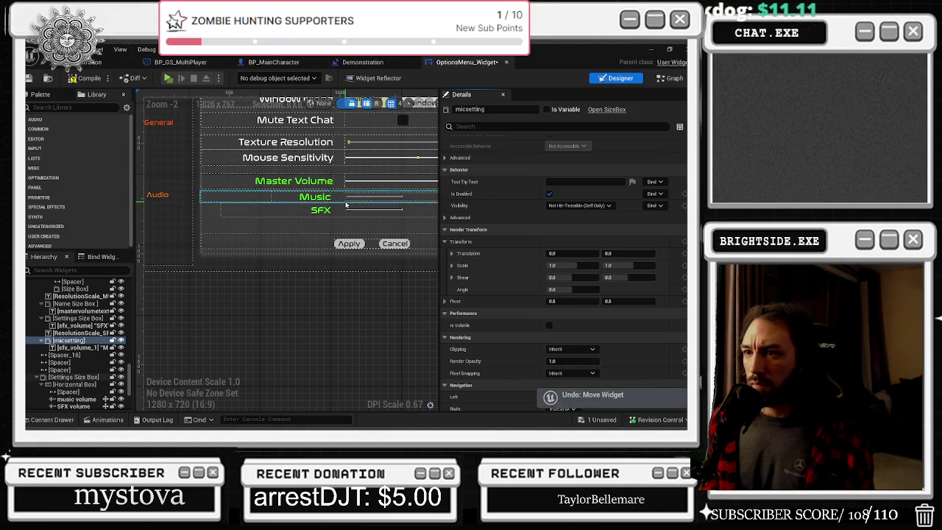
{"action": "left_click", "coordinate": [71, 49]}
{"action": "left_click", "coordinate": [88, 78]}
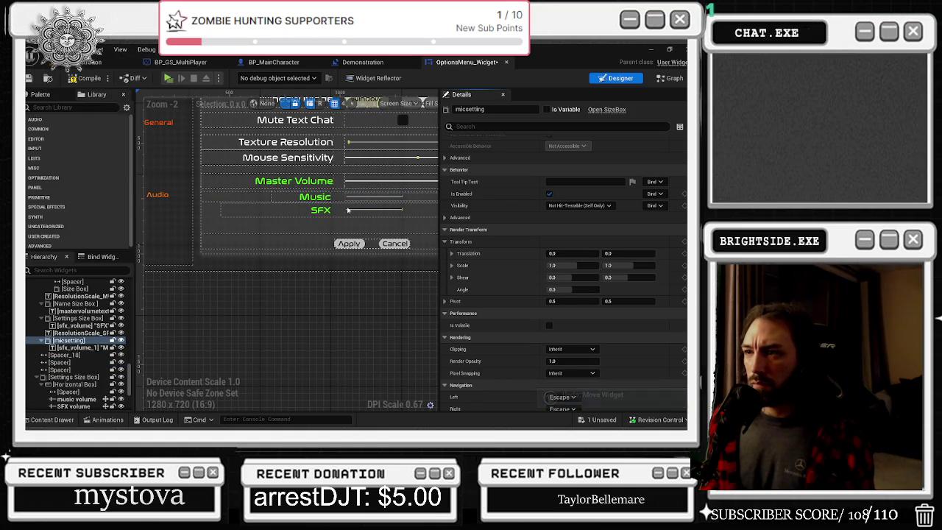
{"action": "left_click", "coordinate": [372, 198]}
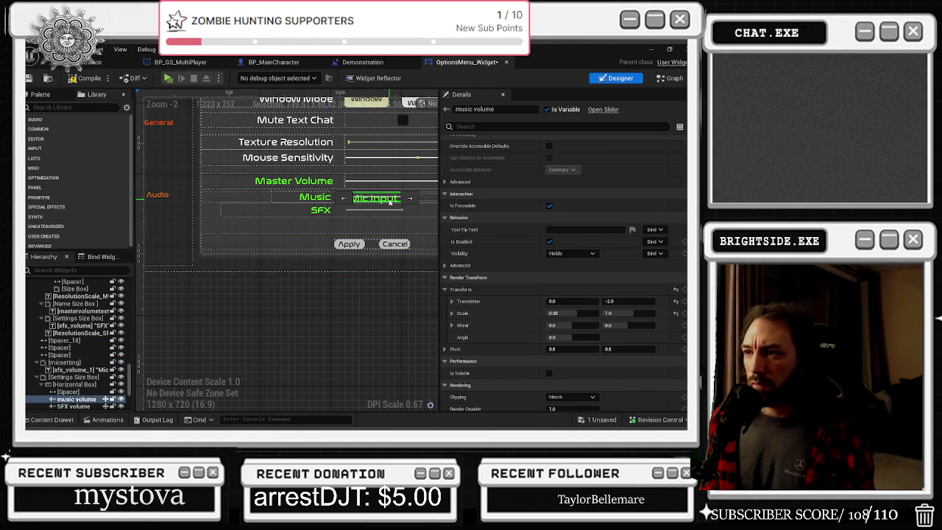
{"action": "scroll", "coordinate": [74, 346], "scroll_direction": "down", "scroll_amount": 3}
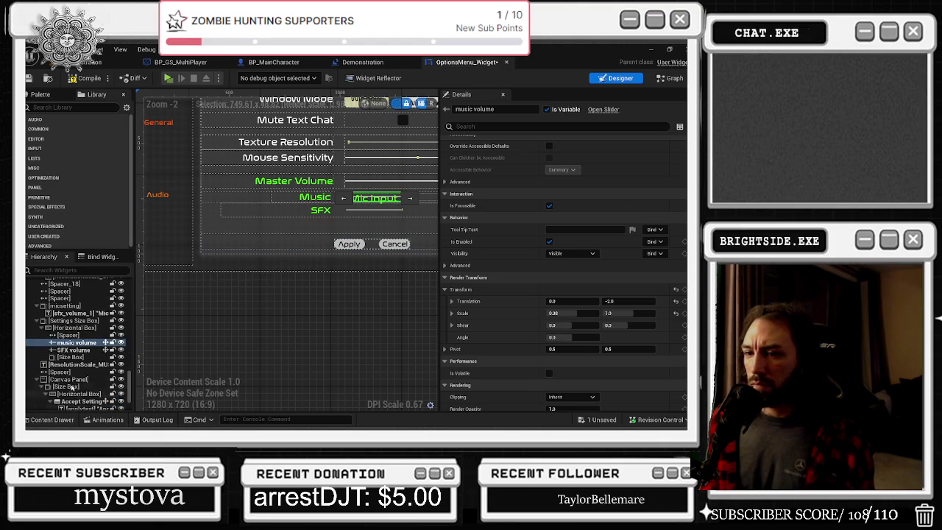
{"action": "left_click", "coordinate": [72, 365]}
{"action": "left_click", "coordinate": [71, 378]}
{"action": "left_click", "coordinate": [73, 386]}
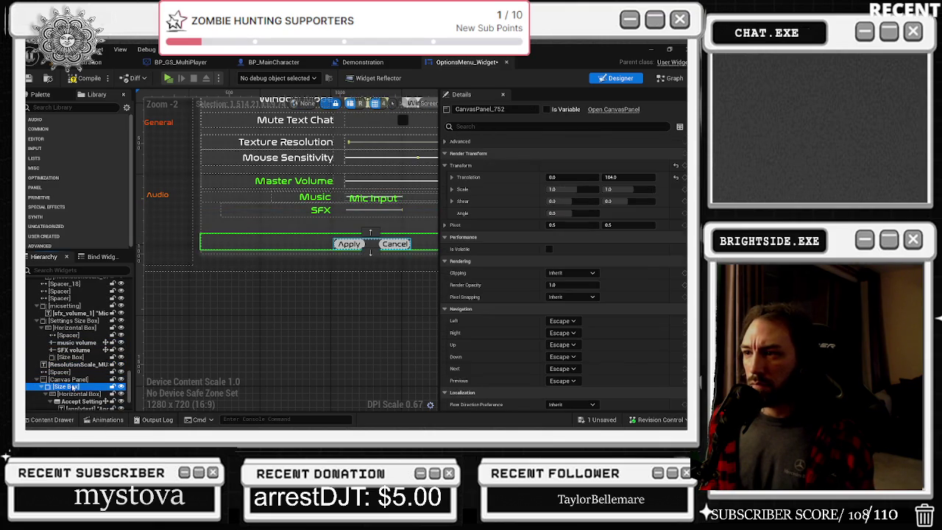
{"action": "key", "text": "ctrl+z"}
{"action": "scroll", "coordinate": [395, 261], "scroll_direction": "down", "scroll_amount": 4}
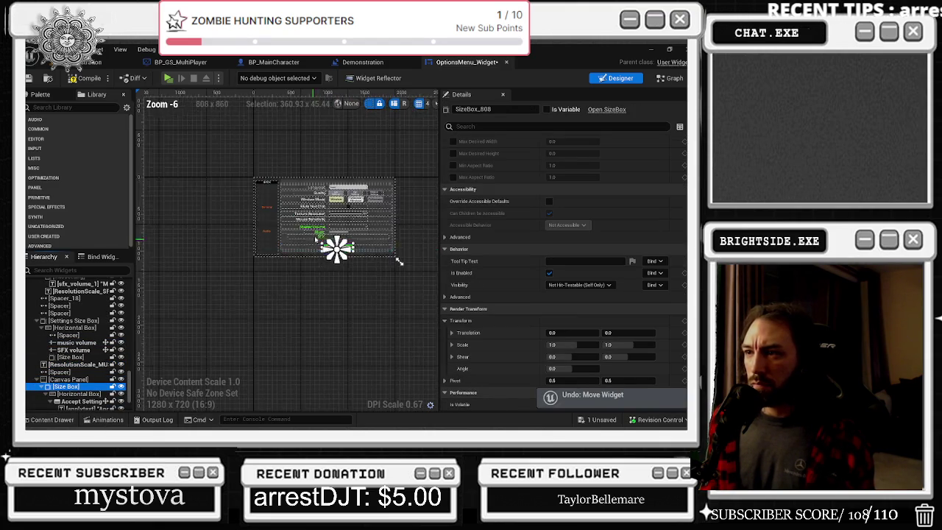
{"action": "left_click", "coordinate": [324, 233]}
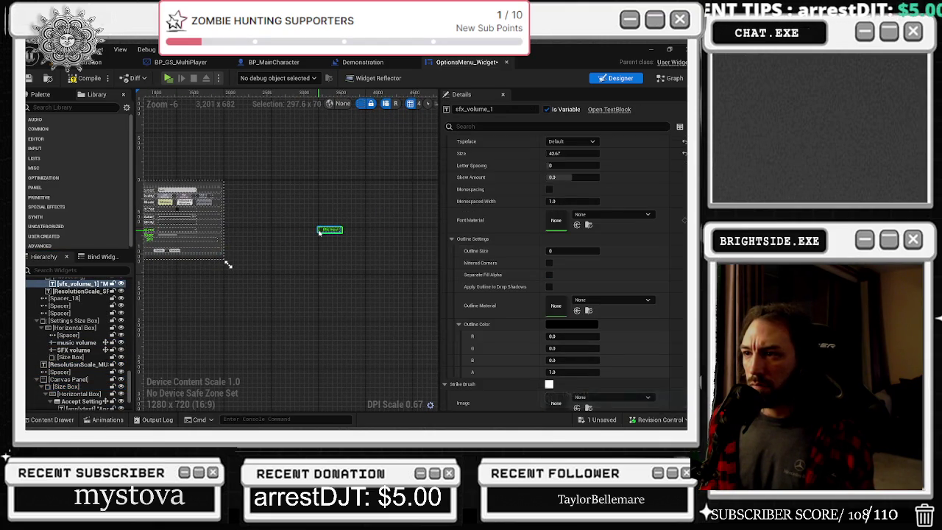
- Collapse the mousesensitivity, Resolution Scale, V-sync, AA, full screen mode and top Vertical Box branches
{"action": "left_click", "coordinate": [319, 232]}
{"action": "scroll", "coordinate": [83, 355], "scroll_direction": "up", "scroll_amount": 3}
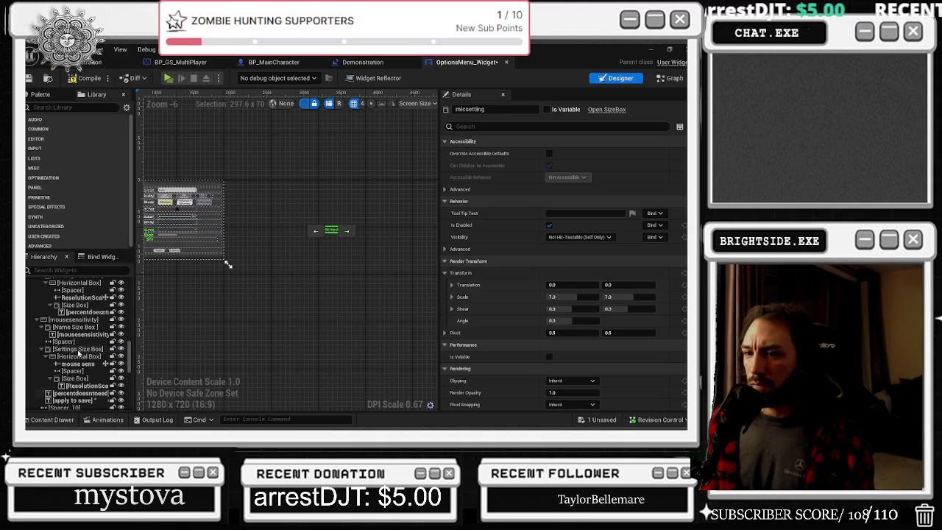
{"action": "left_click", "coordinate": [37, 320]}
{"action": "scroll", "coordinate": [46, 328], "scroll_direction": "up", "scroll_amount": 3}
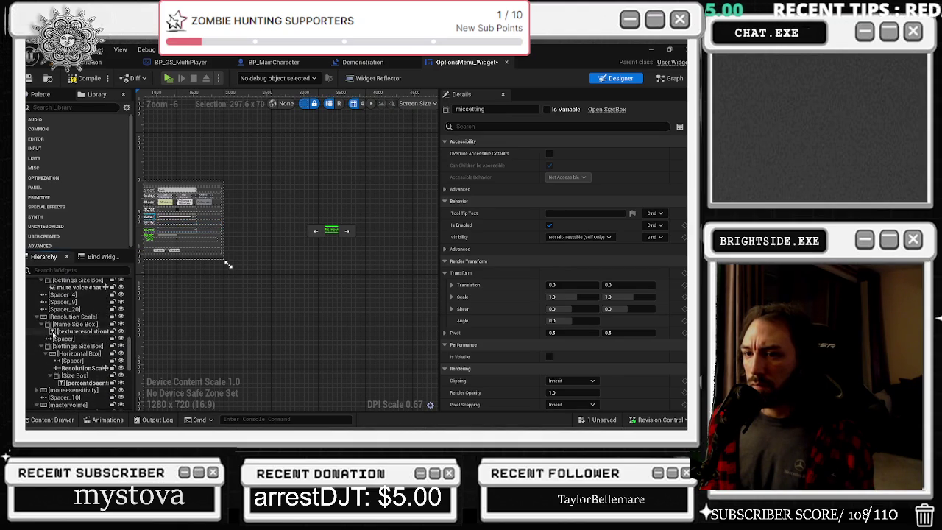
{"action": "left_click", "coordinate": [36, 319]}
{"action": "scroll", "coordinate": [41, 316], "scroll_direction": "up", "scroll_amount": 3}
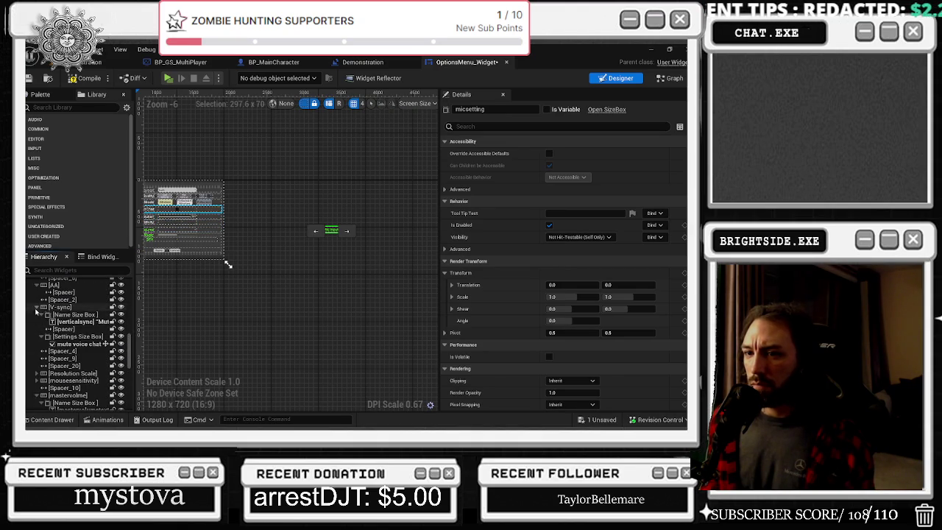
{"action": "left_click", "coordinate": [36, 308]}
{"action": "scroll", "coordinate": [41, 312], "scroll_direction": "up", "scroll_amount": 3}
{"action": "left_click", "coordinate": [36, 328]}
{"action": "scroll", "coordinate": [44, 328], "scroll_direction": "up", "scroll_amount": 3}
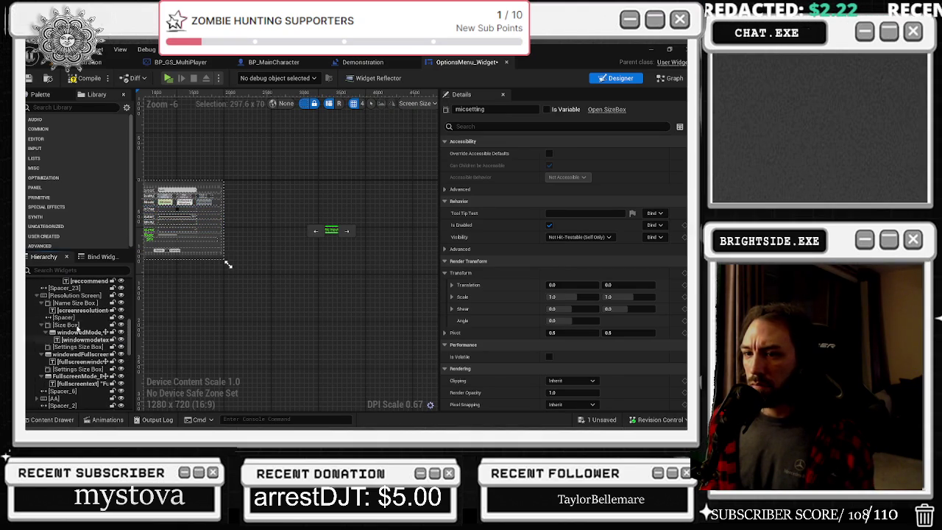
{"action": "left_click", "coordinate": [35, 299]}
{"action": "scroll", "coordinate": [44, 313], "scroll_direction": "up", "scroll_amount": 3}
{"action": "left_click", "coordinate": [38, 316]}
{"action": "scroll", "coordinate": [40, 318], "scroll_direction": "up", "scroll_amount": 3}
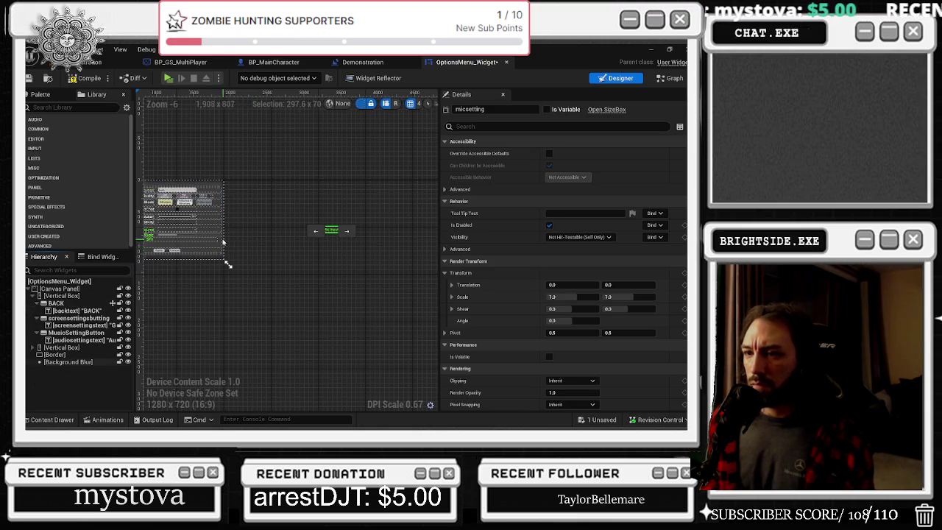
{"action": "left_click_drag", "start_coordinate": [245, 277], "coordinate": [295, 284]}
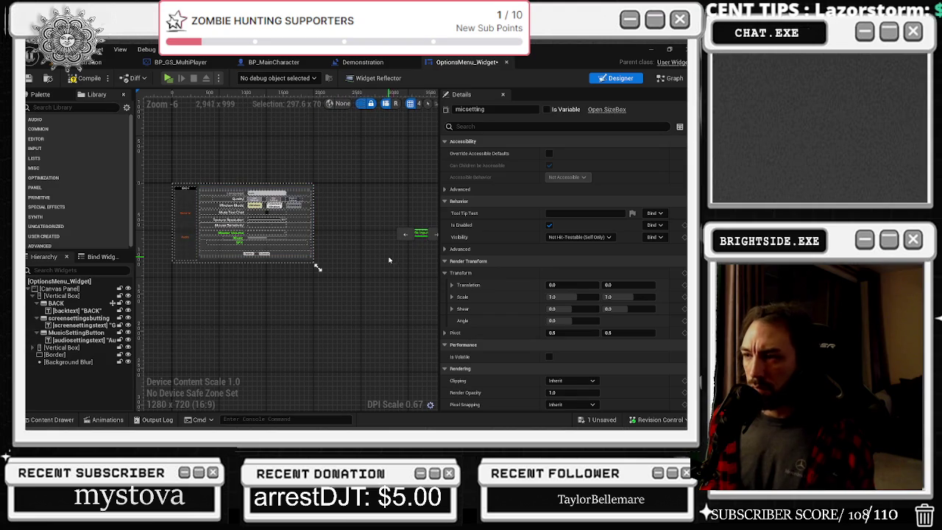
- Restore micsetting's 297.597717 width override and left-align it in its slot
{"action": "left_click", "coordinate": [38, 347]}
{"action": "left_click", "coordinate": [74, 362]}
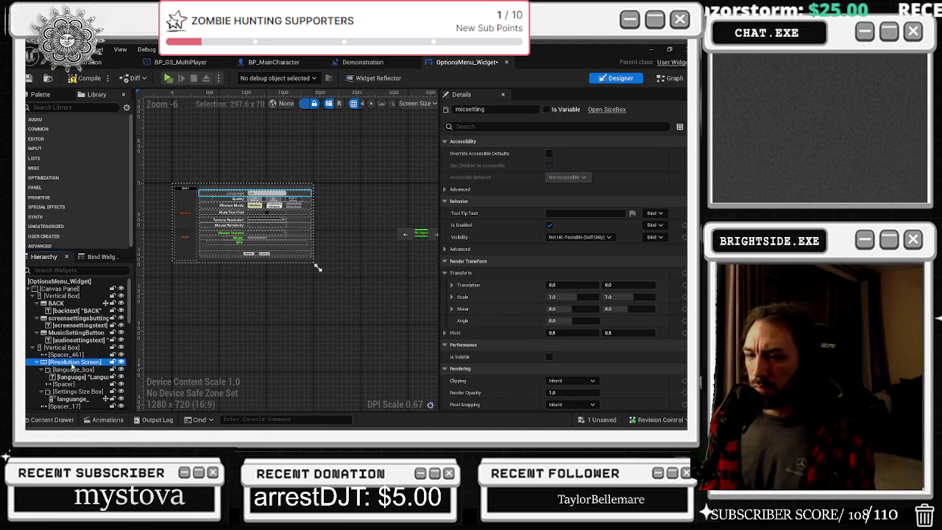
{"action": "left_click", "coordinate": [410, 234]}
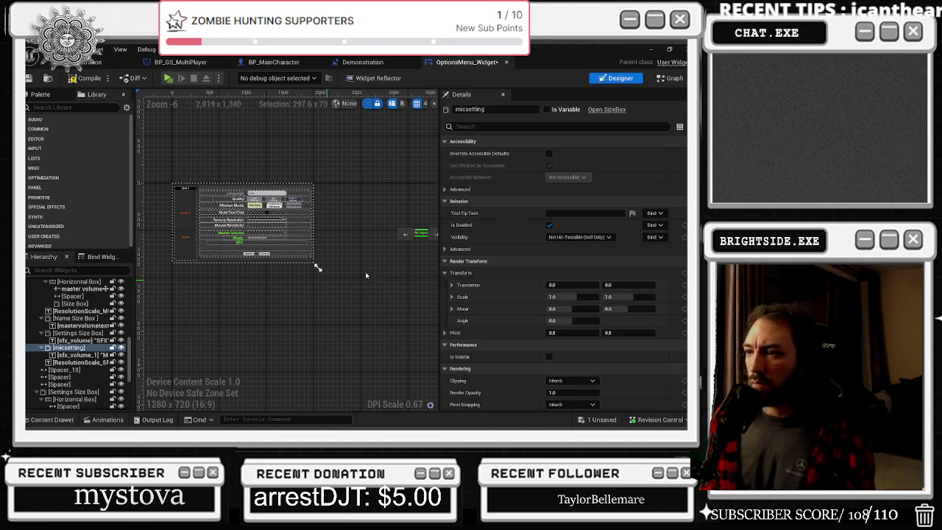
{"action": "scroll", "coordinate": [613, 234], "scroll_direction": "up", "scroll_amount": 5}
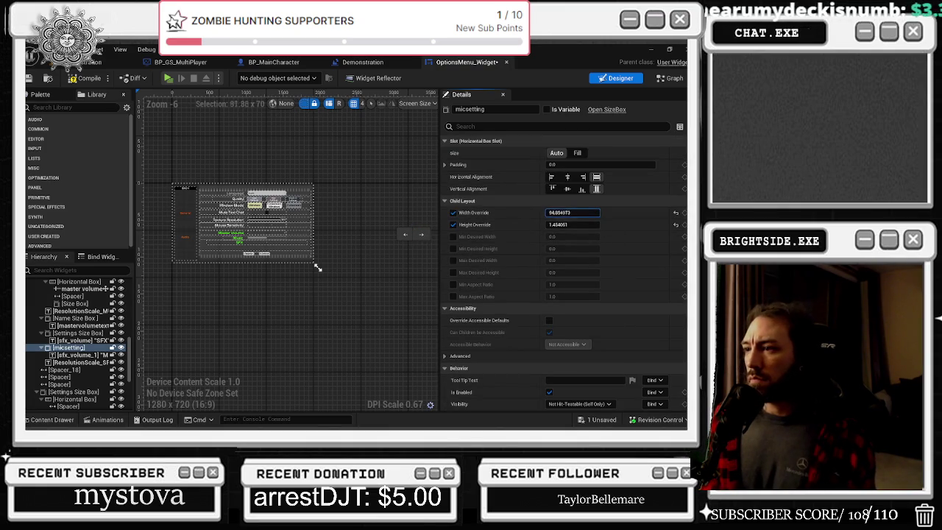
{"action": "key", "text": "ctrl+z"}
{"action": "left_click", "coordinate": [551, 177]}
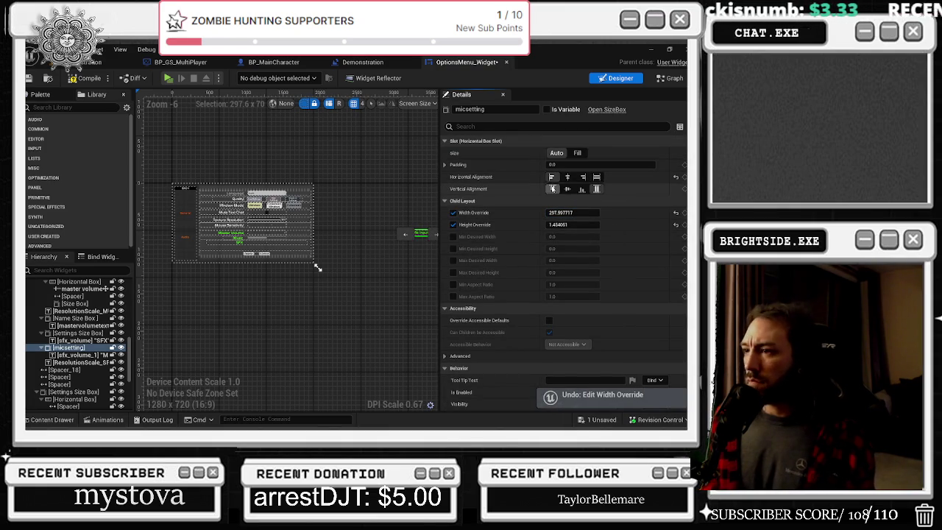